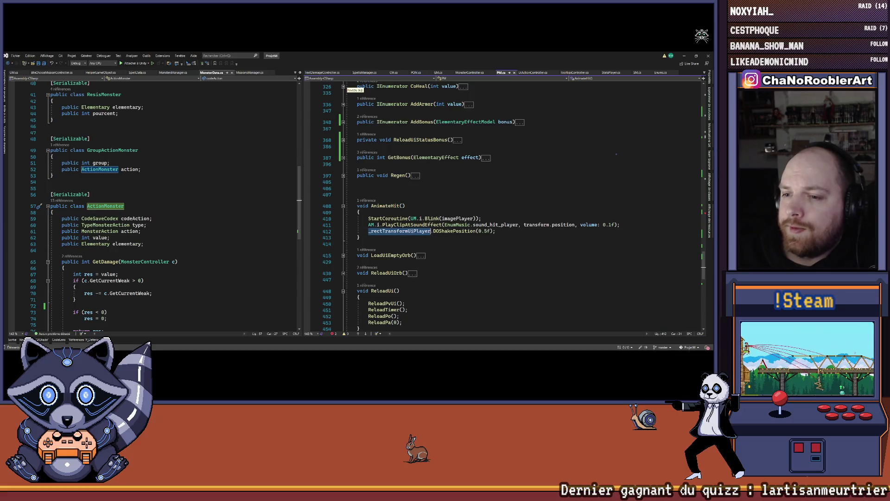
# - Append _rectTransformUiPlayer.transform.position as a new argument to the ShowTextDamage call on line 263
pyautogui.scroll(10, 472, 194)
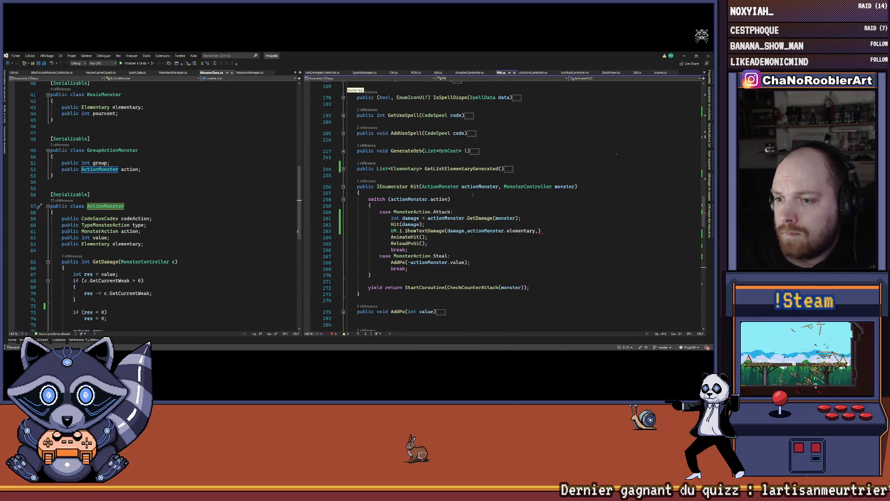
pyautogui.click(540, 230)
pyautogui.write('_rectTransformUiPlayer')
pyautogui.write('.tra')
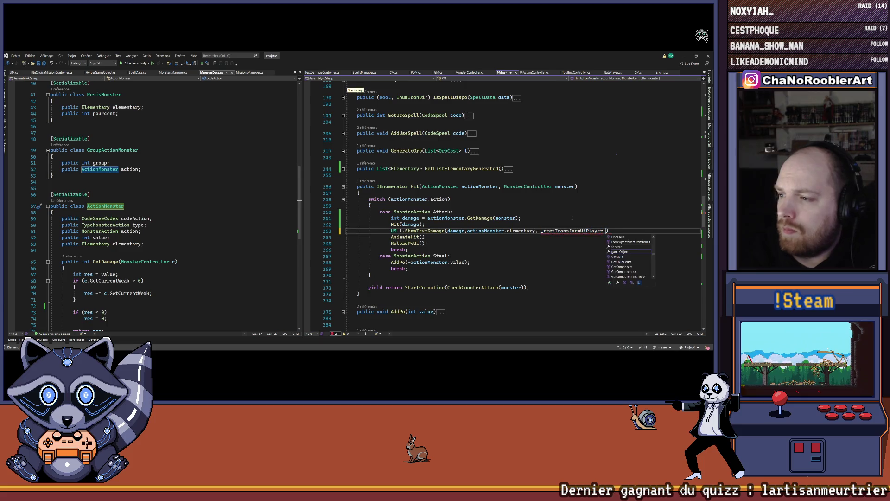
pyautogui.press('Escape')
pyautogui.press('BackSpace')
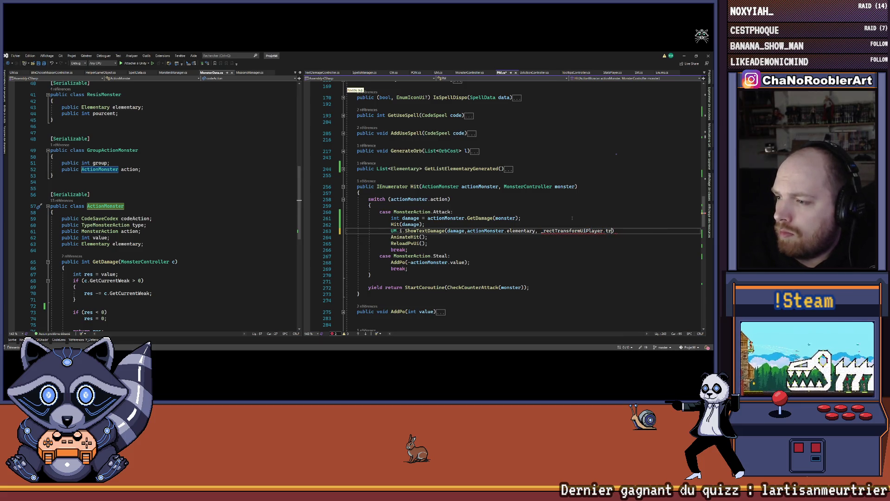
pyautogui.write('ransform.')
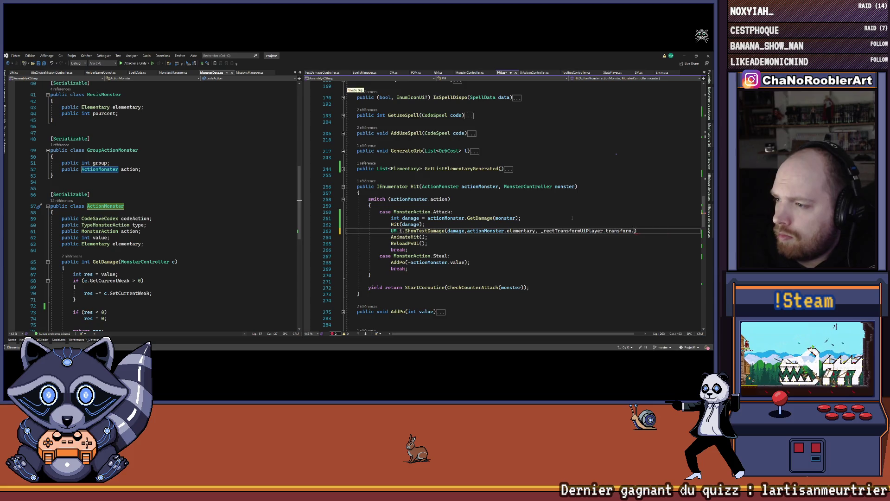
pyautogui.press('BackSpace')
pyautogui.press('BackSpace')
pyautogui.write('pos')
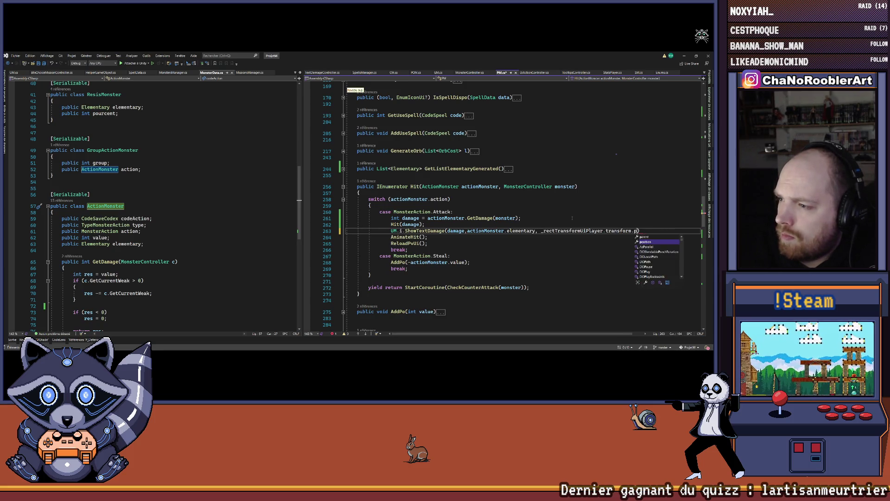
pyautogui.press('Tab')
pyautogui.press('End')
pyautogui.write(';')
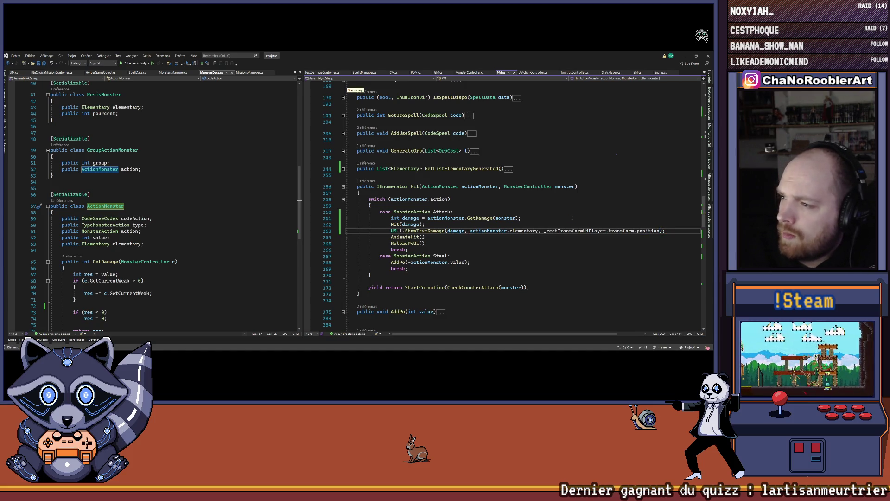
# - Follow ShowTextDamage to its UM.cs definition, then on to TextDamageController's ShowTextDamage
pyautogui.click(422, 231)
pyautogui.press('F12')
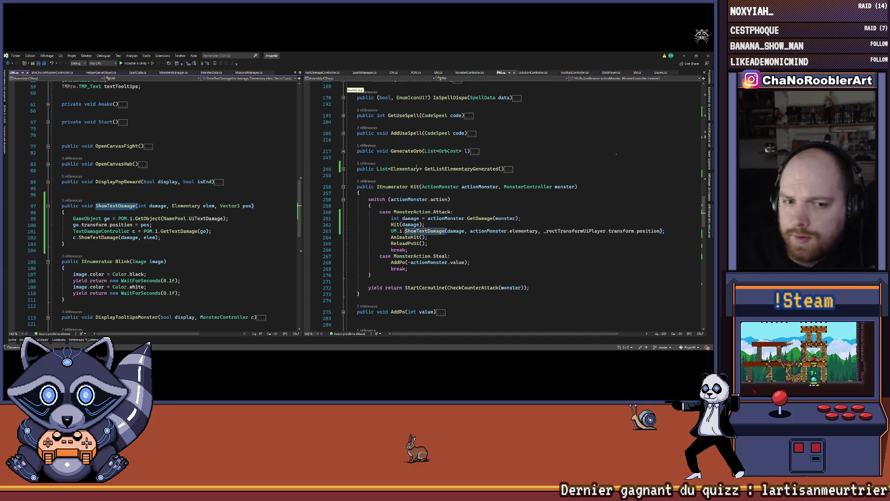
pyautogui.click(98, 237)
pyautogui.rightClick(99, 237)
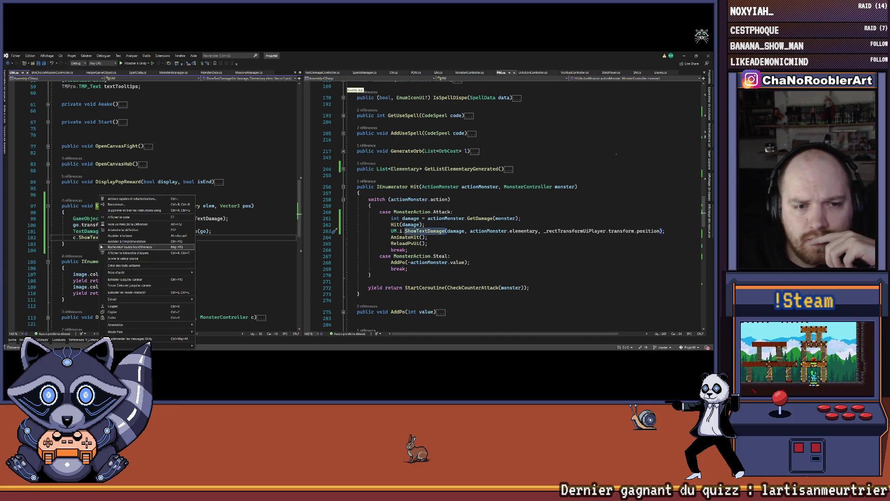
pyautogui.click(139, 235)
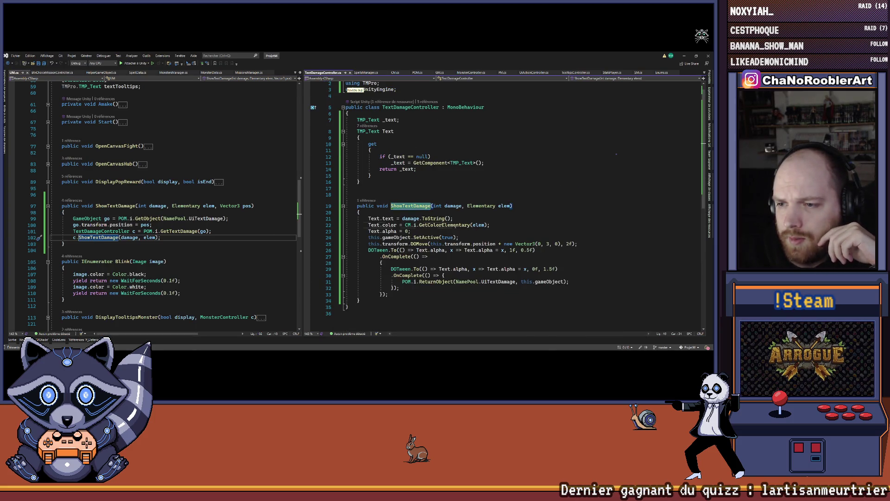
# - Jump to GetColorElementary's definition in CM.cs and inspect its element colour cases
pyautogui.rightClick(443, 227)
pyautogui.click(463, 227)
pyautogui.moveTo(373, 230); pyautogui.dragTo(469, 245)
pyautogui.click(500, 241)
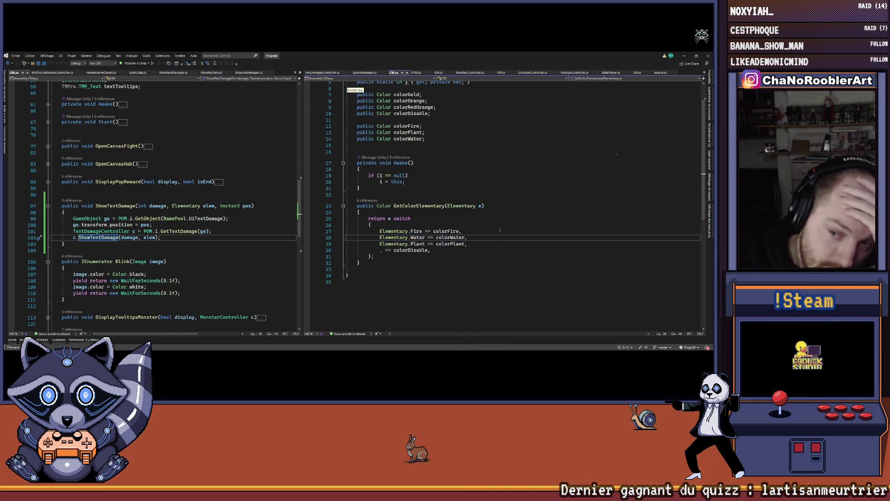
# - Insert a trial Elementary.Fire line after the Plant case, then delete it again
pyautogui.click(475, 242)
pyautogui.press('Return')
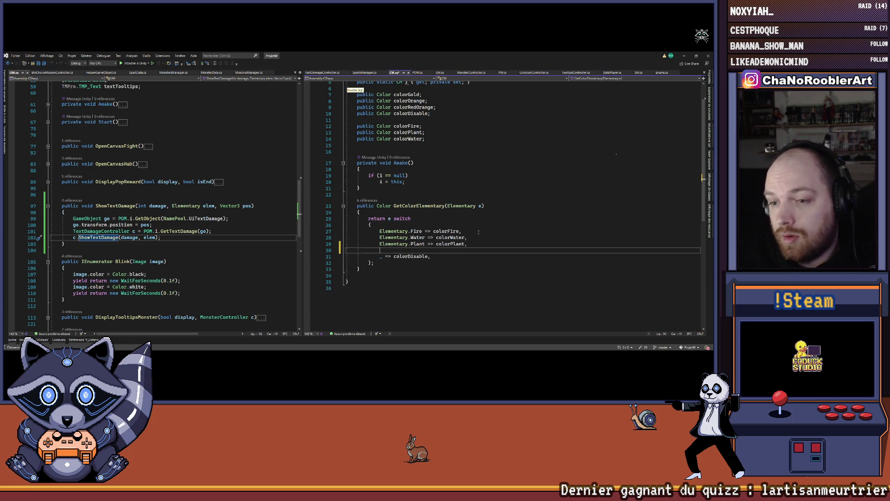
pyautogui.write('El')
pyautogui.press('BackSpace')
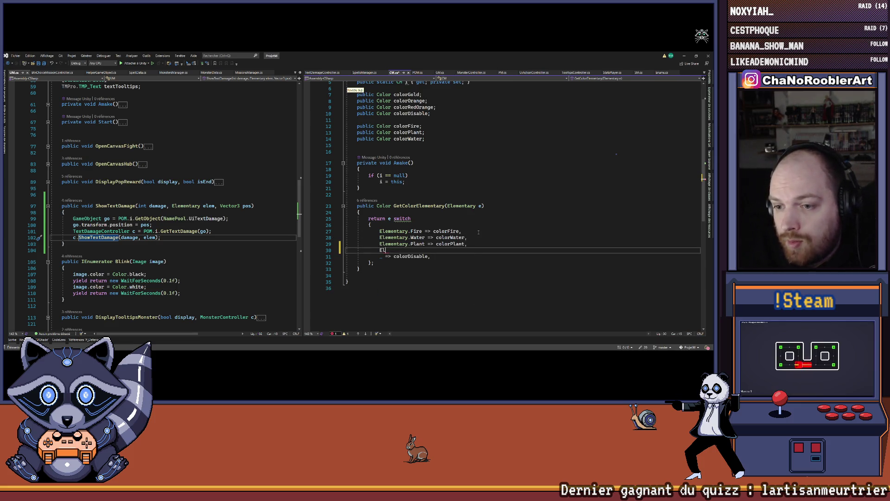
pyautogui.press('Tab')
pyautogui.write('.')
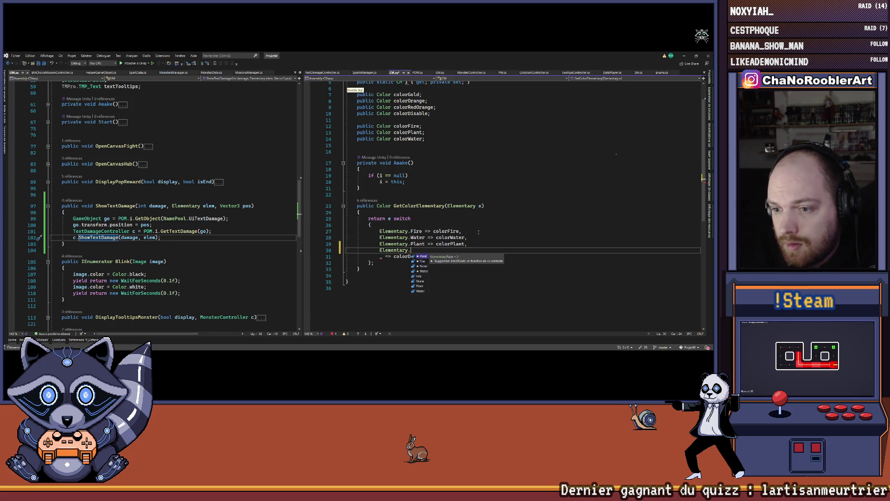
pyautogui.press('Down')
pyautogui.press('Tab')
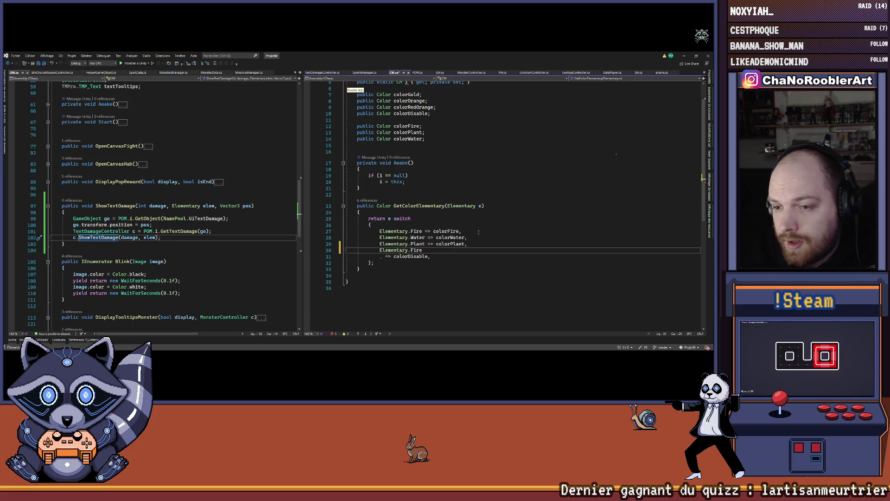
pyautogui.hotkey('shift', 'Home')
pyautogui.press('BackSpace')
pyautogui.press('BackSpace')
# - Replace colorDisable in the switch's default case with Color.white
pyautogui.doubleClick(411, 250)
pyautogui.scroll(1, 453, 160)
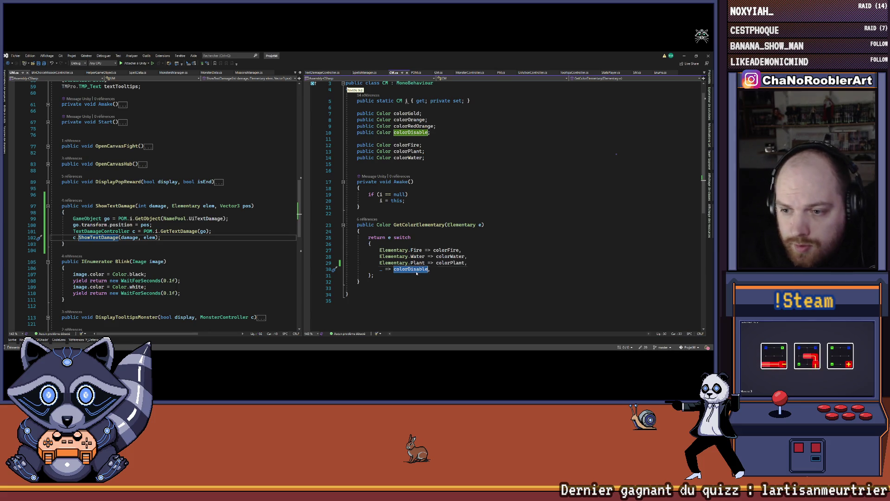
pyautogui.write('w')
pyautogui.press('BackSpace')
pyautogui.write('Color.white,')
# - Move the caret up to empty line 16 near Awake, then bring the Unity editor forward
pyautogui.click(518, 200)
pyautogui.scroll(1, 519, 164)
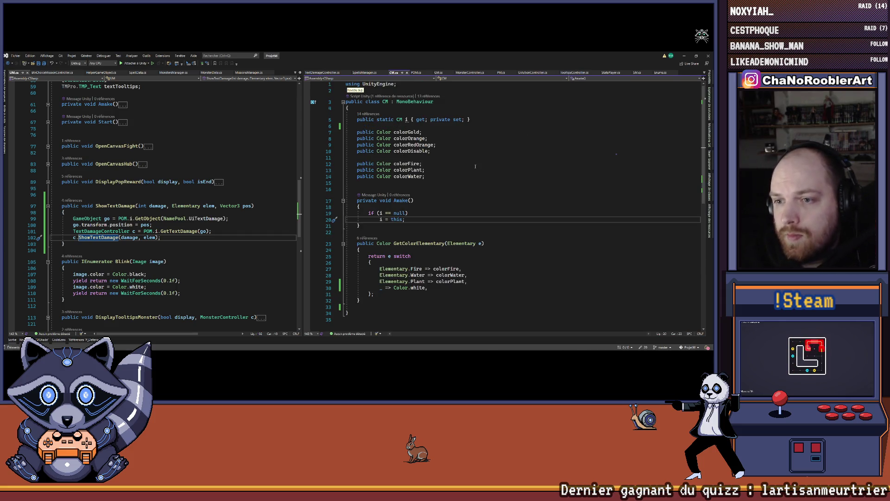
pyautogui.press('Up')
pyautogui.press('Up')
pyautogui.press('Up')
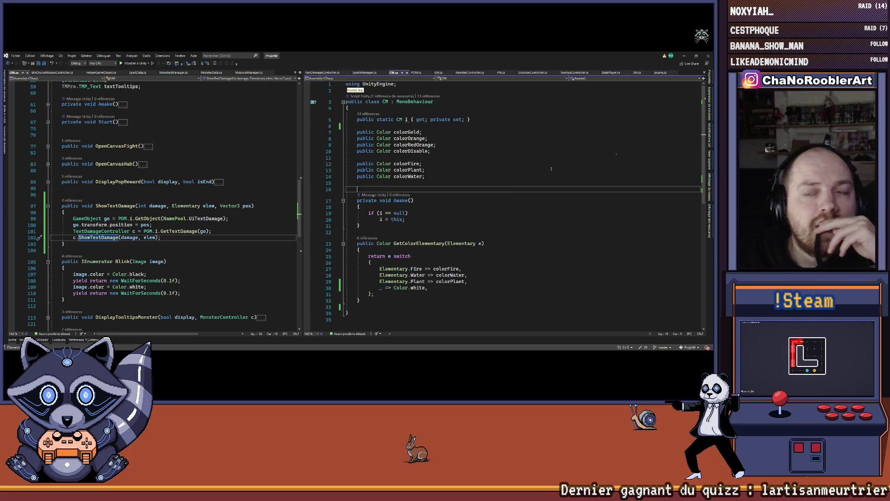
pyautogui.click(683, 55)
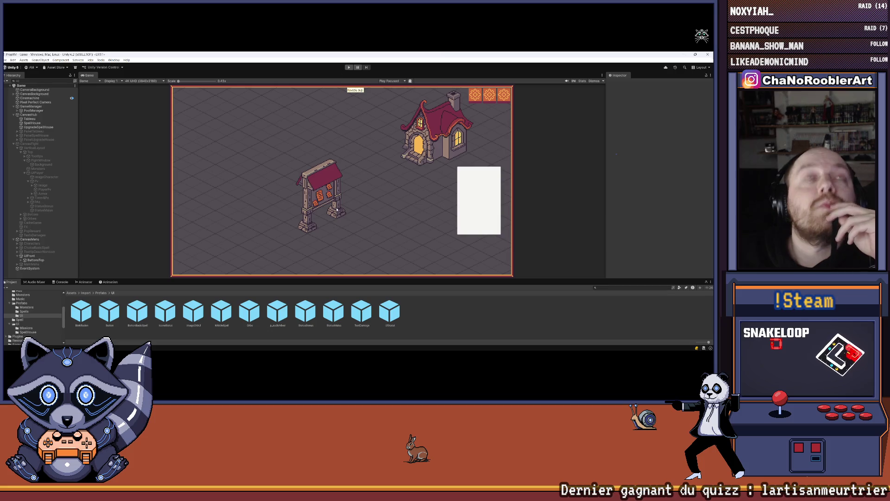
# - Run the game and start a New Game with an apprentice wizard and W_Wave/F_Eruption spells
pyautogui.moveTo(284, 346)
pyautogui.click(349, 67)
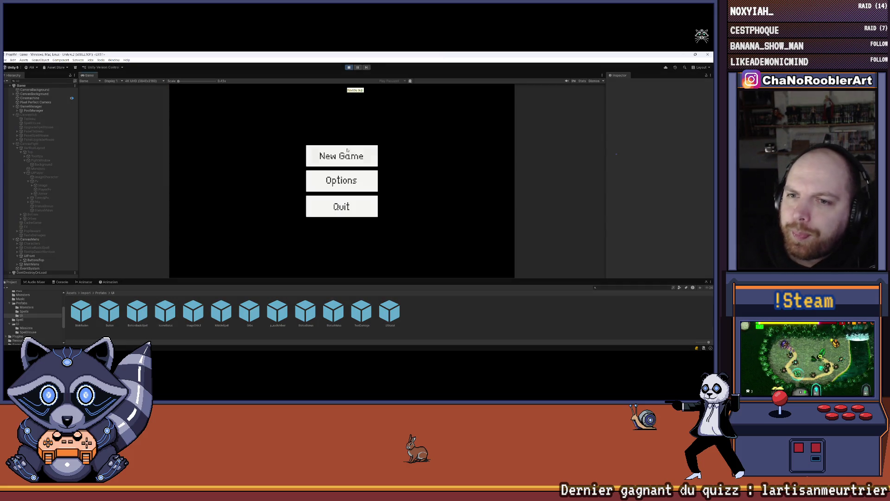
pyautogui.click(347, 149)
pyautogui.click(343, 184)
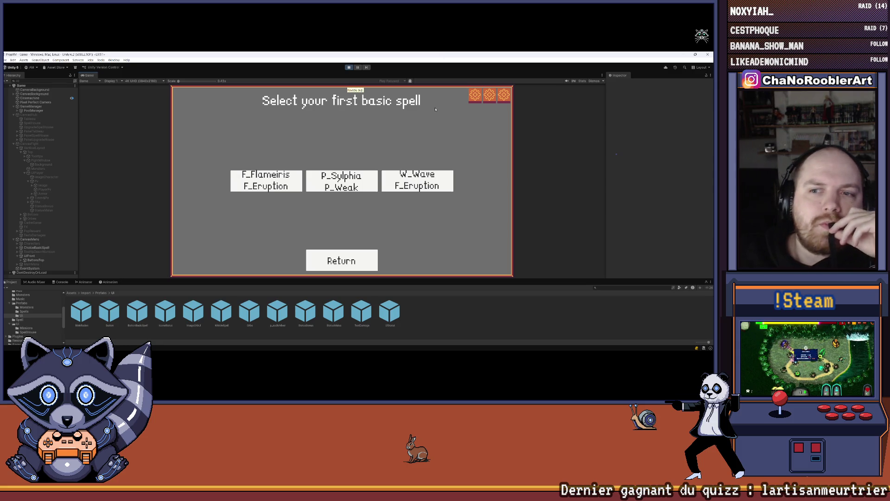
pyautogui.click(417, 180)
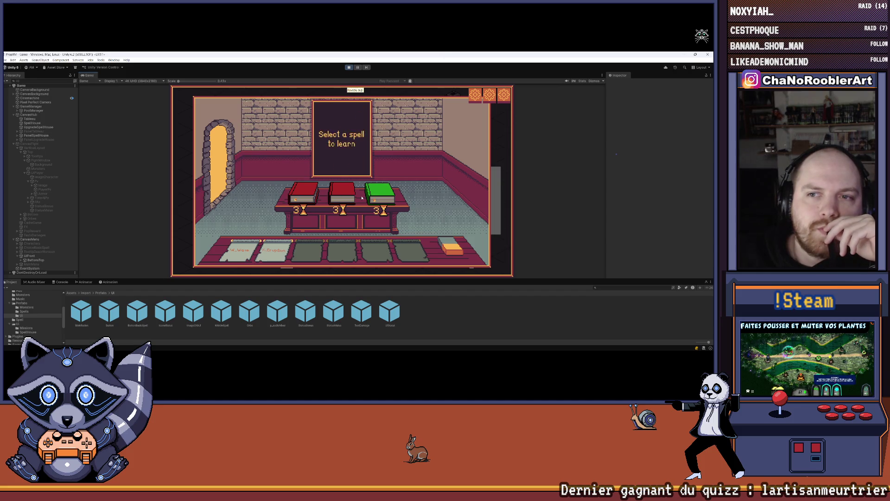
# - Learn F_Flameiris from the middle red spell book
pyautogui.moveTo(317, 194)
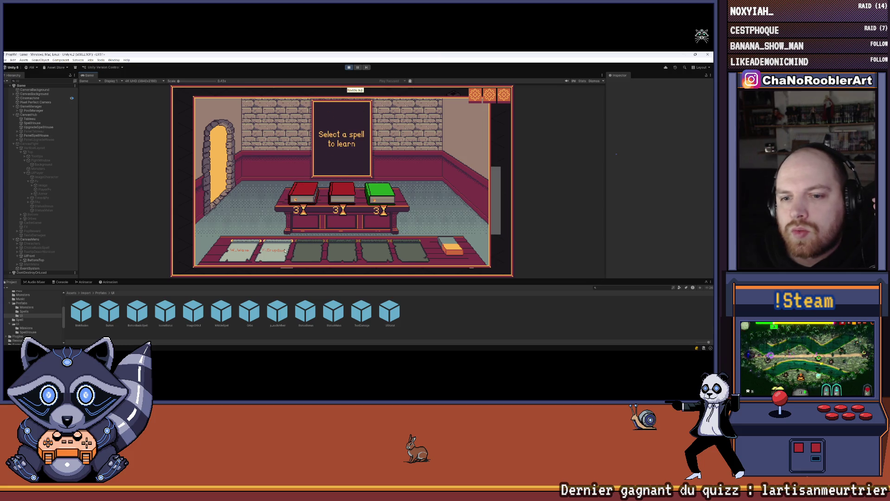
pyautogui.moveTo(270, 253)
pyautogui.moveTo(237, 254)
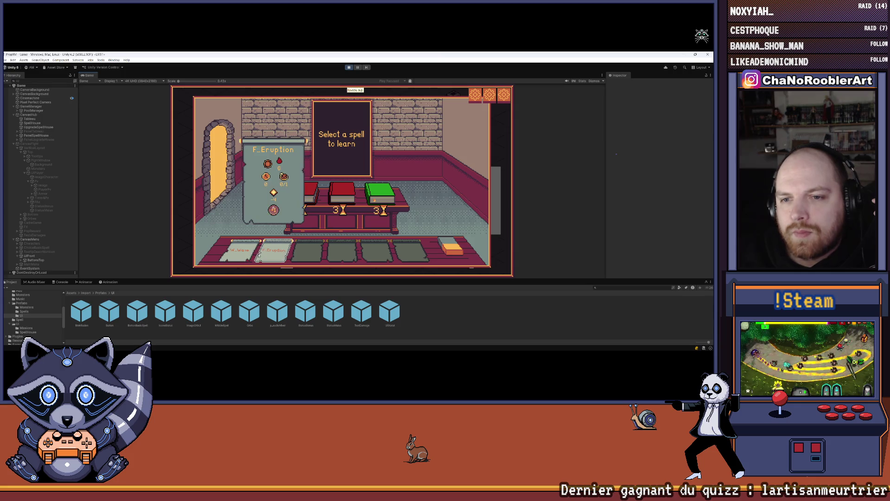
pyautogui.moveTo(344, 199)
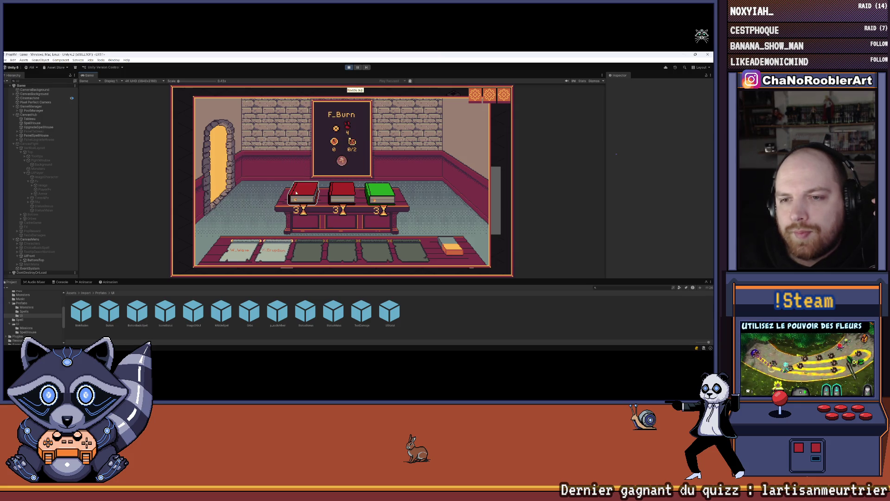
pyautogui.click(356, 198)
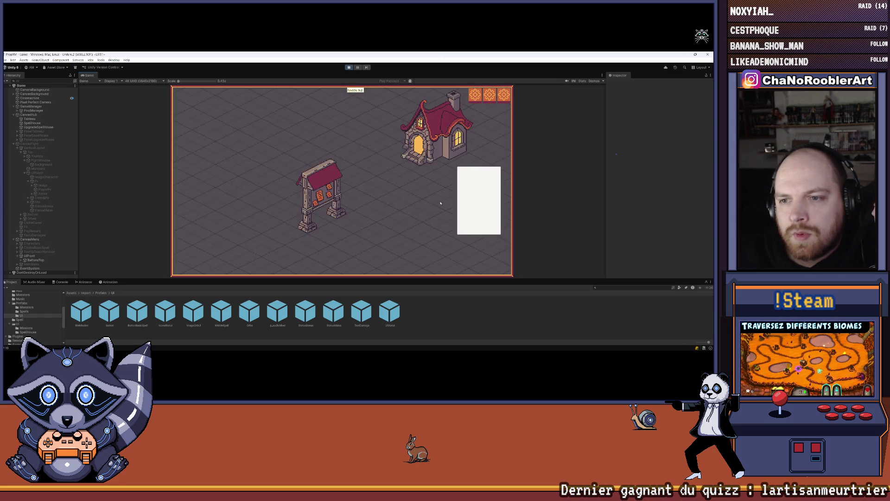
# - Pick a mission, enter the goblin cave battle, and end the first three turns
pyautogui.click(362, 185)
pyautogui.click(362, 185)
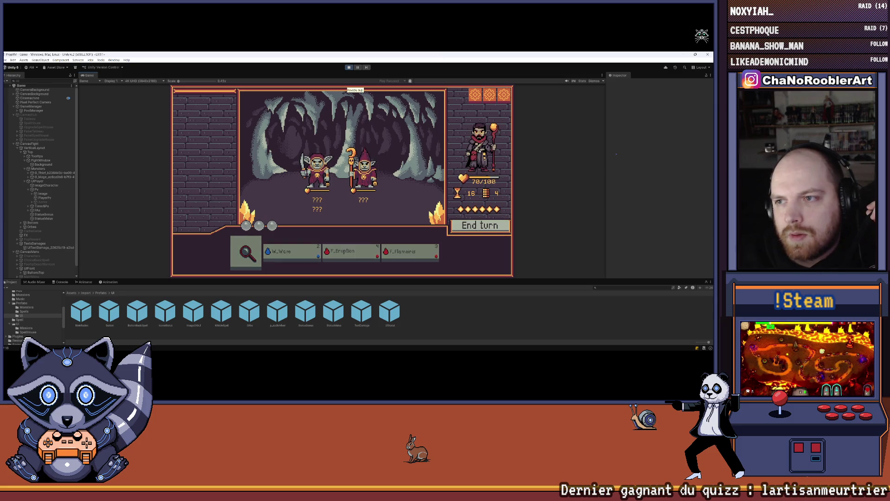
pyautogui.click(468, 232)
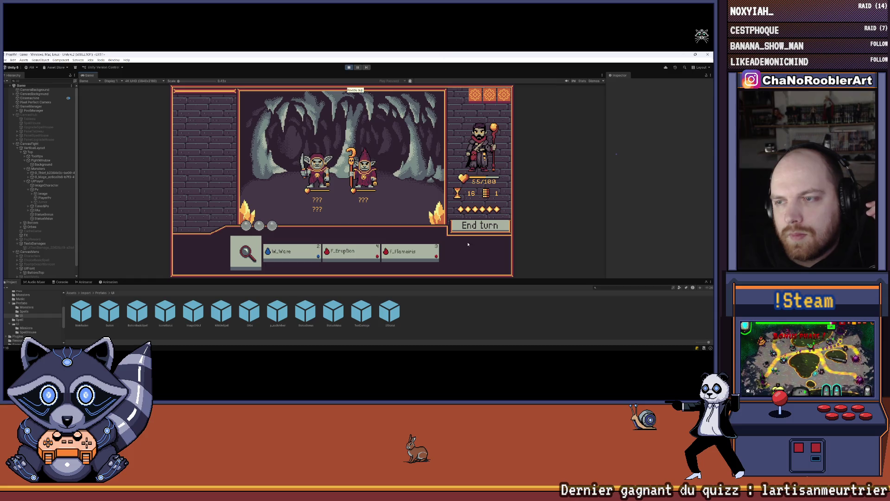
pyautogui.click(472, 229)
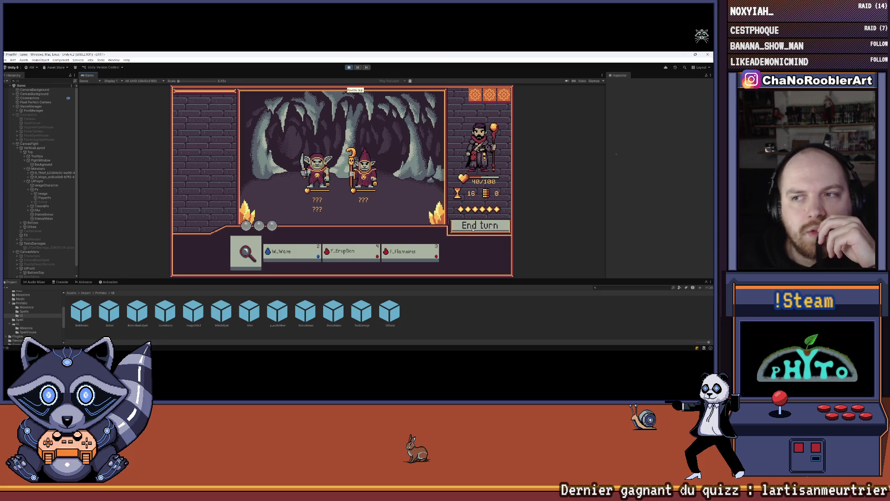
pyautogui.click(474, 226)
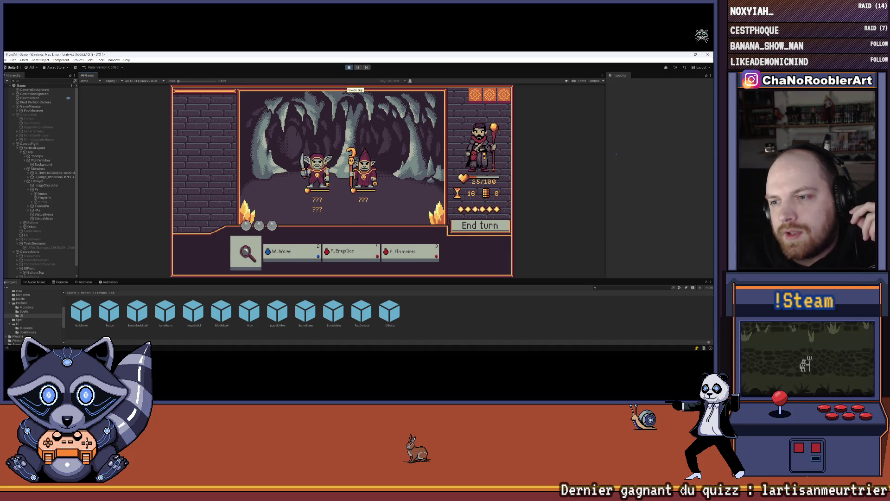
# - End two more turns for enemy attacks, stop play mode, and switch to Visual Studio
pyautogui.click(478, 226)
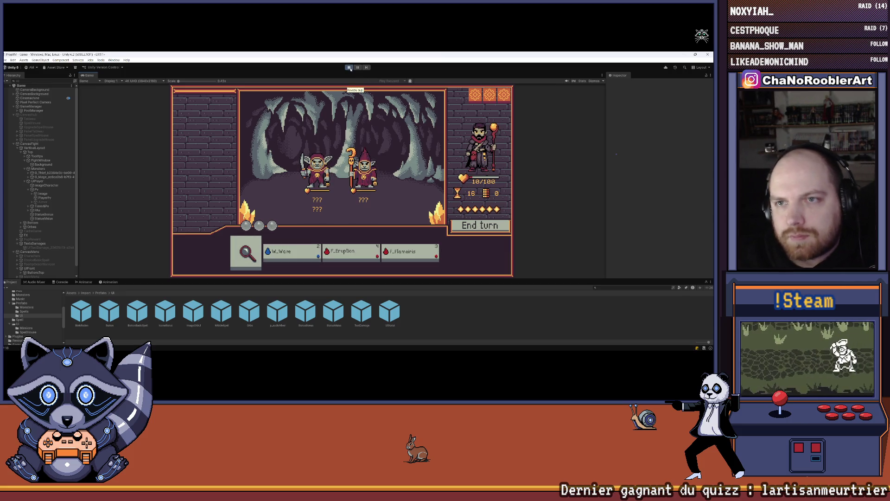
pyautogui.click(464, 225)
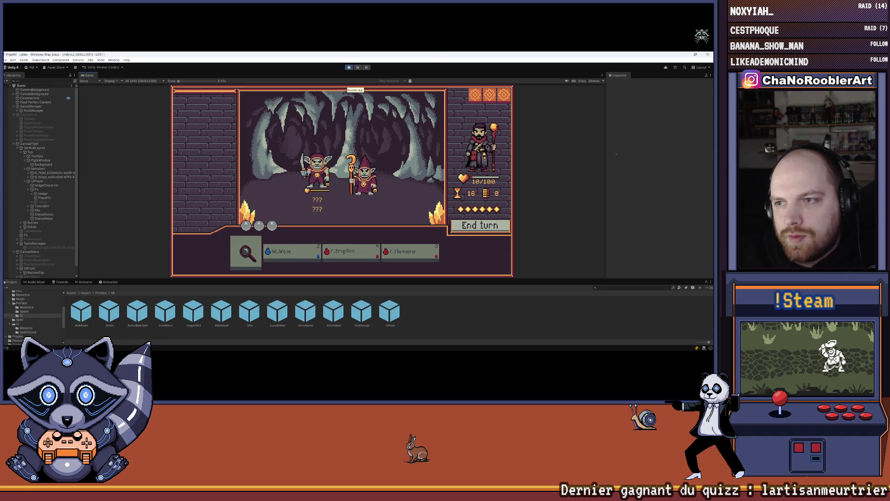
pyautogui.click(360, 70)
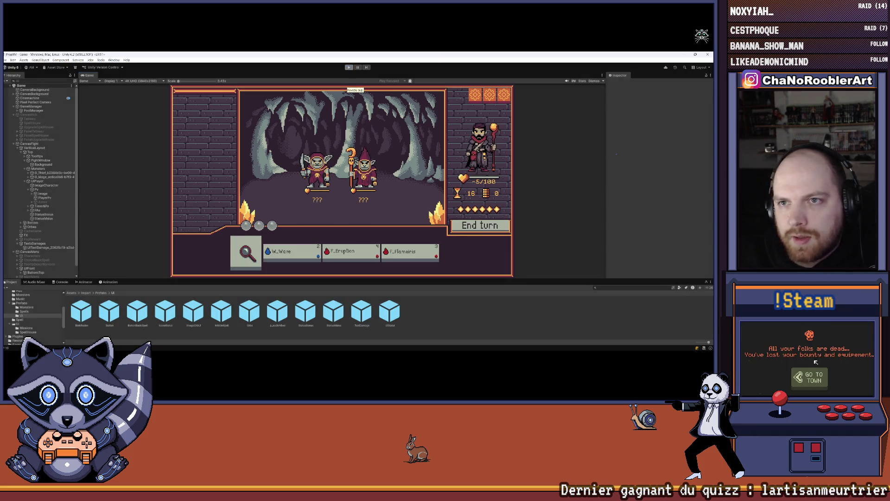
pyautogui.hotkey('alt', 'Tab')
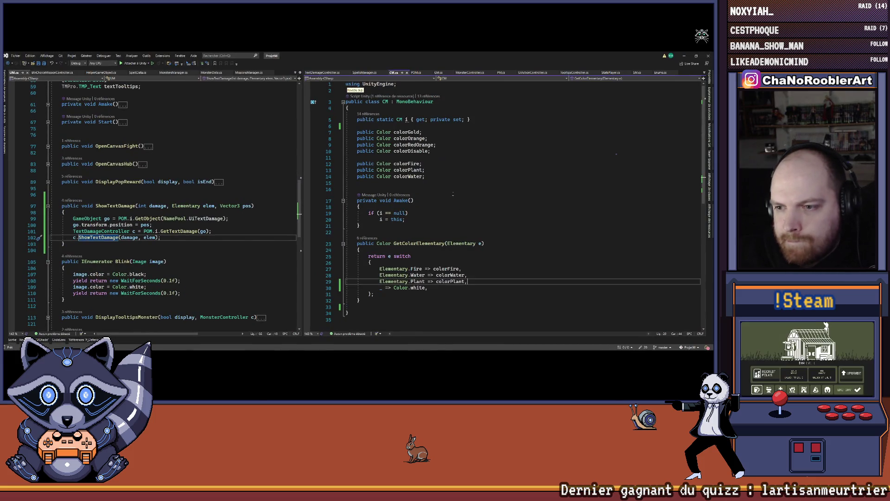
# - Return to line 263 in PM.cs and add + new Vector3(0, 5, 0) to the player position
pyautogui.hotkey('ctrl', '-')
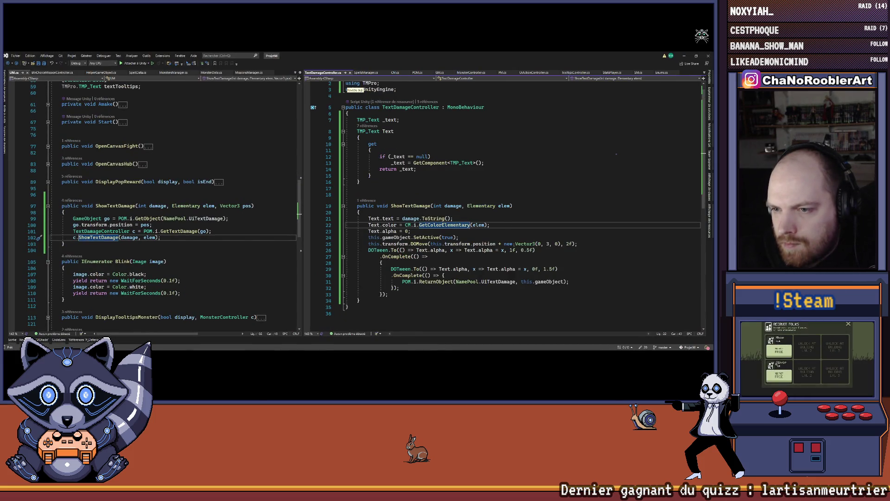
pyautogui.hotkey('ctrl', '-')
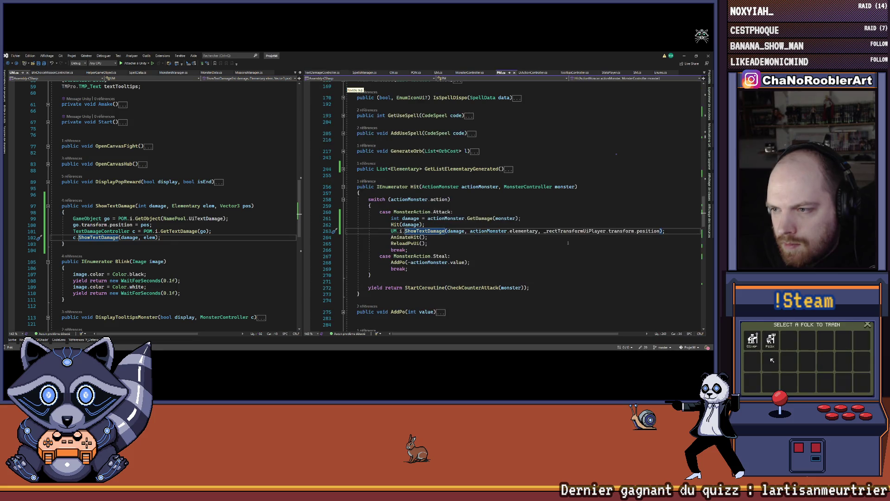
pyautogui.click(661, 231)
pyautogui.write('+ N')
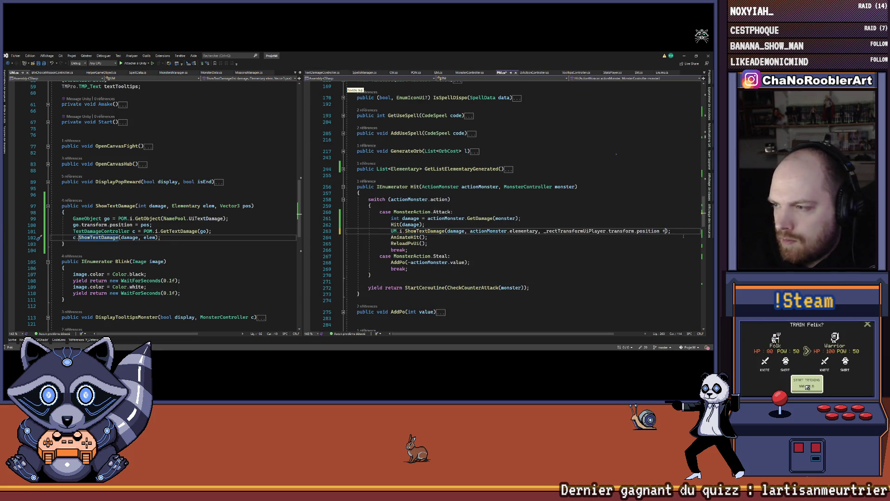
pyautogui.write('ew Vetor3')
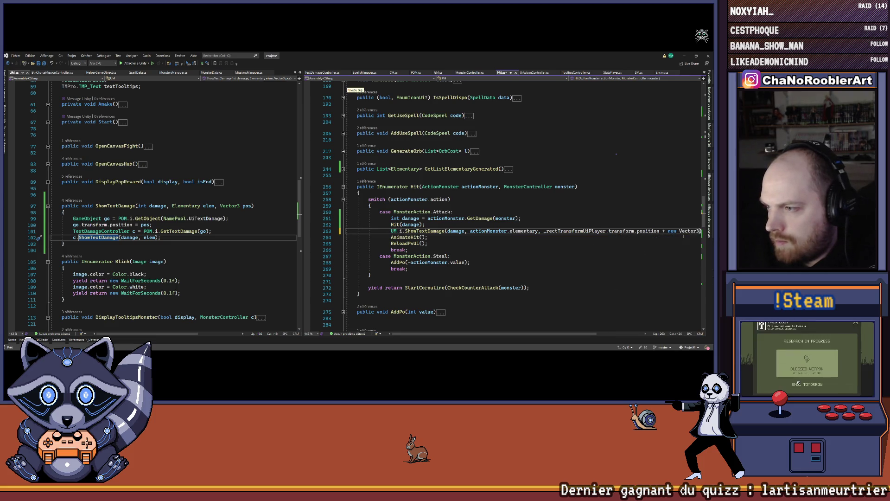
pyautogui.write('(0')
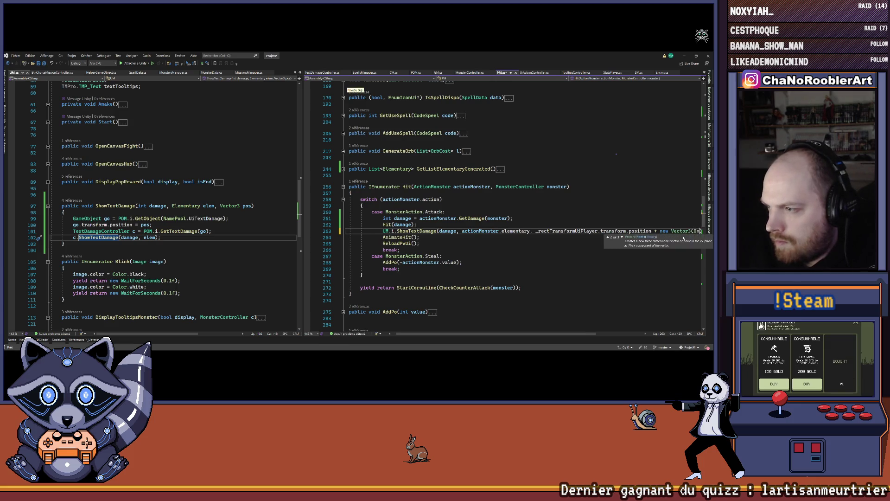
pyautogui.write(',5,0')
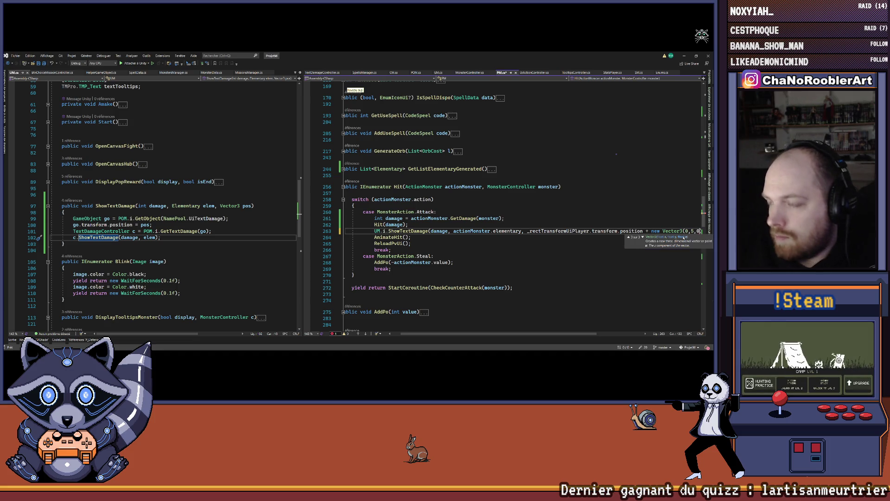
pyautogui.moveTo(575, 337)
pyautogui.mouseDown()
pyautogui.moveTo(624, 337)
pyautogui.moveTo(568, 338)
pyautogui.mouseUp()
pyautogui.scroll(-1, 661, 226)
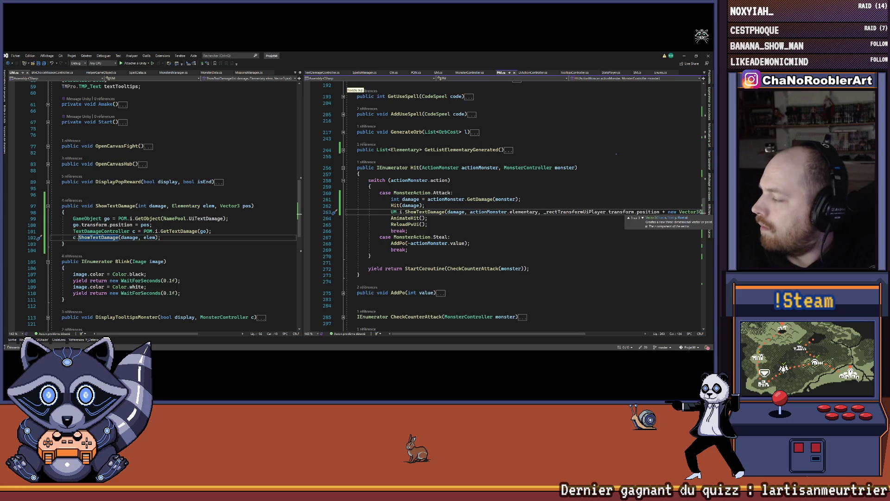
pyautogui.hotkey('alt', 'Tab')
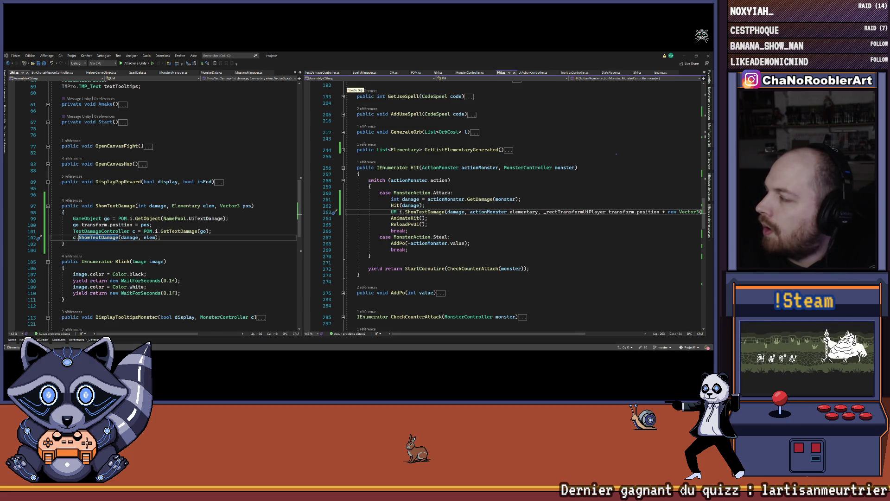
# - Review the Hit method around lines 259–266, then return to Unity
pyautogui.click(530, 186)
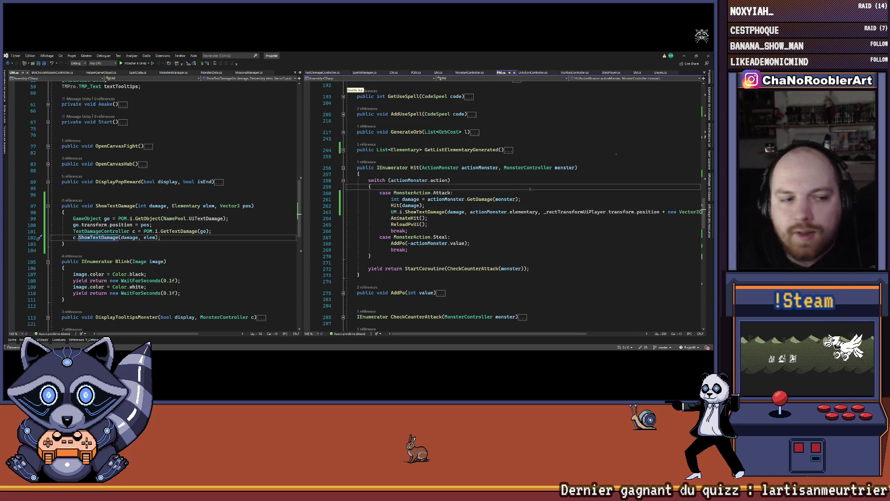
pyautogui.hscroll(3, 441, 232)
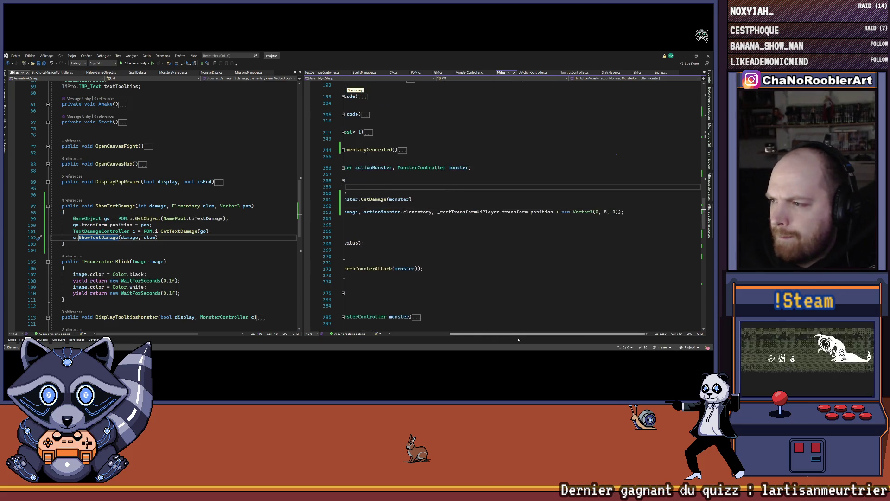
pyautogui.hscroll(-3, 405, 282)
pyautogui.click(435, 231)
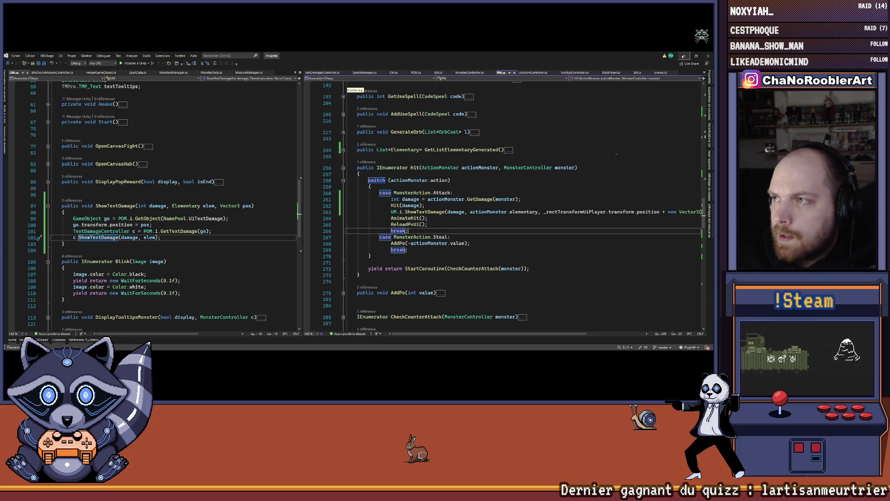
pyautogui.hotkey('alt', 'Tab')
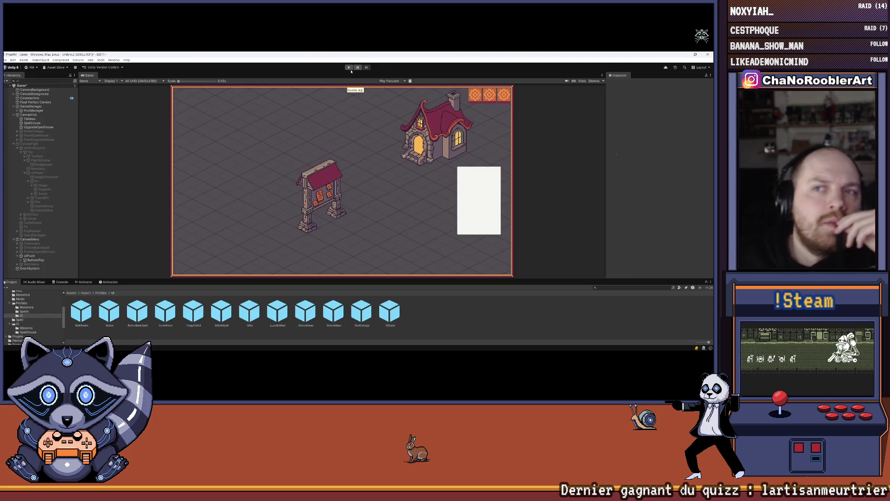
# - Start a new playtest as an apprentice wizard with P_Sylphia and P_WildThorn starting spells
pyautogui.click(348, 67)
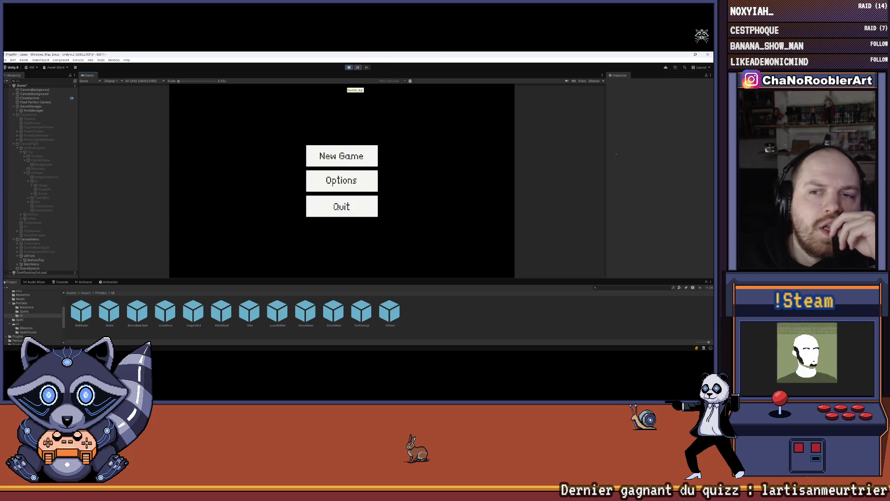
pyautogui.click(339, 155)
pyautogui.click(334, 175)
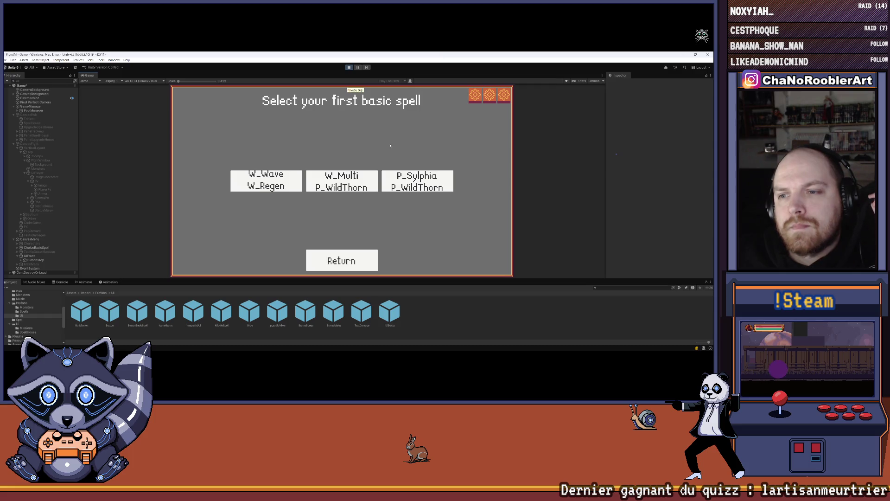
pyautogui.click(422, 183)
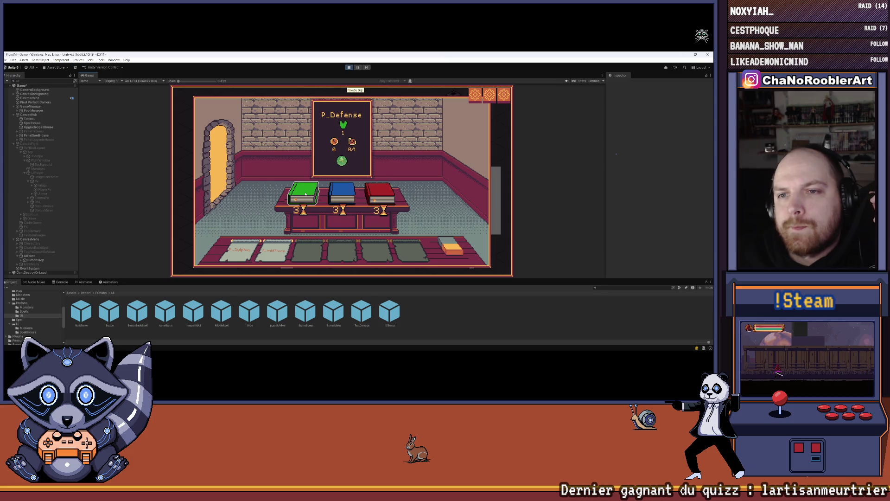
pyautogui.click(305, 194)
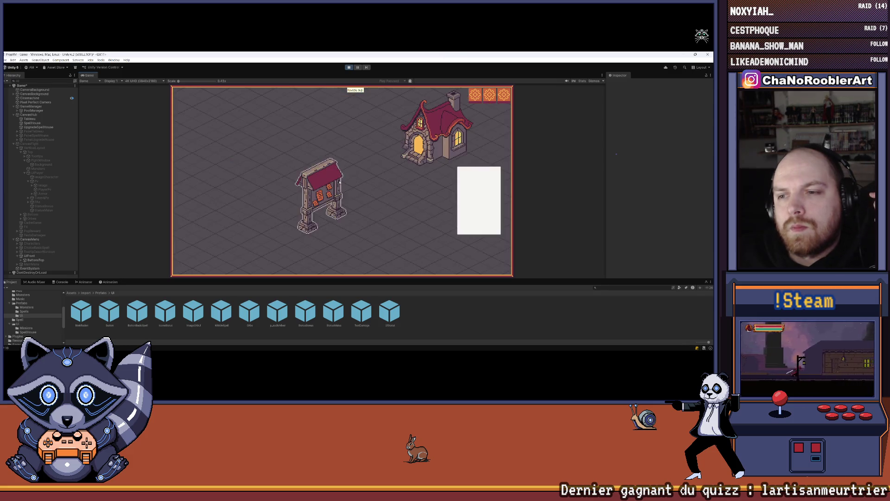
# - Pick a P_WildThorn upgrade, play a cave mission, then stop play and return to Visual Studio
pyautogui.click(489, 208)
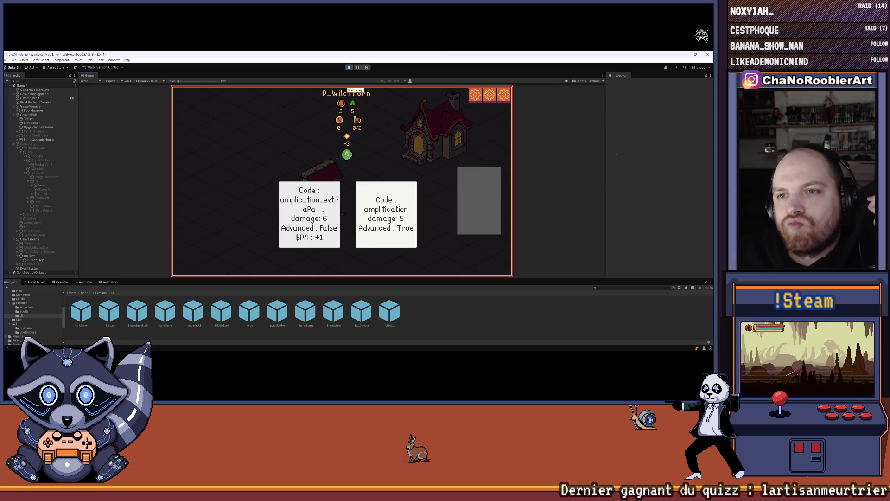
pyautogui.click(323, 210)
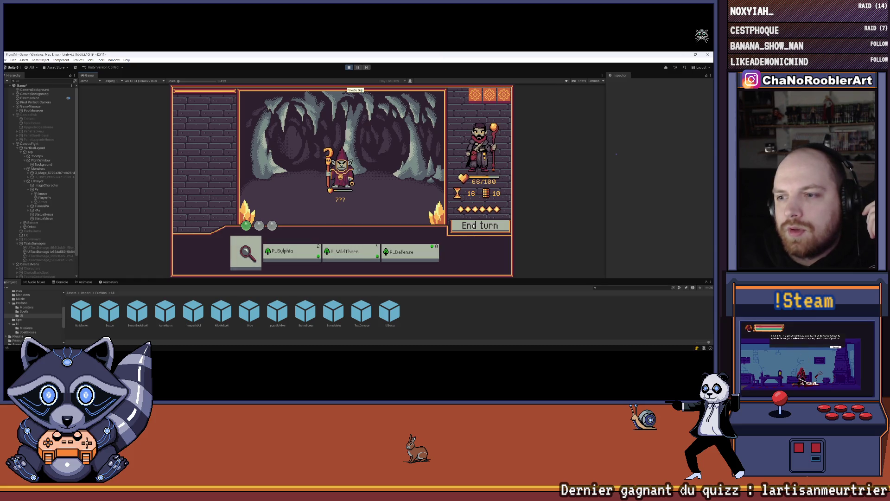
pyautogui.hotkey('ctrl', 'p')
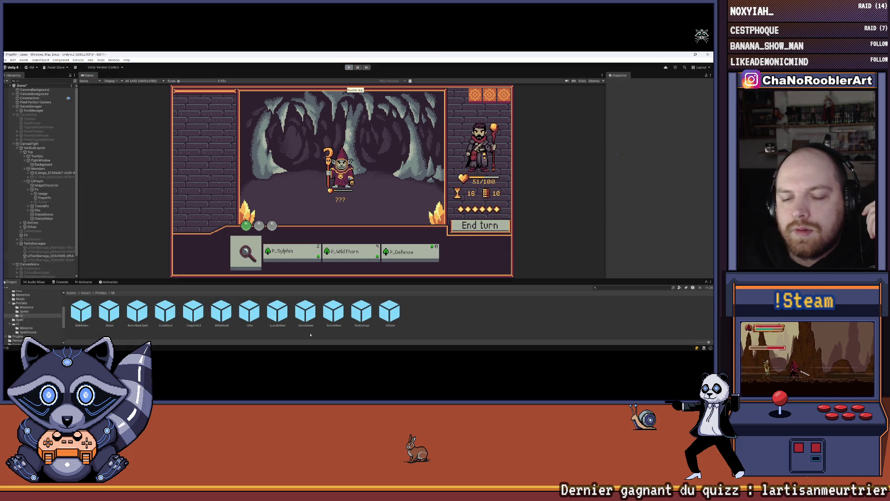
pyautogui.moveTo(322, 347)
pyautogui.click(375, 344)
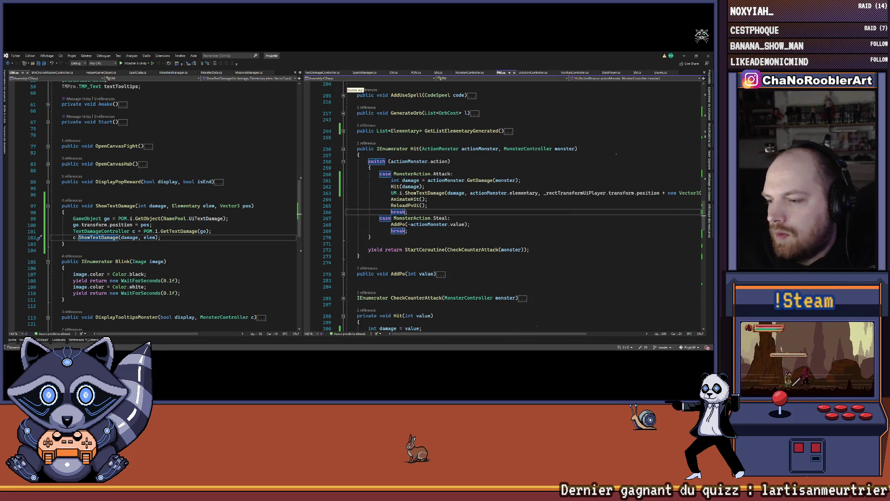
# - Change the Vector3 damage-text offset on line 263 from 5 to 3 and return to Unity
pyautogui.hscroll(5, 601, 199)
pyautogui.scroll(-1, 601, 200)
pyautogui.doubleClick(604, 193)
pyautogui.write('3, 0));')
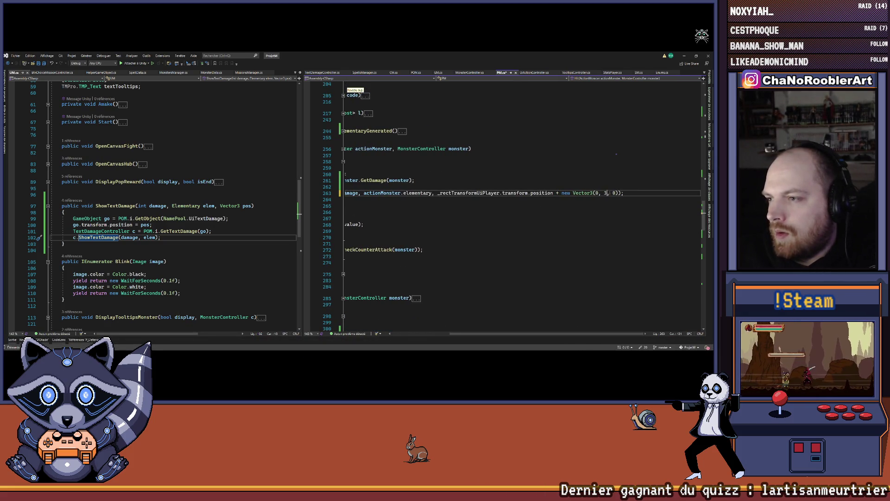
pyautogui.hotkey('alt', 'Tab')
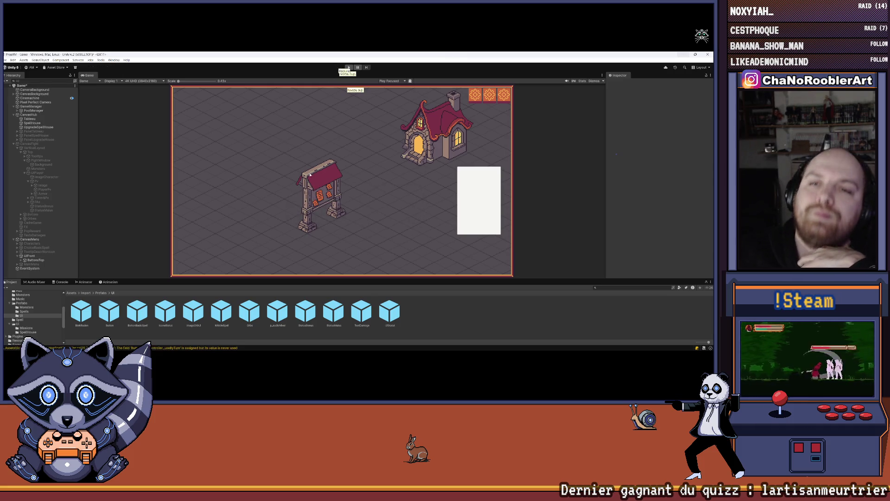
# - Start a new playtest as an apprentice wizard with W_Wave and W_Regen starting spells
pyautogui.click(348, 68)
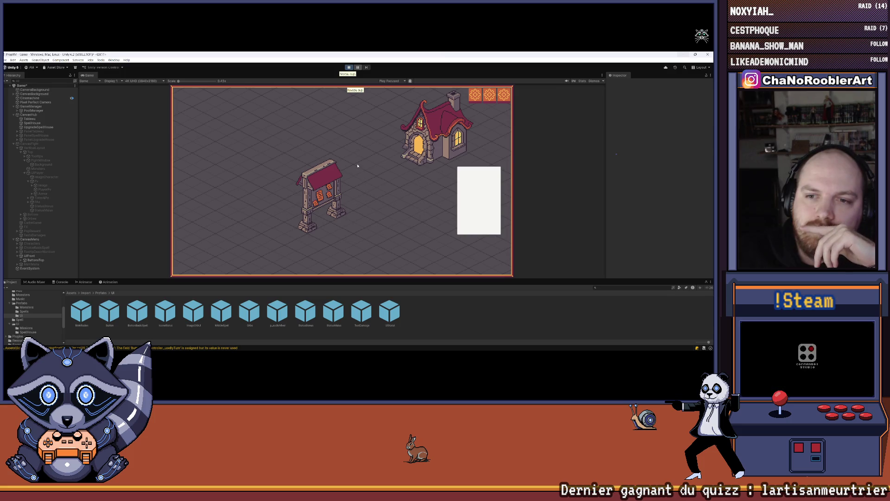
pyautogui.click(343, 153)
pyautogui.click(335, 190)
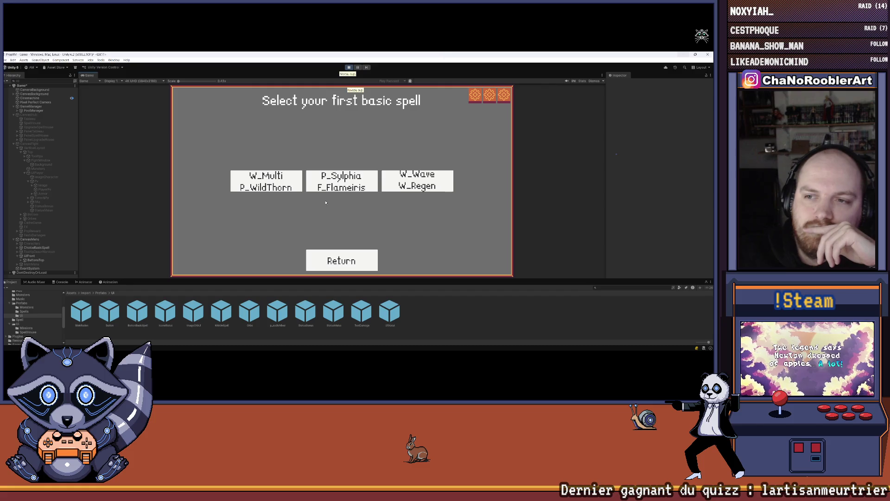
pyautogui.click(418, 181)
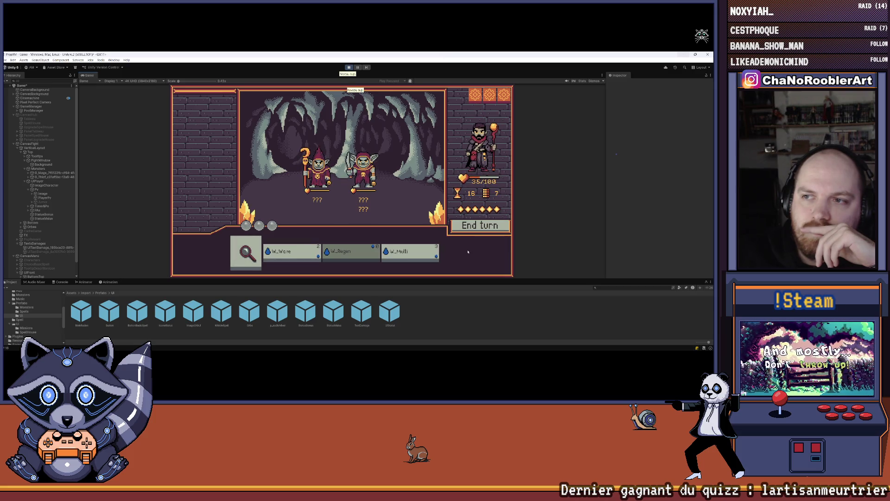
# - End a turn so monsters attack, stop play mode, and bring Visual Studio forward
pyautogui.click(473, 226)
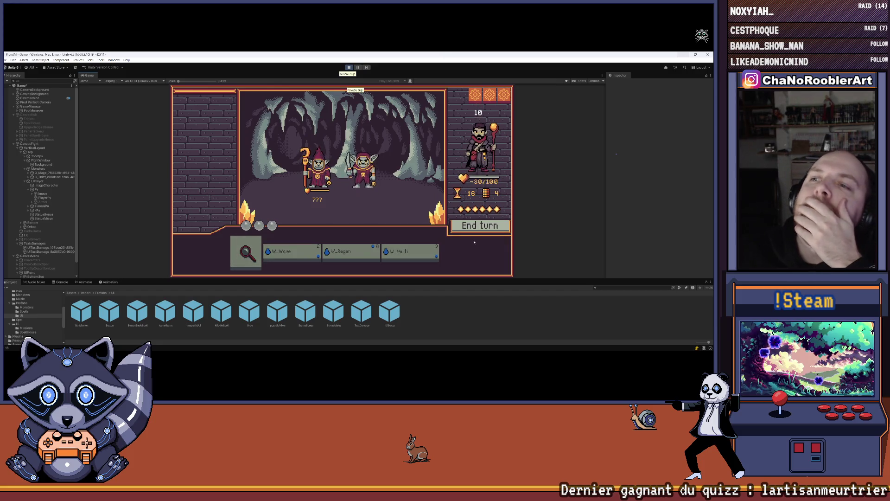
pyautogui.hotkey('ctrl', 'p')
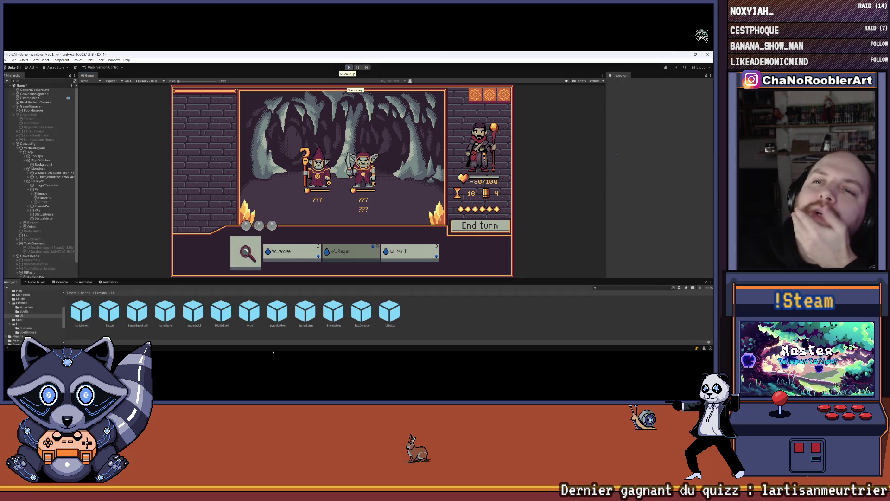
pyautogui.click(375, 348)
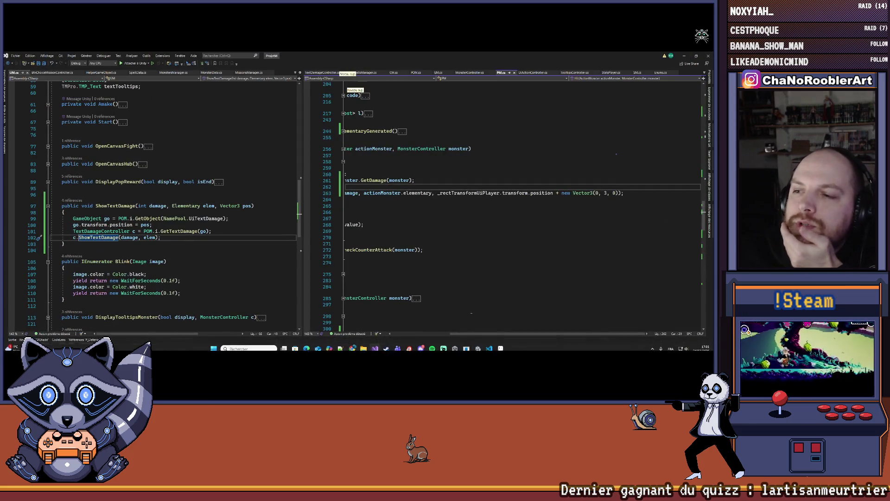
# - Follow ShowTextDamage through UM.cs into TextDamageController.cs and locate its hard-coded Vector3(0, 3, 0) lift
pyautogui.rightClick(431, 193)
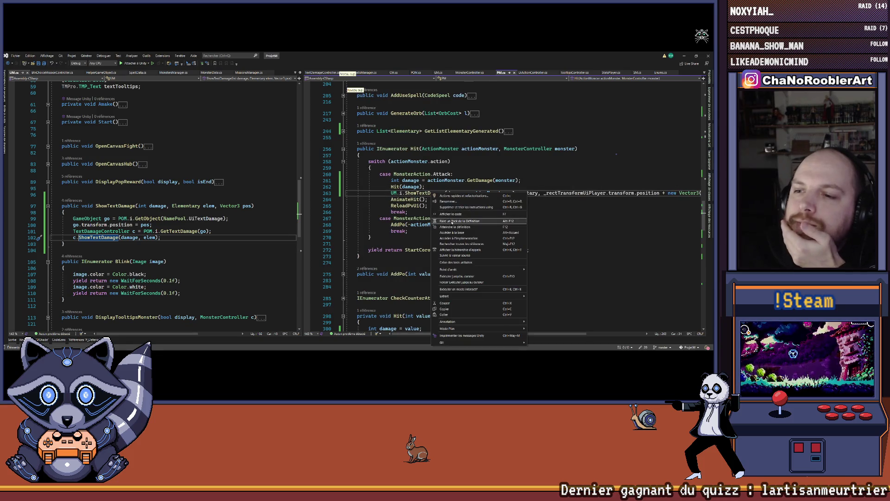
pyautogui.click(453, 227)
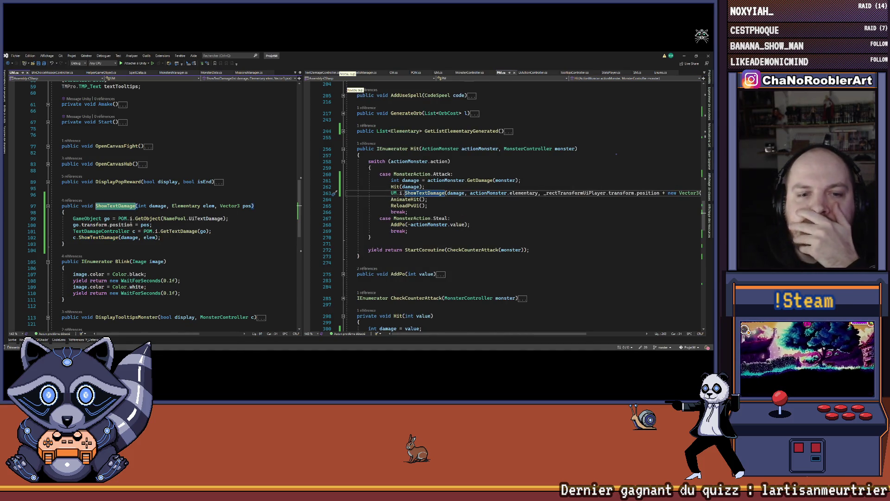
pyautogui.rightClick(95, 238)
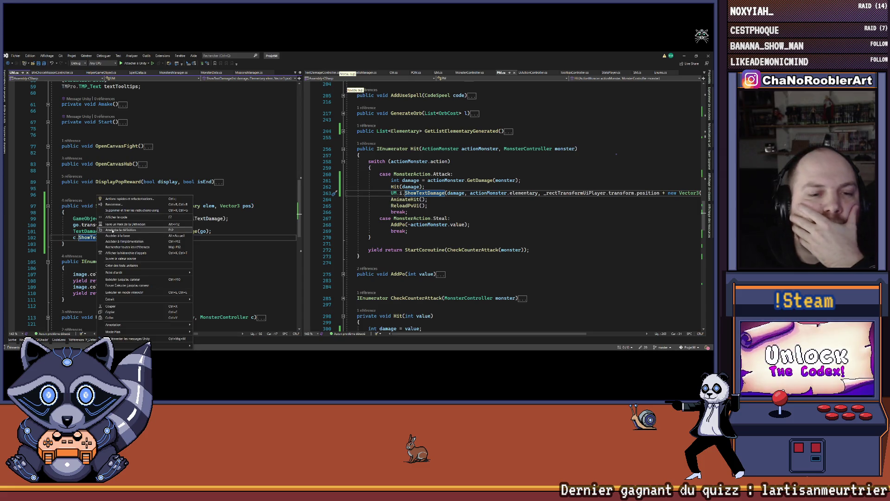
pyautogui.click(118, 234)
pyautogui.press('Tab')
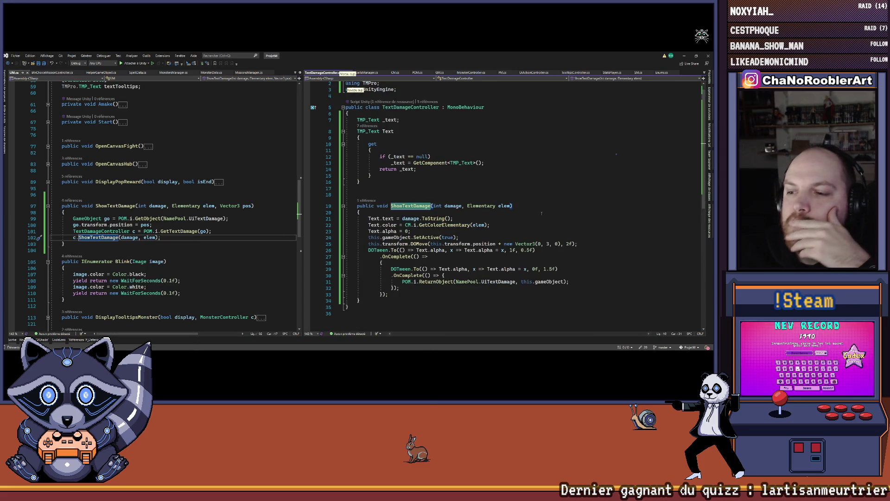
pyautogui.click(547, 243)
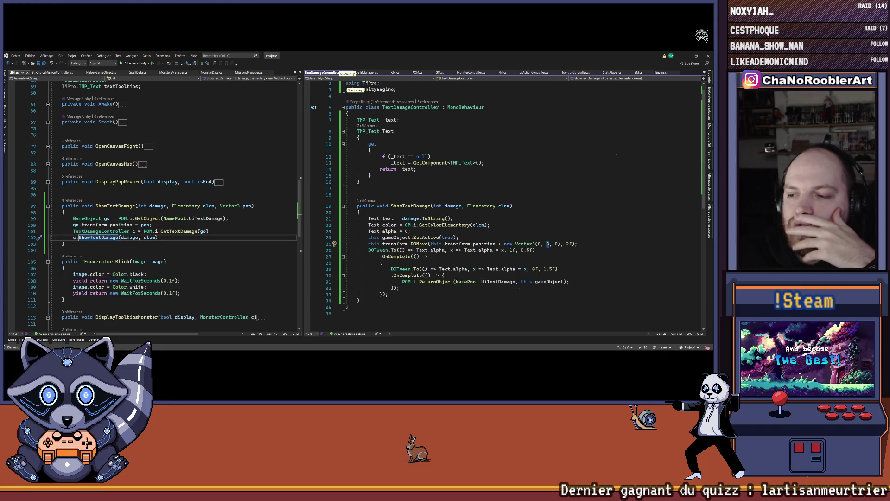
pyautogui.click(517, 205)
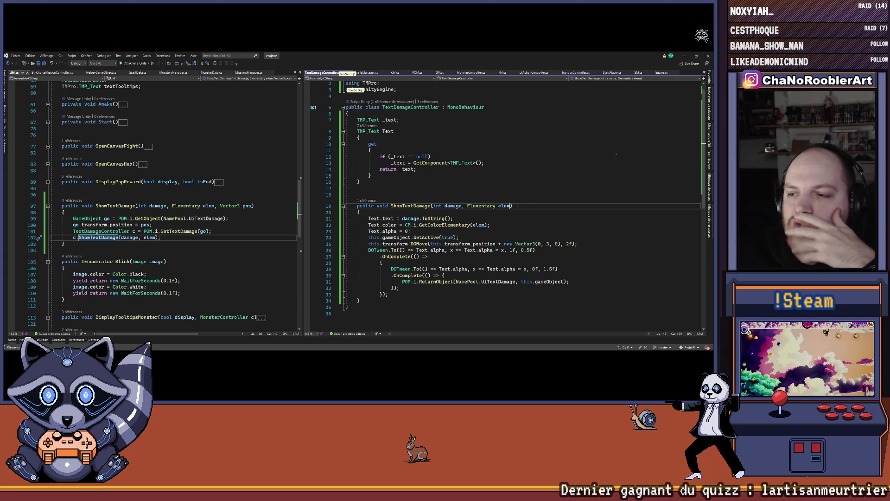
# - Give TextDamageController's ShowTextDamage a float moveY parameter and use Vector3(0, moveY, 0)
pyautogui.write(', int moveY')
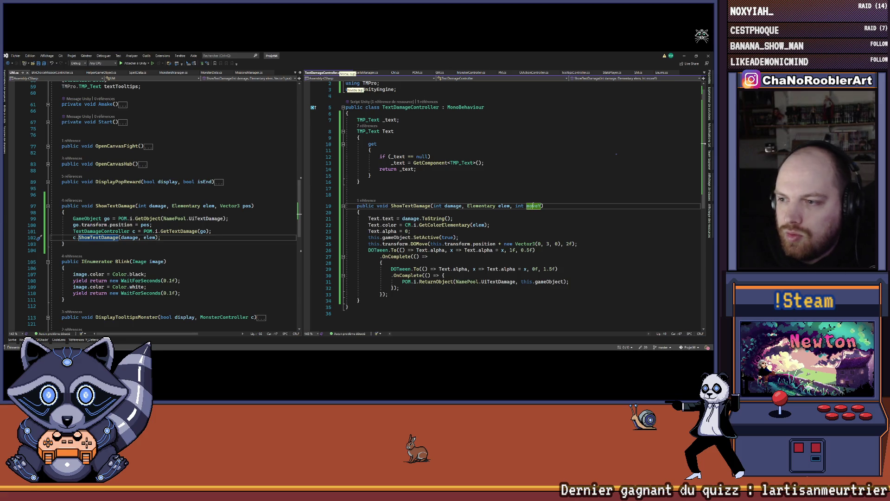
pyautogui.click(540, 205)
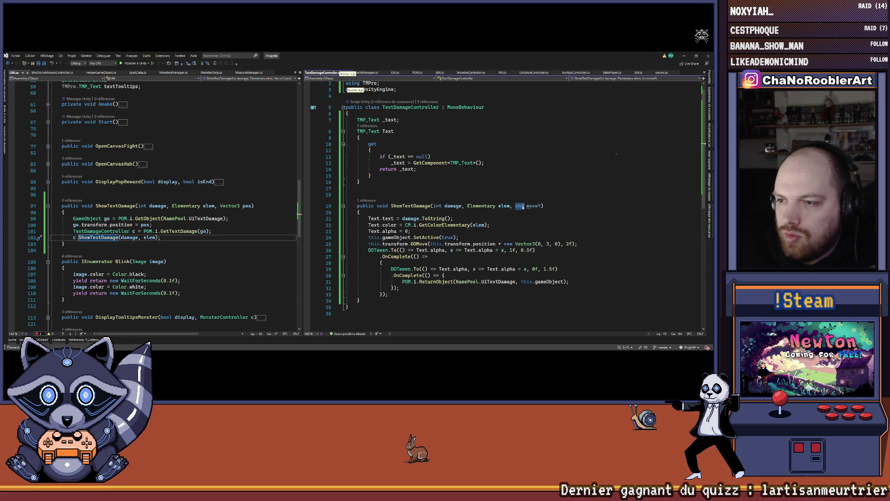
pyautogui.write('float')
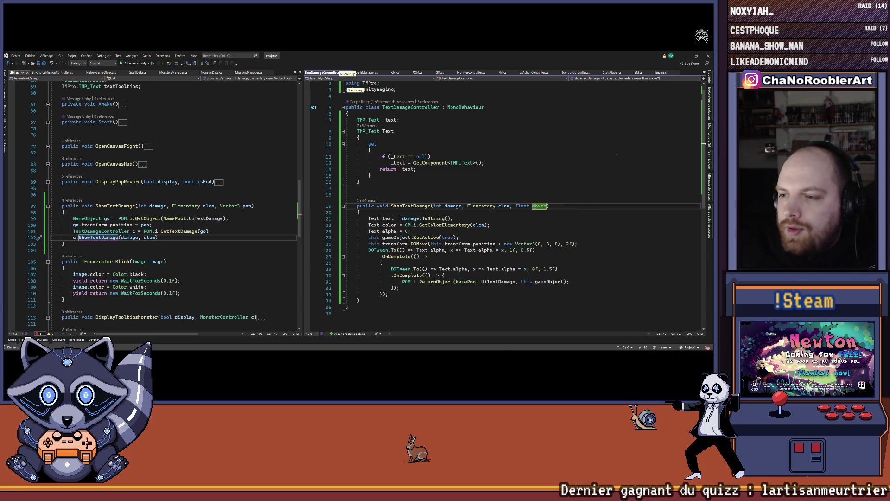
pyautogui.doubleClick(545, 243)
pyautogui.write('moveY')
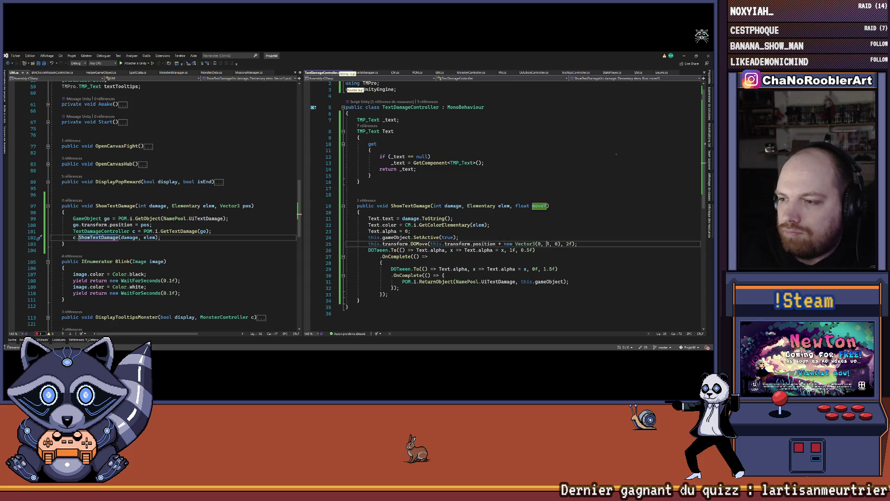
pyautogui.click(570, 219)
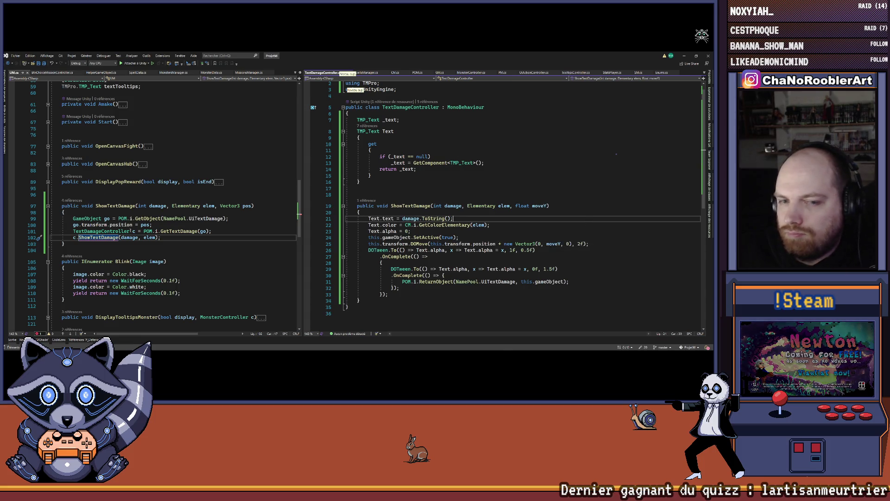
# - Add float moveY to UM's ShowTextDamage, forward it to c.ShowTextDamage, and save UM.cs
pyautogui.click(156, 238)
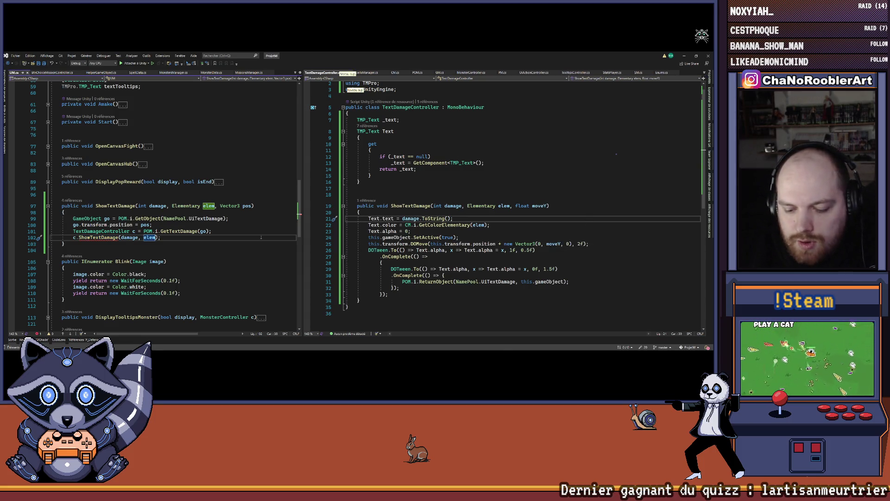
pyautogui.write(',')
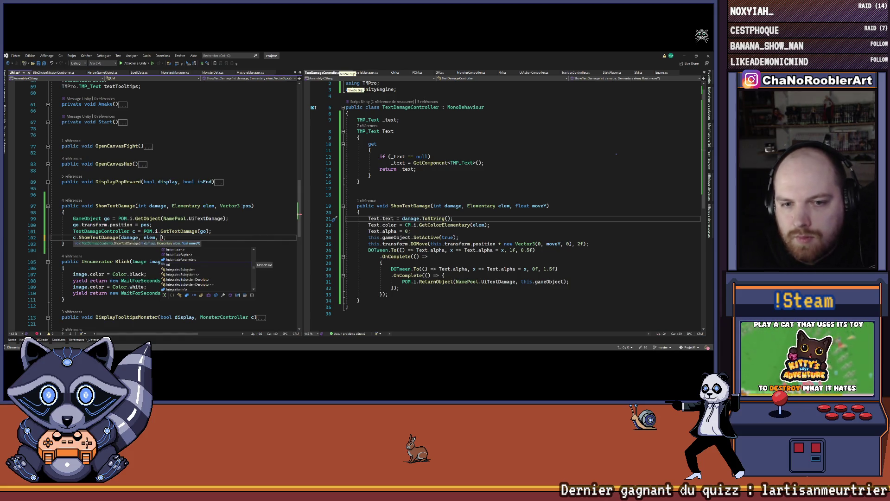
pyautogui.click(252, 206)
pyautogui.write(', float moveY')
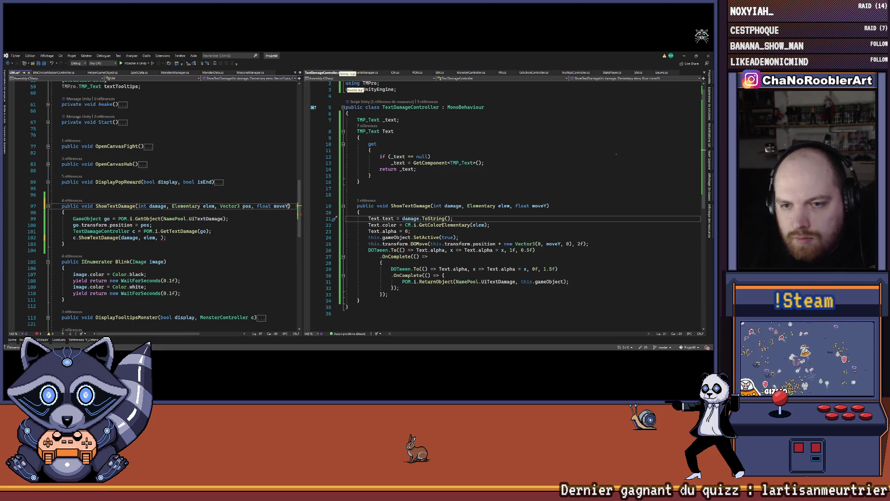
pyautogui.hotkey('ctrl', 's')
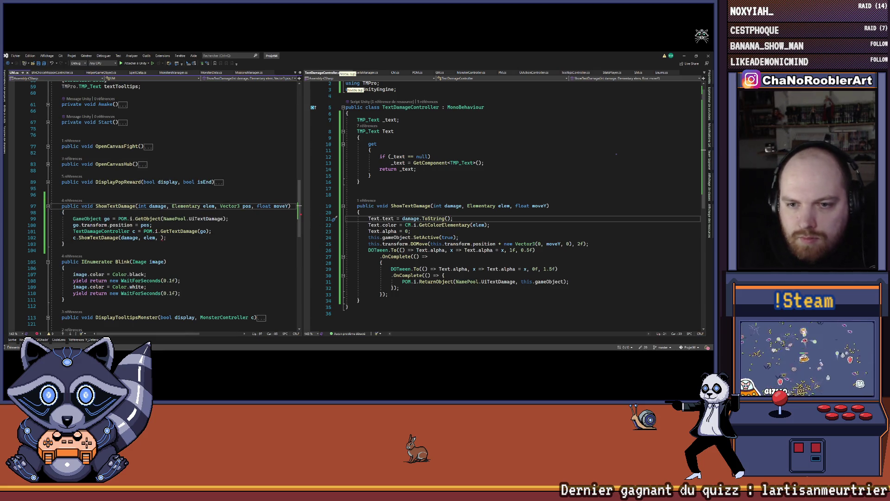
pyautogui.click(160, 237)
pyautogui.write('moveY')
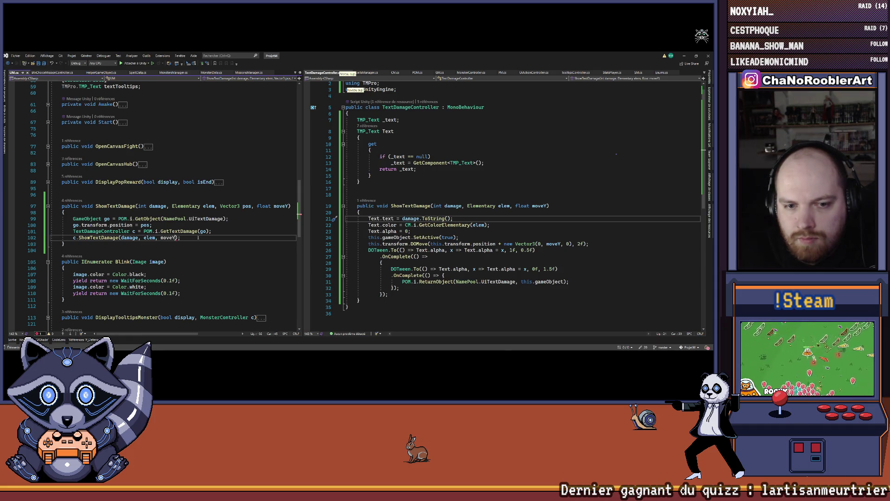
pyautogui.click(95, 206)
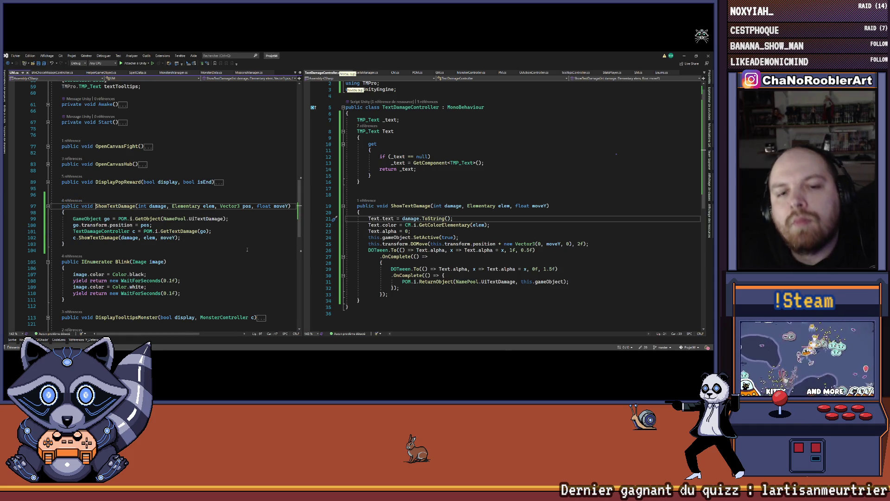
pyautogui.click(78, 340)
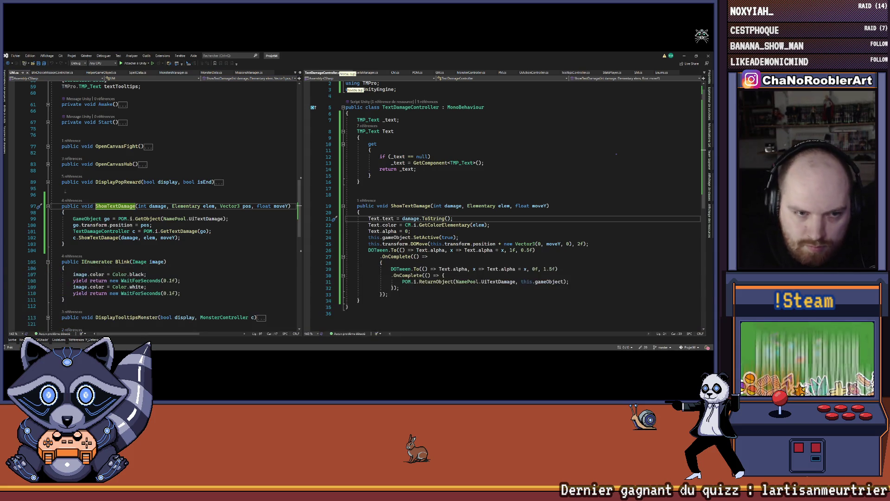
# - List ShowTextDamage's callers and open MonsterController's HitBurn call to inspect its position argument
pyautogui.click(72, 200)
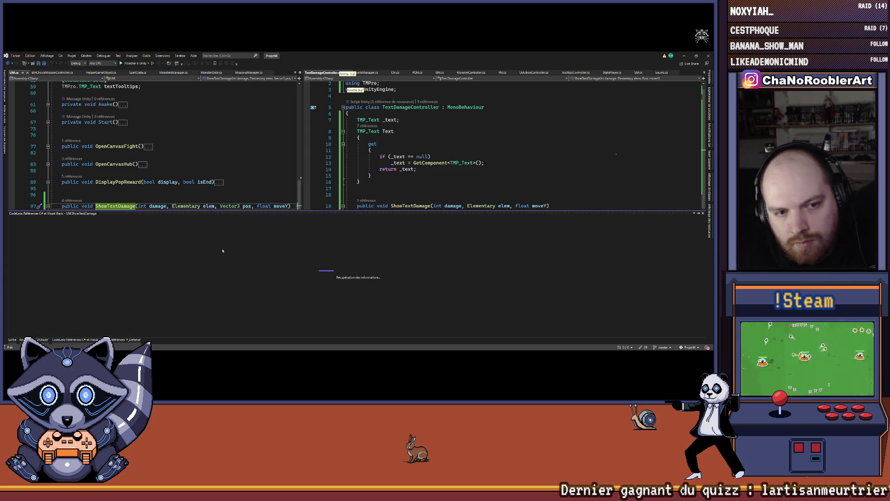
pyautogui.scroll(-2, 217, 141)
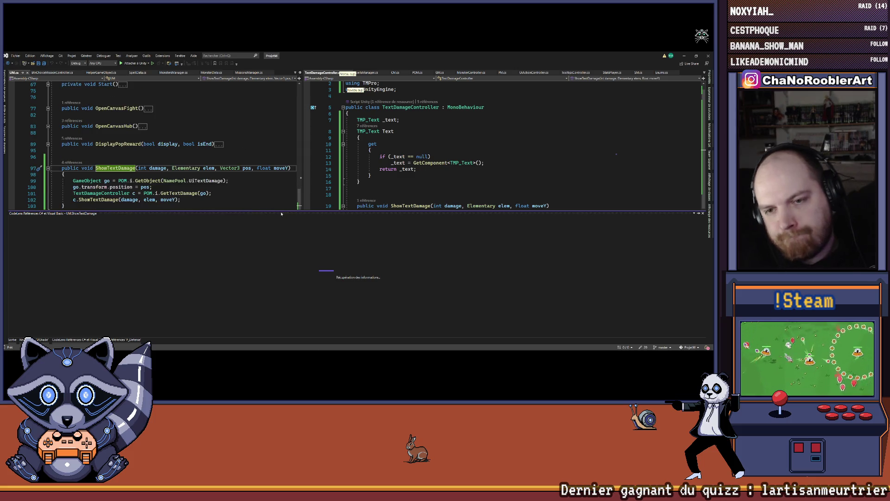
pyautogui.moveTo(278, 214); pyautogui.dragTo(278, 264)
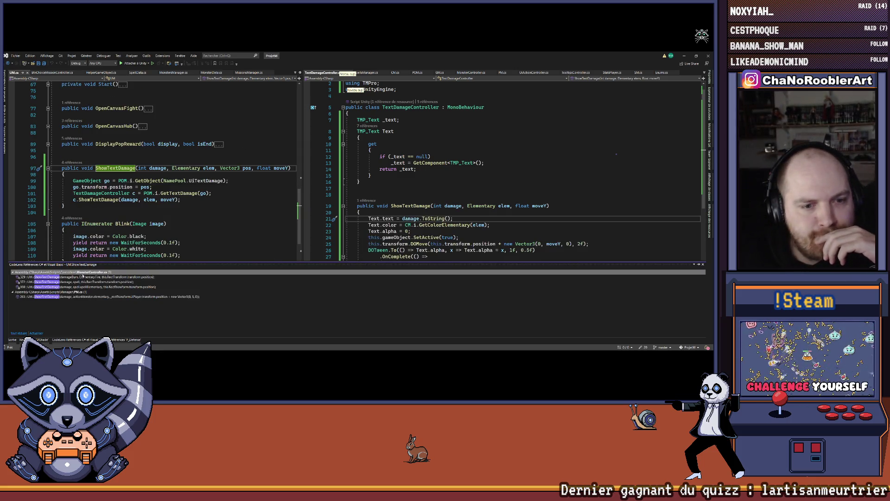
pyautogui.doubleClick(92, 276)
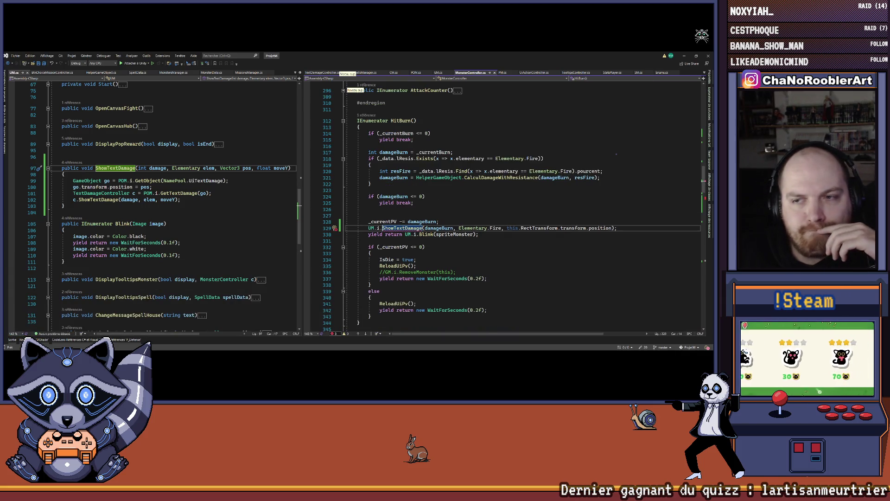
pyautogui.click(611, 228)
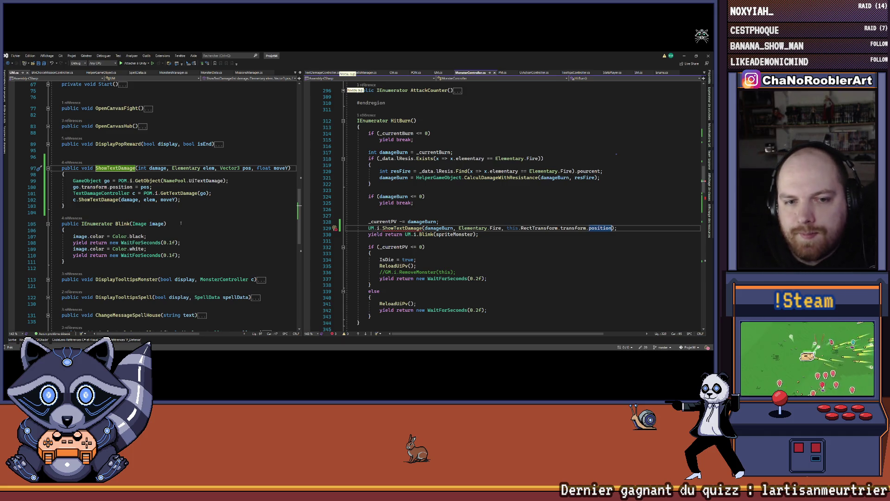
# - Go from line 102's c.ShowTextDamage call to its definition and show the Git changes list
pyautogui.click(107, 200)
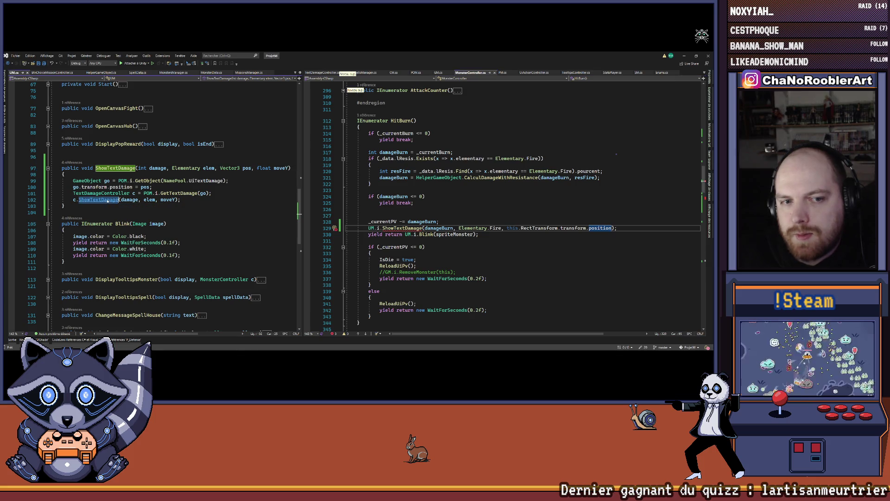
pyautogui.press('F12')
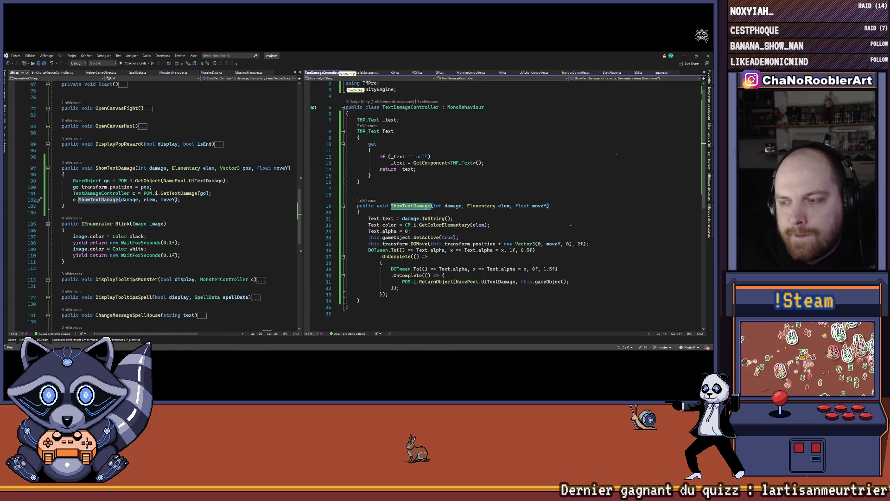
pyautogui.click(644, 347)
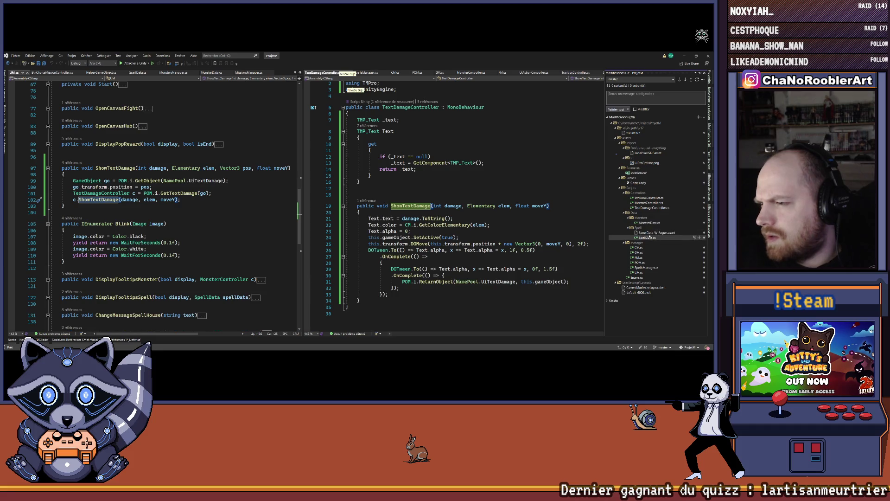
pyautogui.click(563, 213)
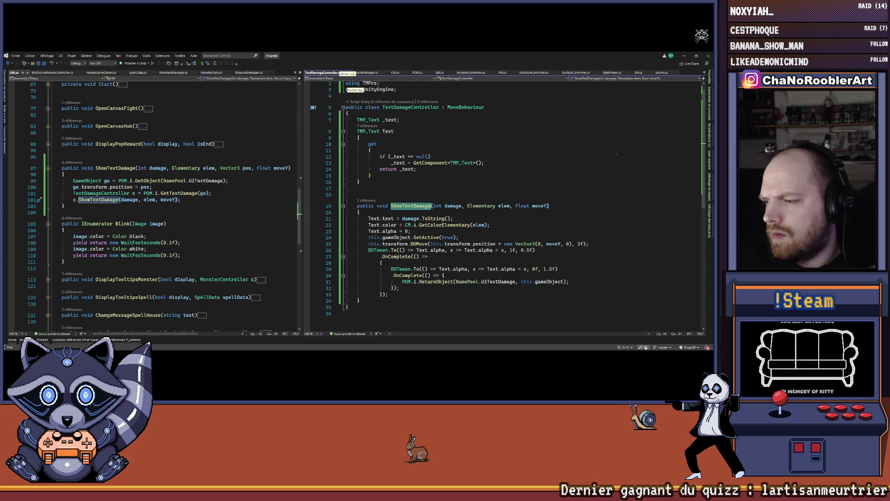
pyautogui.click(646, 348)
pyautogui.rightClick(648, 208)
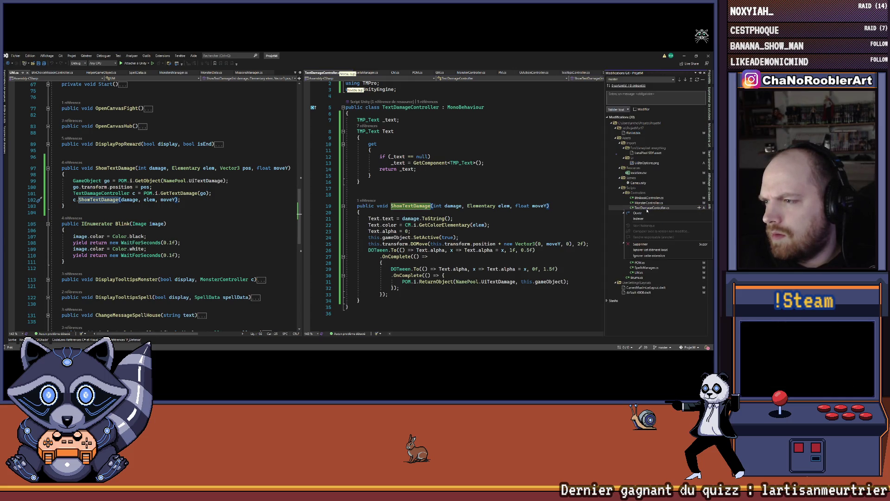
pyautogui.click(647, 210)
pyautogui.rightClick(558, 218)
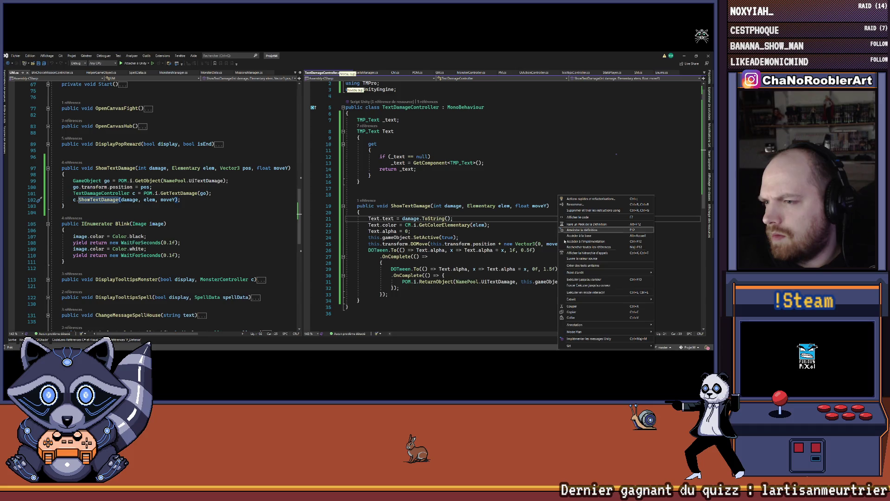
pyautogui.moveTo(622, 346)
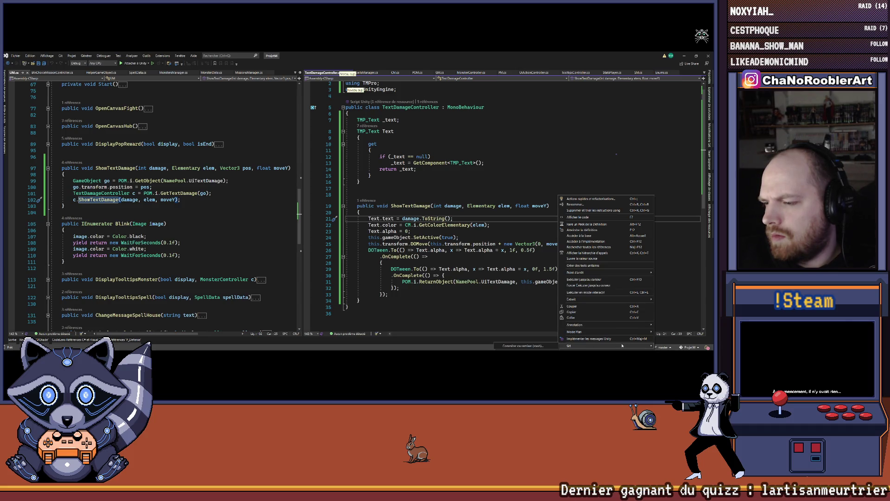
pyautogui.moveTo(603, 325)
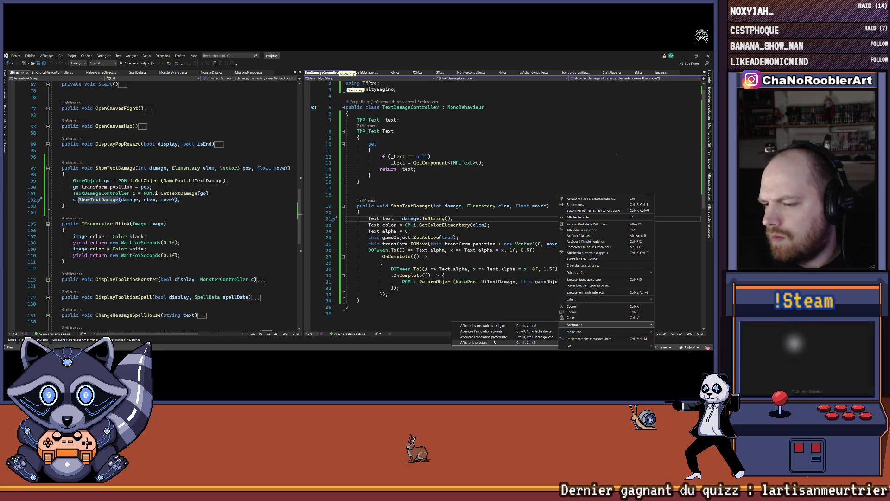
pyautogui.click(420, 269)
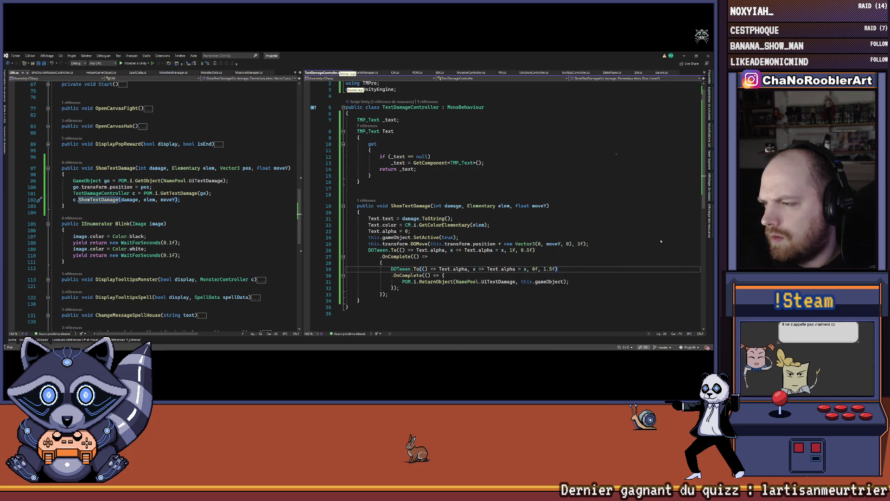
pyautogui.hotkey('ctrl', '0')
pyautogui.hotkey('ctrl', 'g')
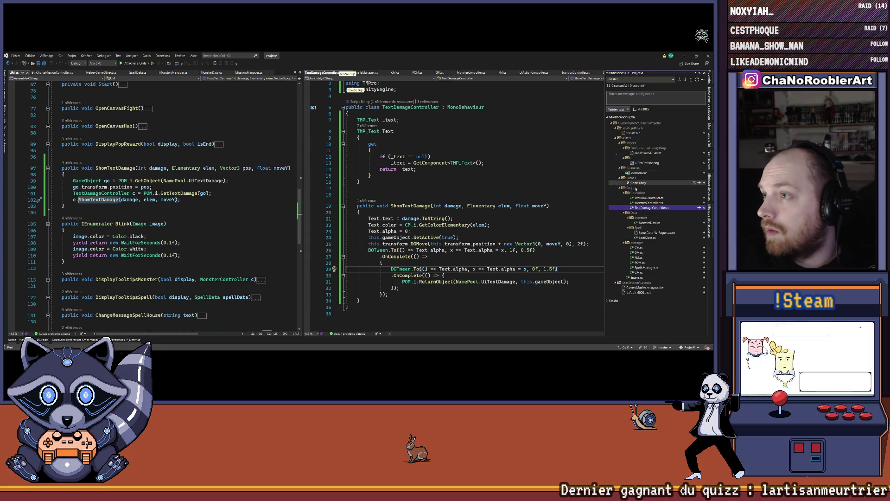
# - Close the Git changes list and list all references to the left editor's ShowTextDamage
pyautogui.rightClick(640, 211)
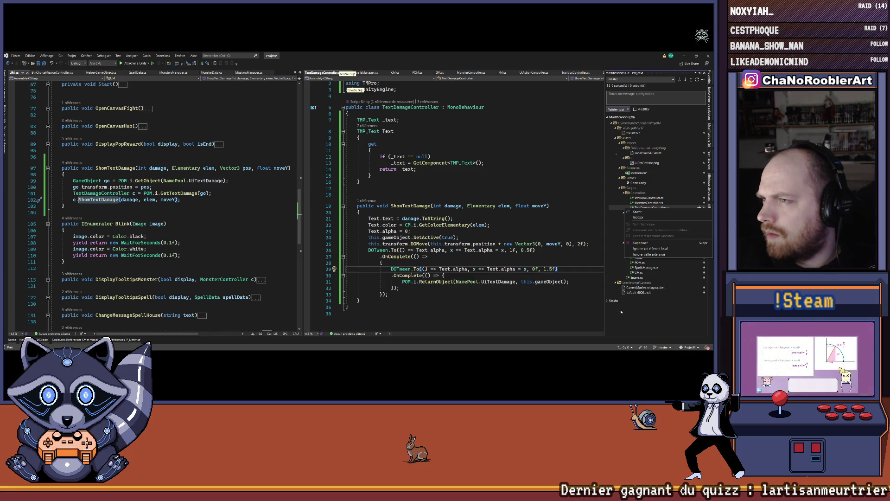
pyautogui.press('Escape')
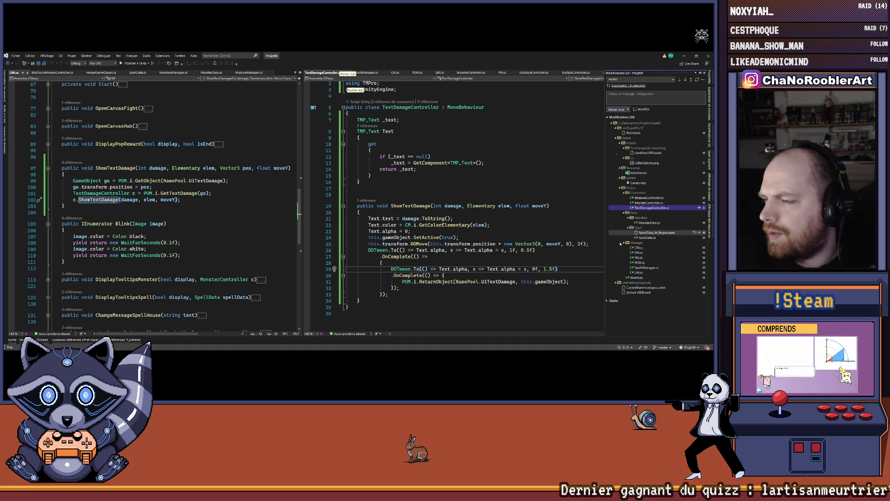
pyautogui.click(525, 224)
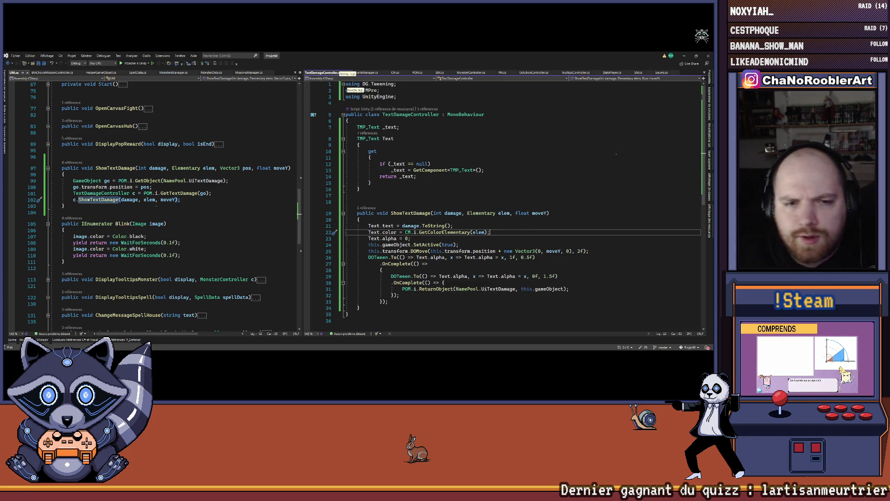
pyautogui.click(156, 205)
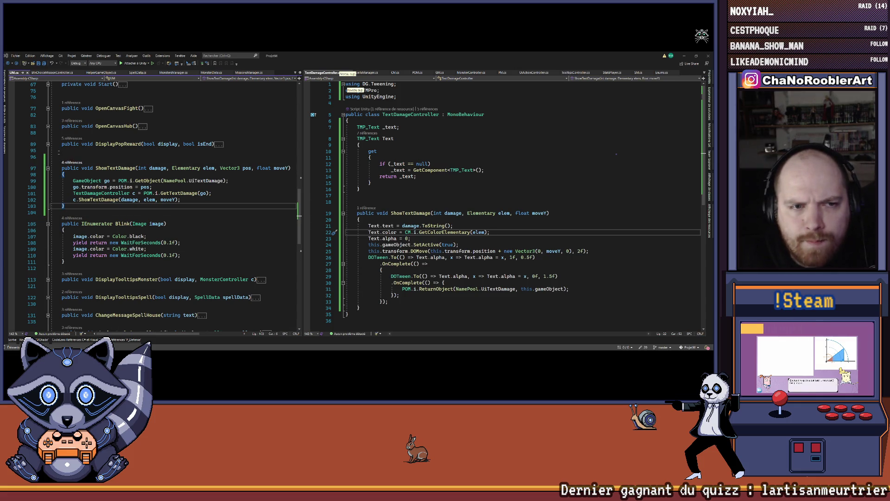
pyautogui.click(72, 162)
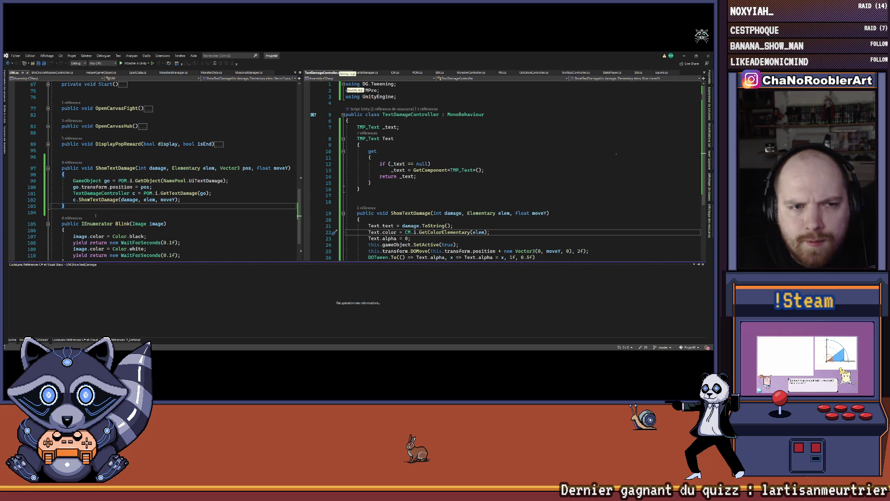
# - Add ',3' as the vertical offset to HitBurn's ShowTextDamage call in MonsterController
pyautogui.doubleClick(82, 277)
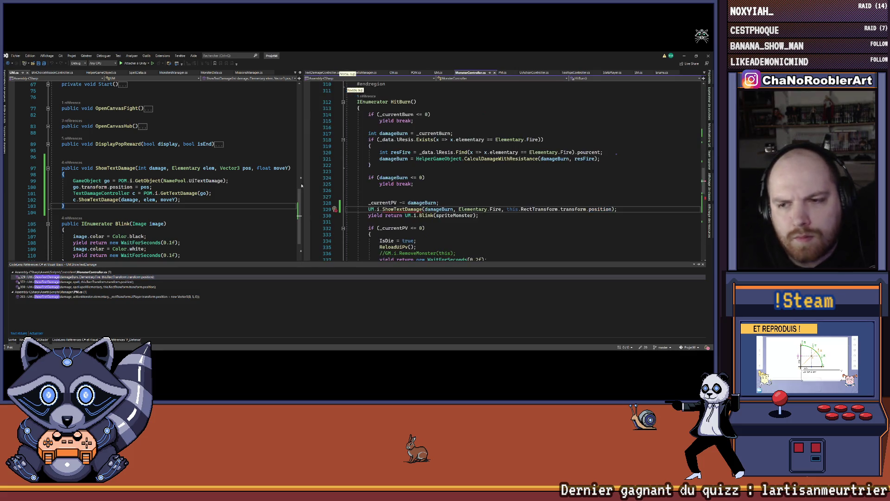
pyautogui.press('Escape')
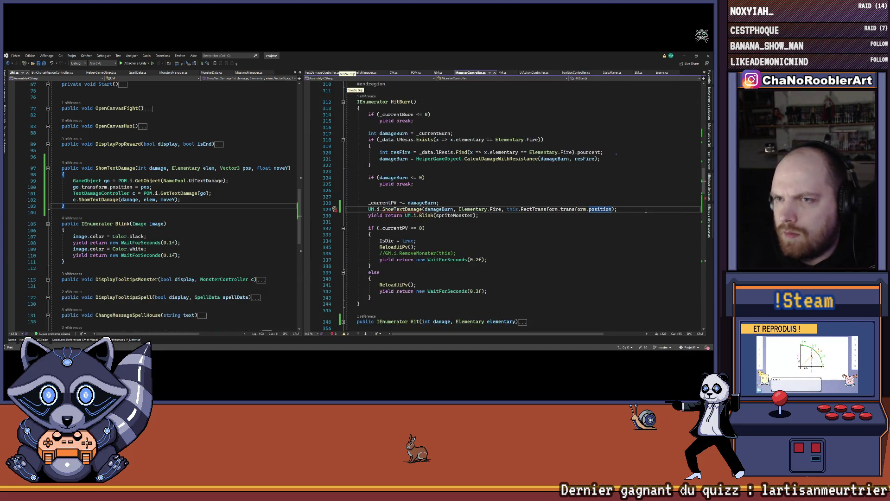
pyautogui.write(',3')
pyautogui.scroll(-5, 642, 215)
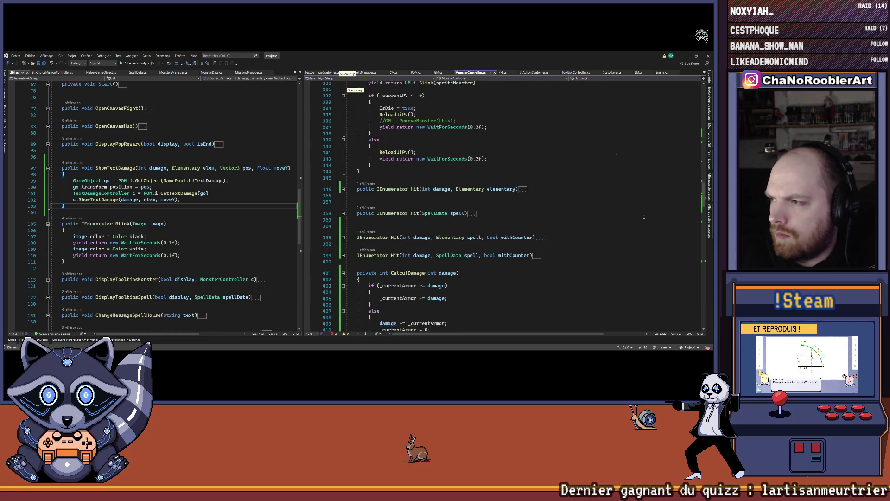
pyautogui.scroll(5, 482, 207)
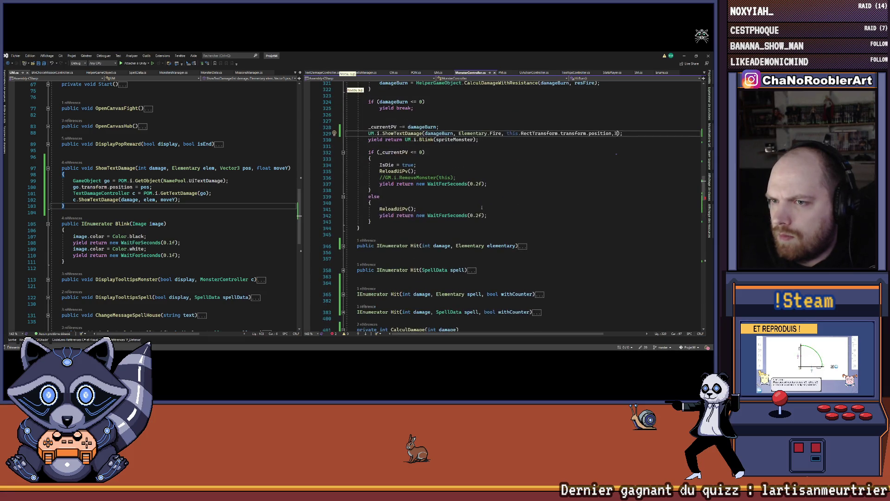
pyautogui.scroll(-2, 481, 208)
# - Expand MonsterController's three Hit methods: damage/element, SpellData and withCounter
pyautogui.click(521, 208)
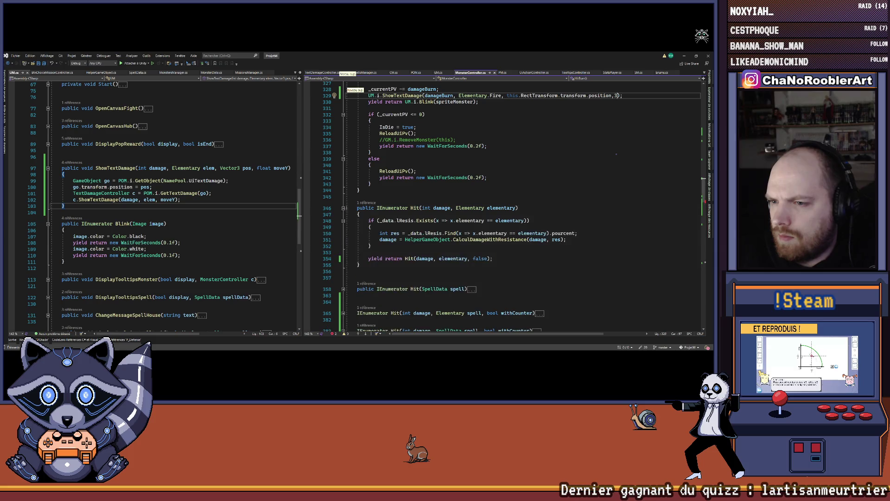
pyautogui.scroll(-2, 511, 225)
pyautogui.click(472, 250)
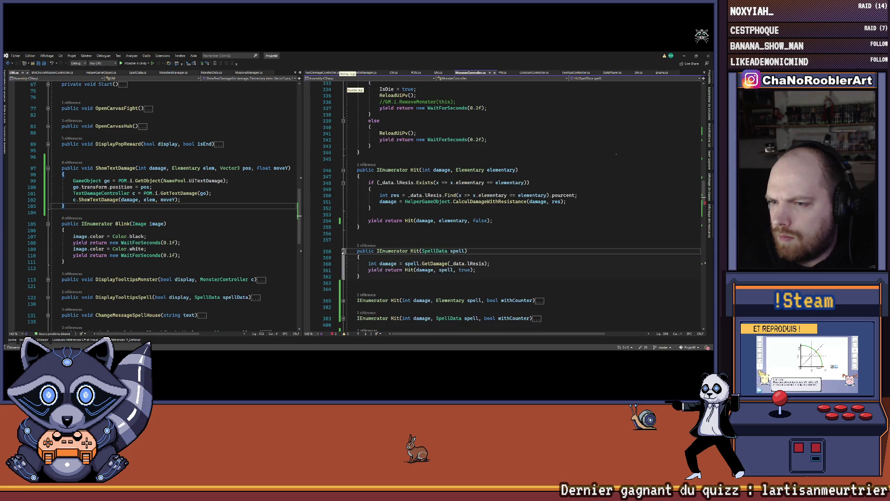
pyautogui.scroll(-3, 477, 236)
pyautogui.scroll(-2, 477, 236)
pyautogui.click(540, 209)
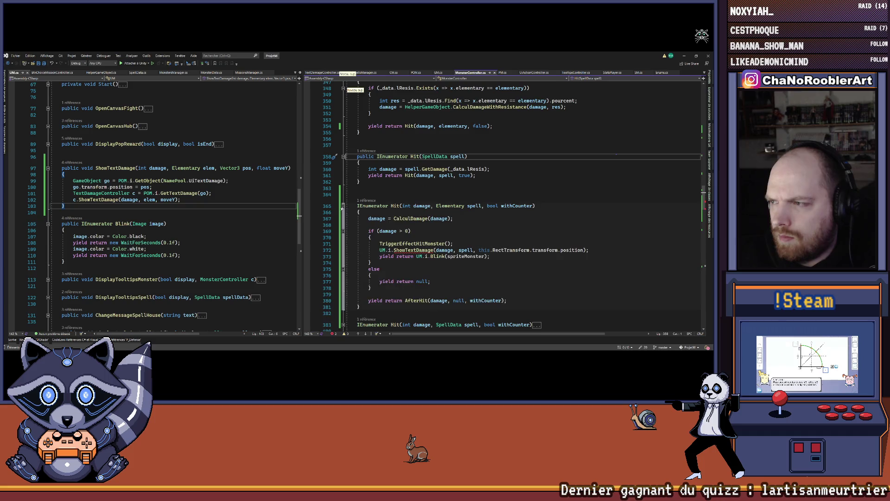
pyautogui.scroll(-2, 552, 219)
# - Pass 3 as the moveY argument in both Hit methods' ShowTextDamage calls, then switch to PM.cs
pyautogui.click(585, 212)
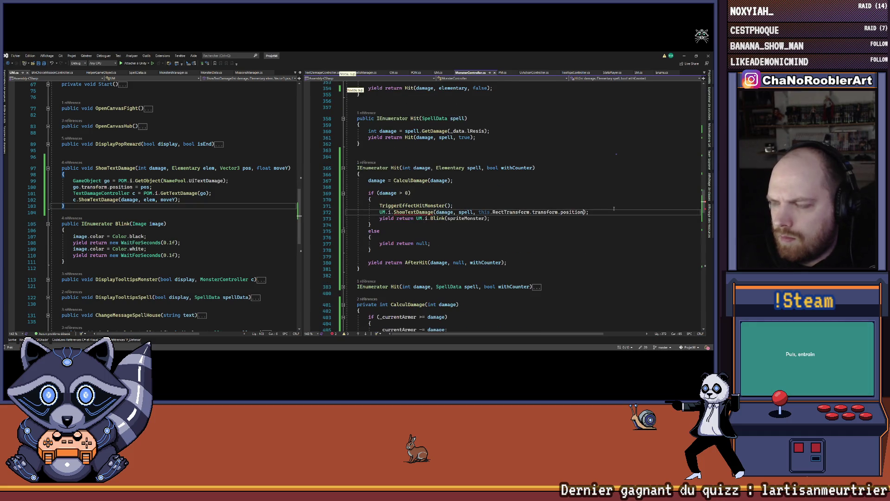
pyautogui.write(', 3')
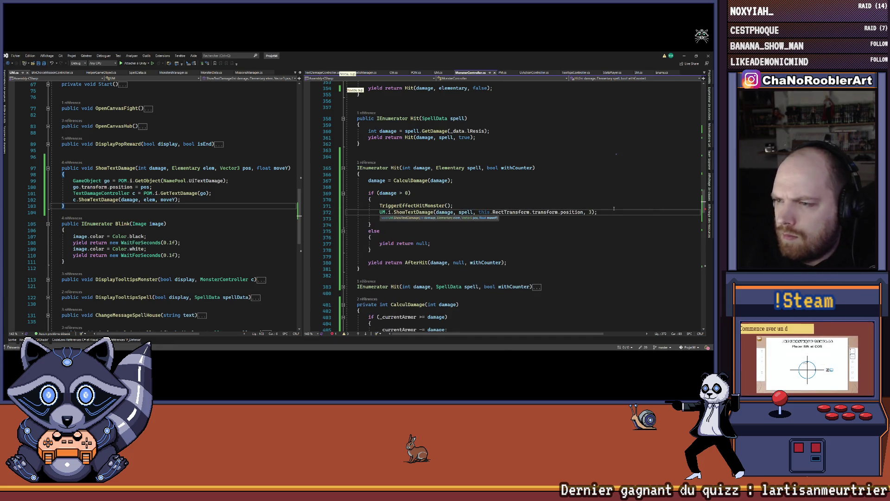
pyautogui.scroll(-3, 614, 208)
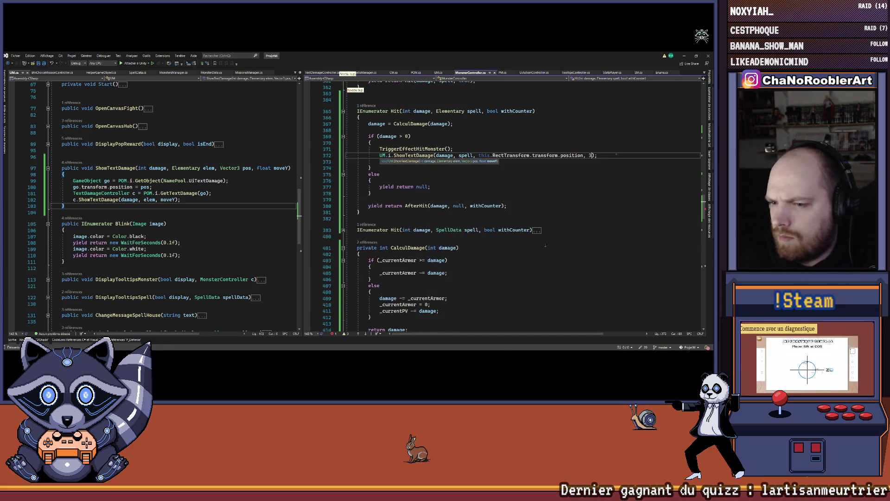
pyautogui.press('Tab')
pyautogui.scroll(-2, 616, 155)
pyautogui.click(669, 236)
pyautogui.write(',3')
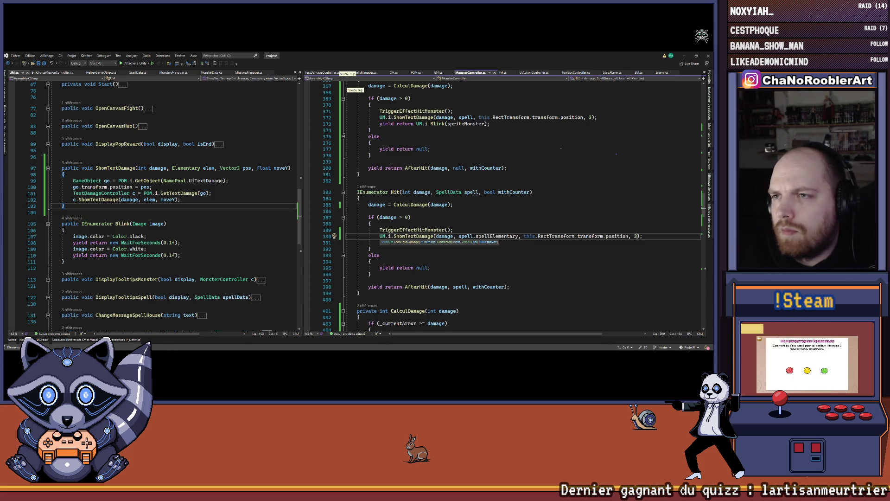
pyautogui.click(503, 73)
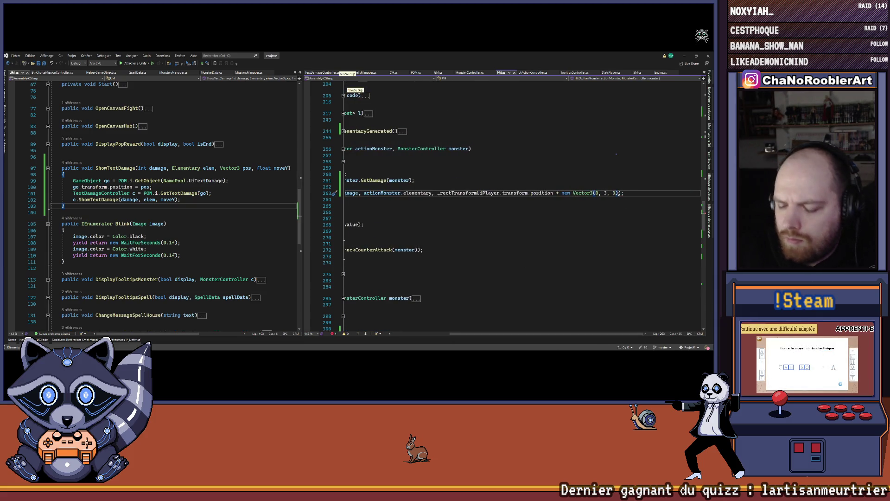
# - Add a 1.5 offset to PM.cs's ShowTextDamage call, wrap it onto two lines, and minimize Visual Studio
pyautogui.write(', 1.5f')
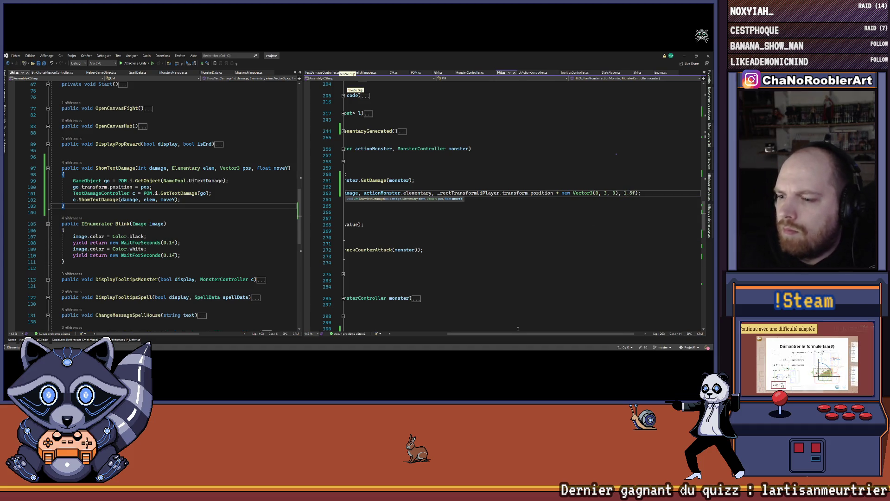
pyautogui.moveTo(458, 333); pyautogui.dragTo(401, 333)
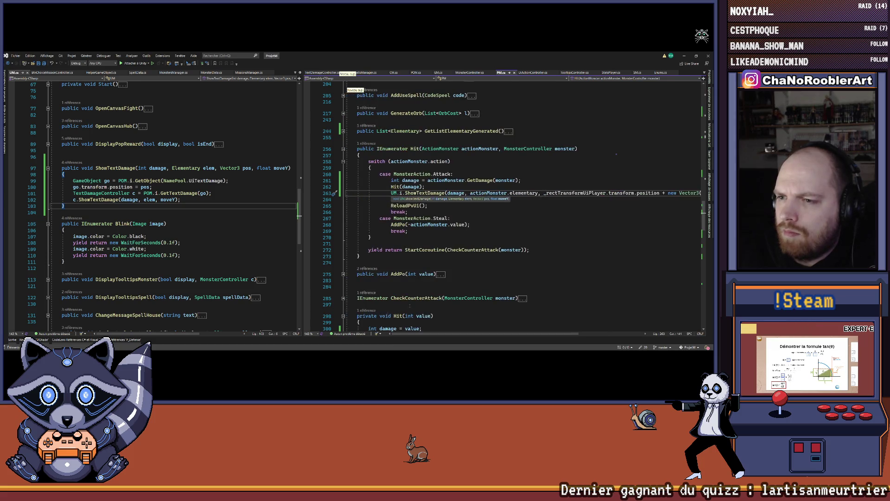
pyautogui.click(497, 237)
pyautogui.click(530, 193)
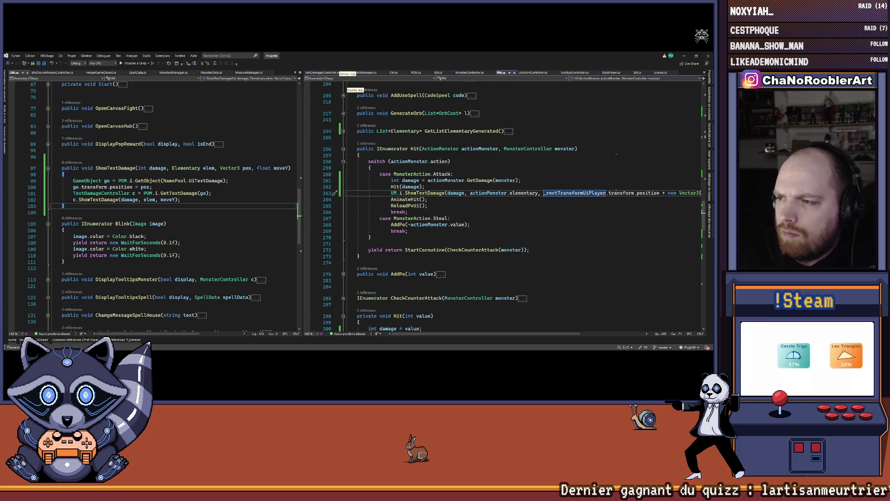
pyautogui.press('Return')
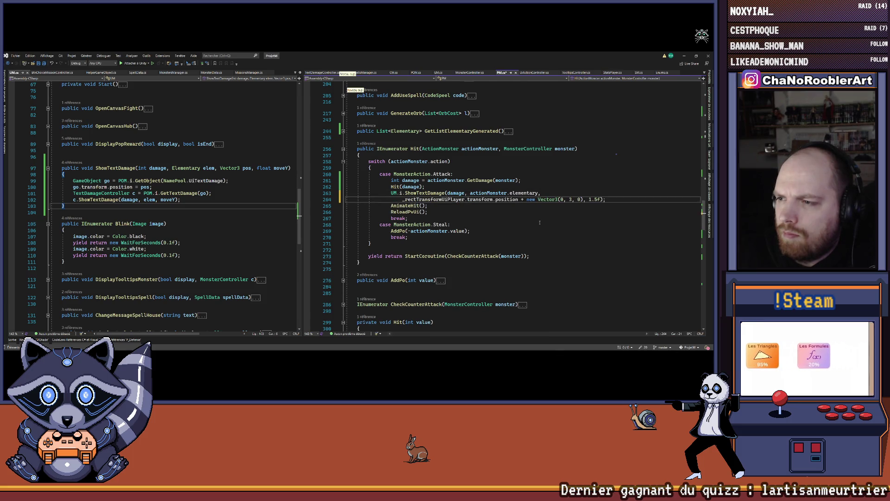
pyautogui.click(543, 223)
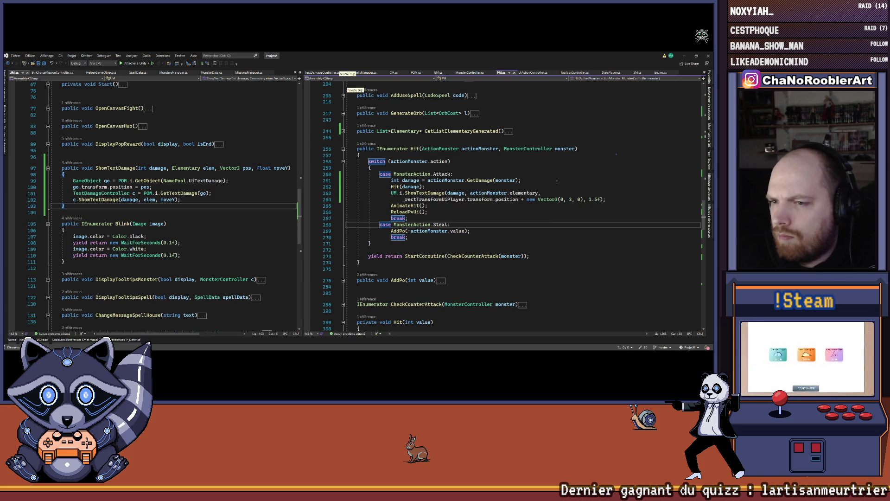
pyautogui.click(683, 55)
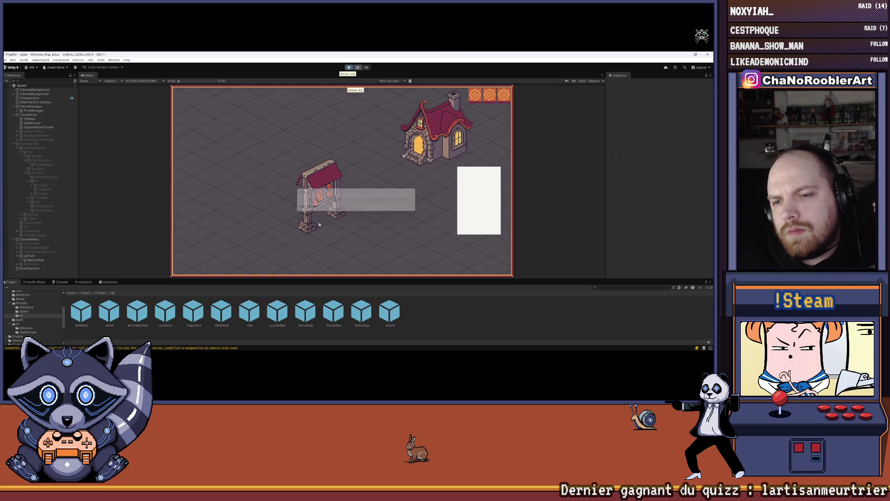
# - Start Play mode, pick the W_Multi / P_WildThorn spells, and enter the cave fight mission
pyautogui.click(352, 204)
pyautogui.click(352, 197)
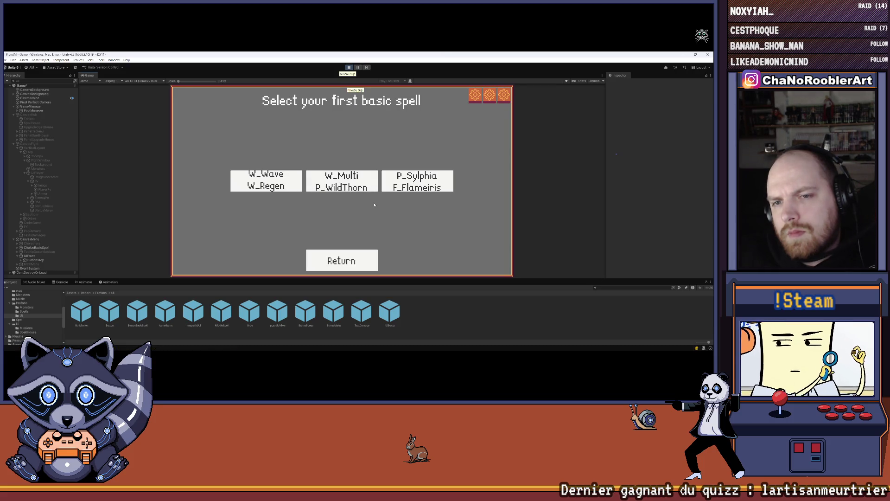
pyautogui.click(369, 188)
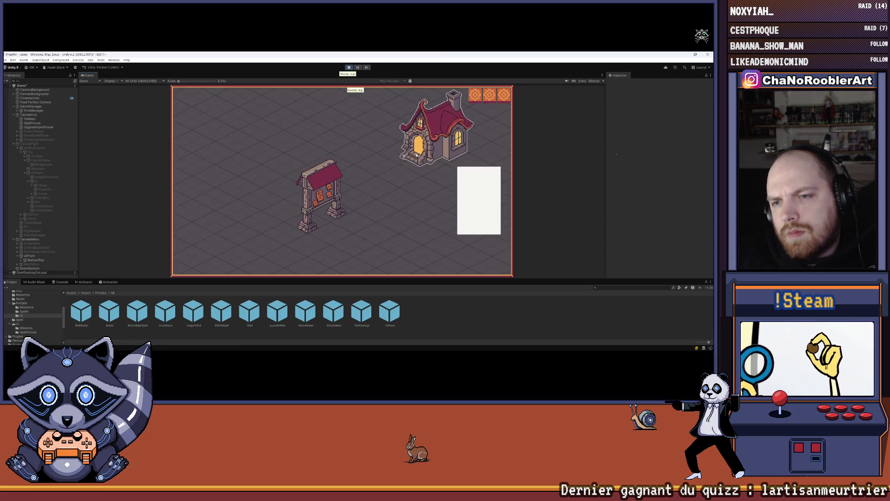
pyautogui.click(218, 167)
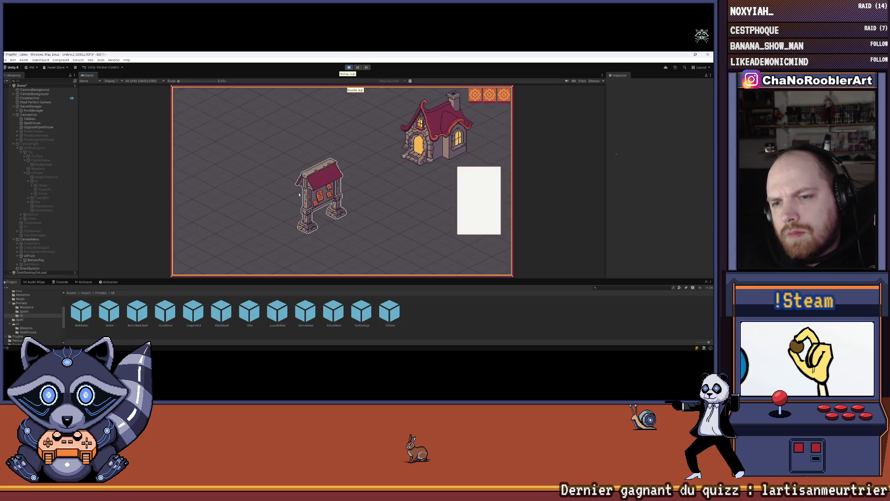
pyautogui.click(318, 186)
pyautogui.click(342, 160)
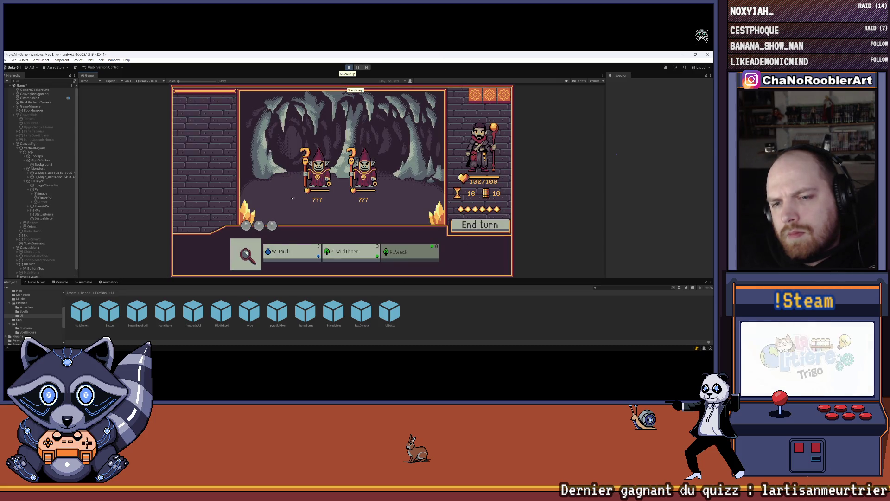
# - Cast P_WildThorn on the left mage, target the right mage, and end several turns to watch damage
pyautogui.click(334, 254)
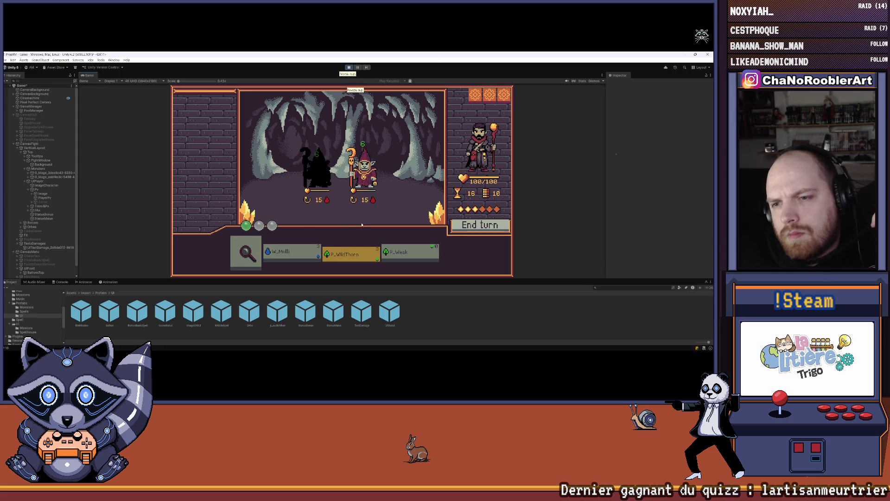
pyautogui.click(374, 178)
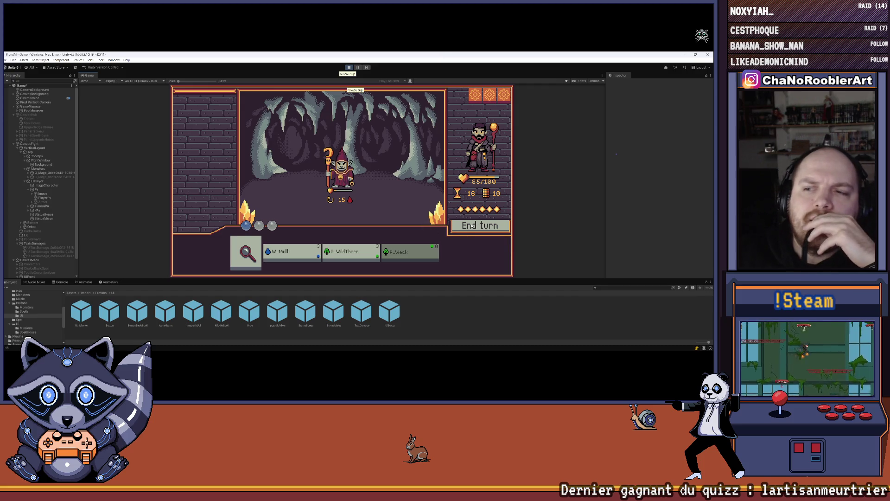
pyautogui.click(472, 226)
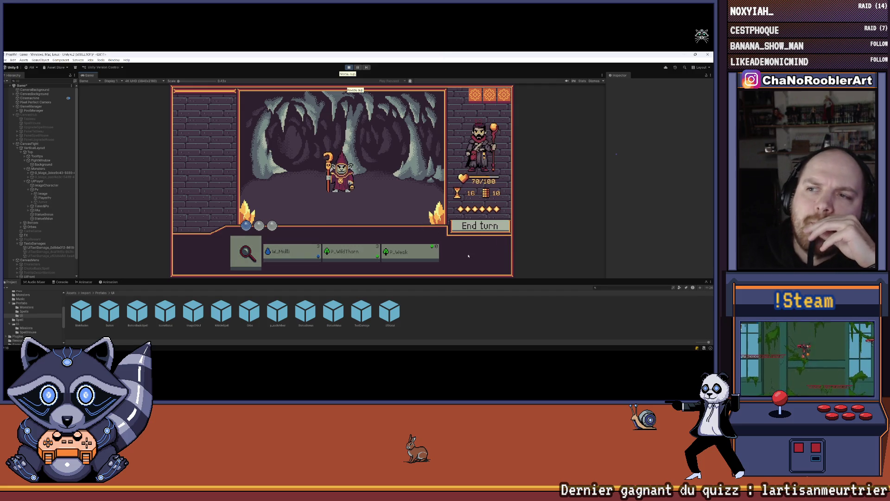
pyautogui.click(472, 228)
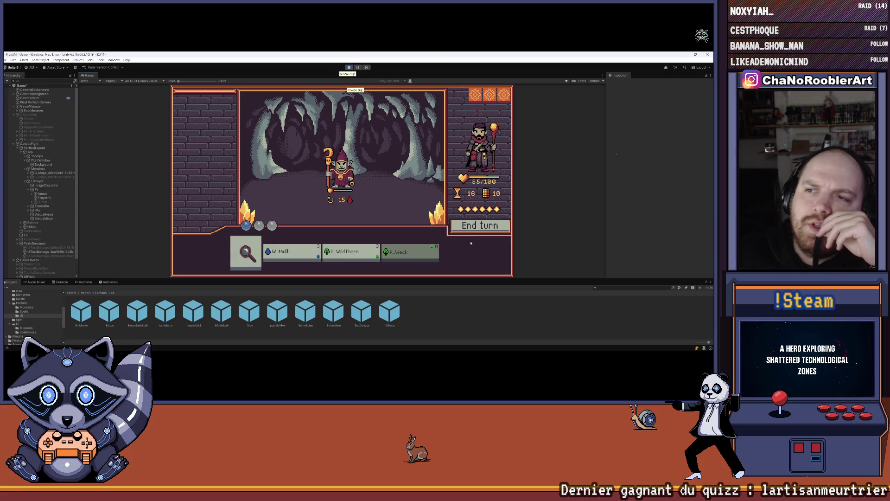
pyautogui.click(477, 226)
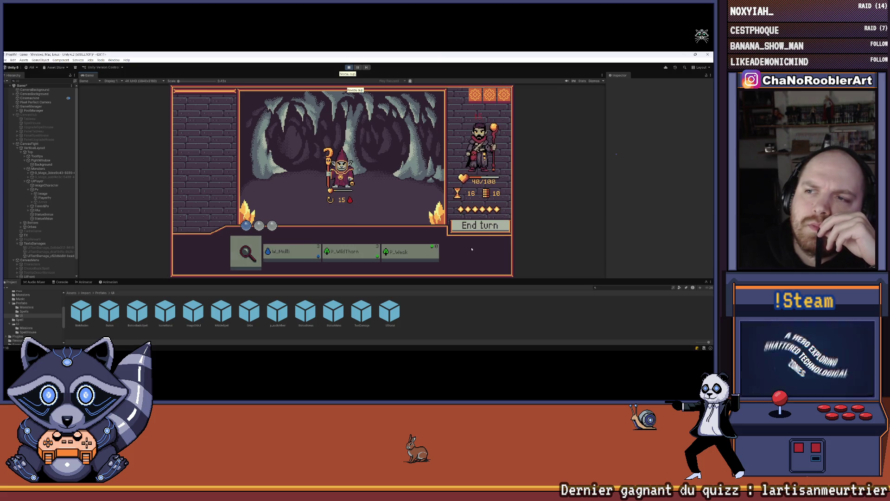
pyautogui.click(478, 226)
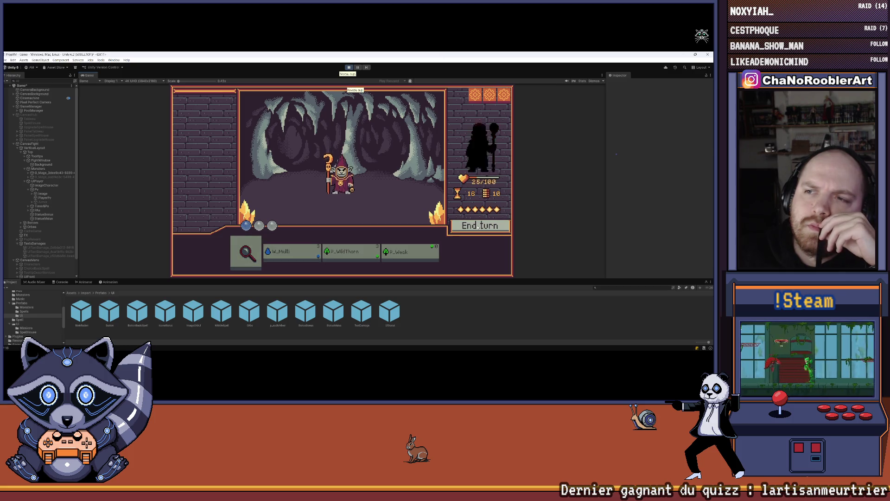
pyautogui.click(475, 237)
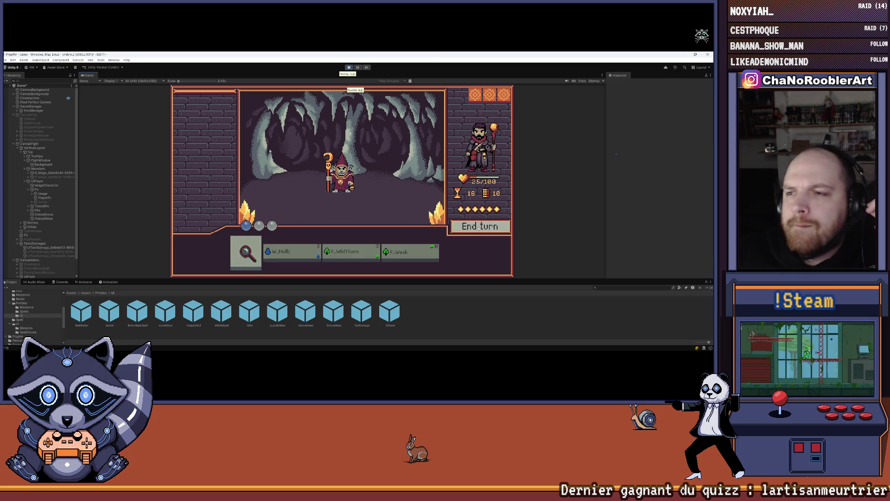
pyautogui.click(475, 242)
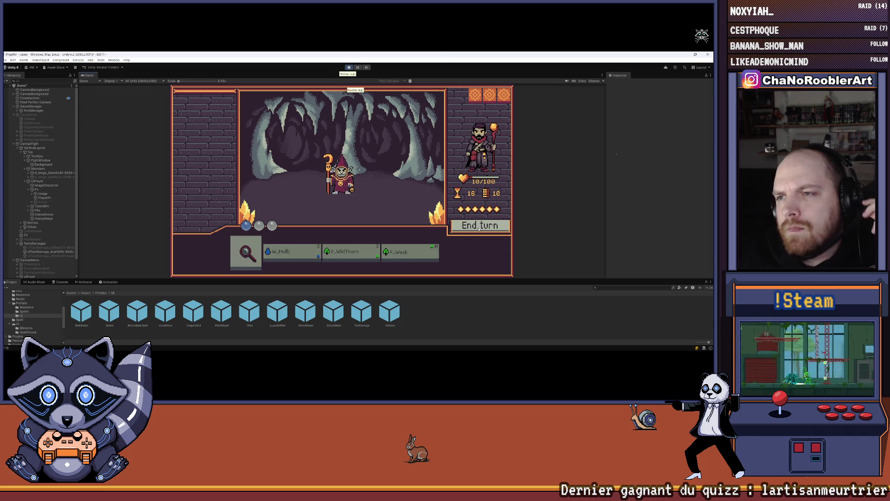
pyautogui.click(475, 238)
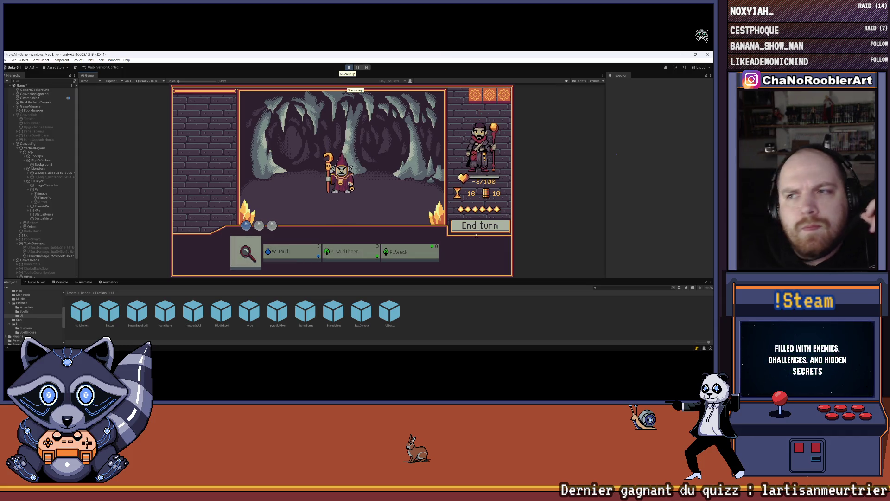
pyautogui.click(477, 226)
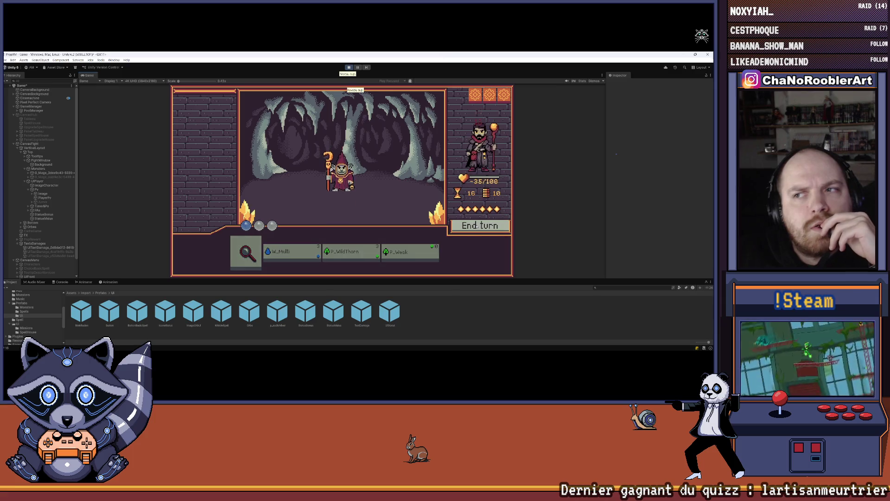
pyautogui.click(477, 225)
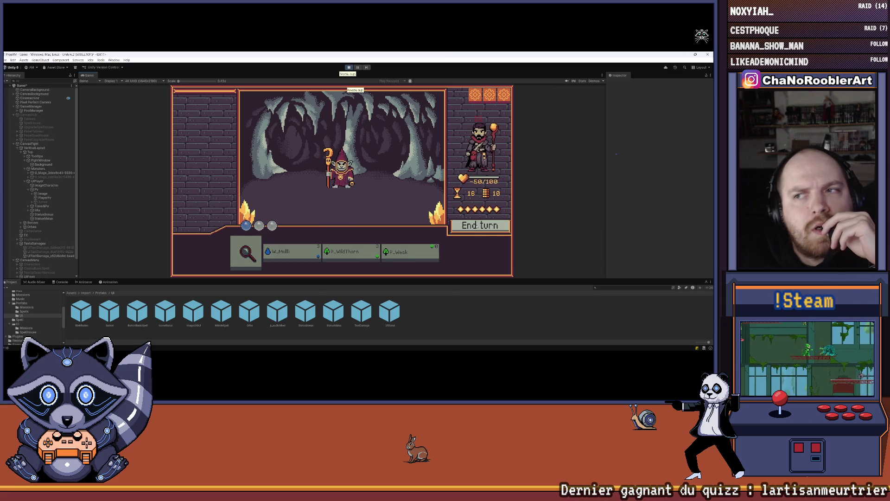
pyautogui.click(476, 226)
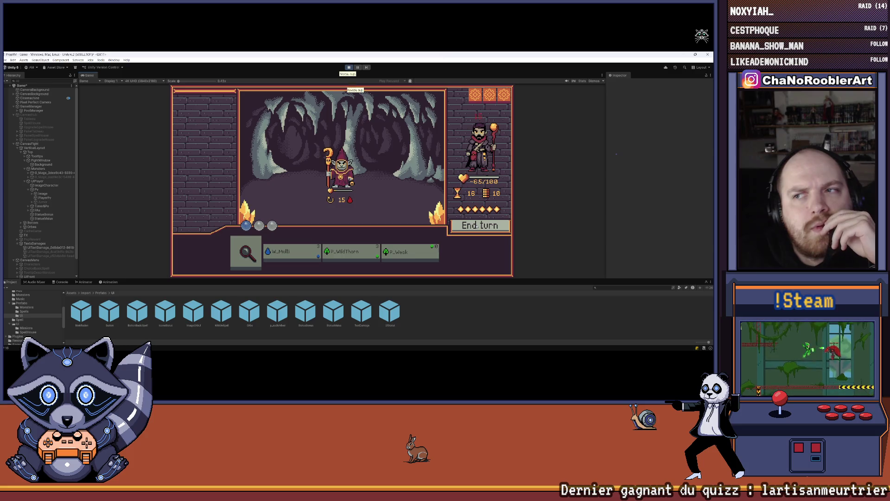
pyautogui.click(476, 226)
pyautogui.click(477, 225)
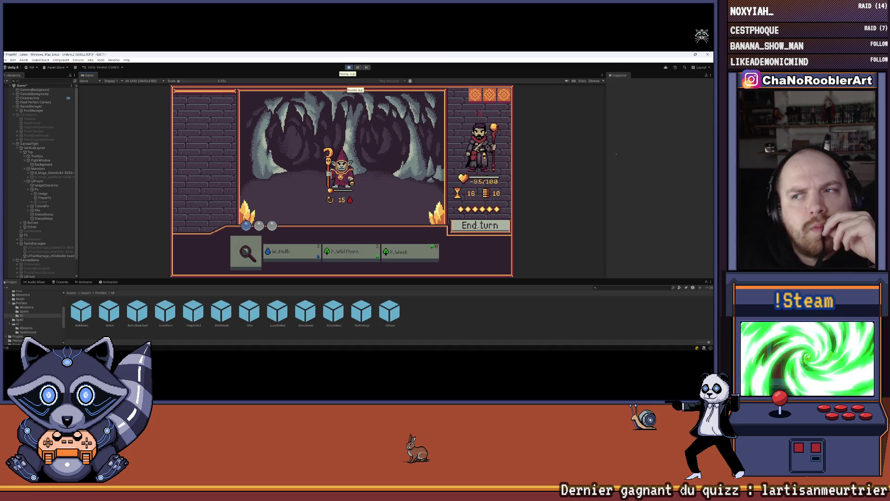
# - Keep ending turns to watch HP changes, then cast P_WildThorn on the goblin to win
pyautogui.click(504, 227)
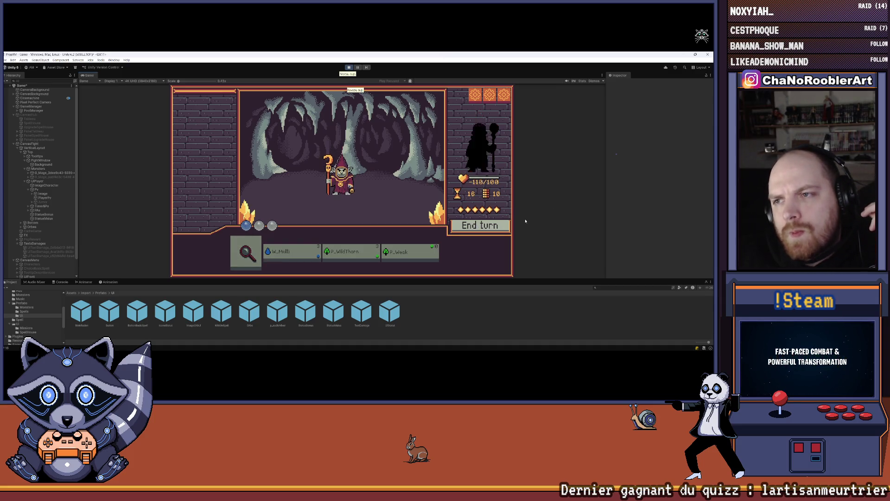
pyautogui.moveTo(397, 251)
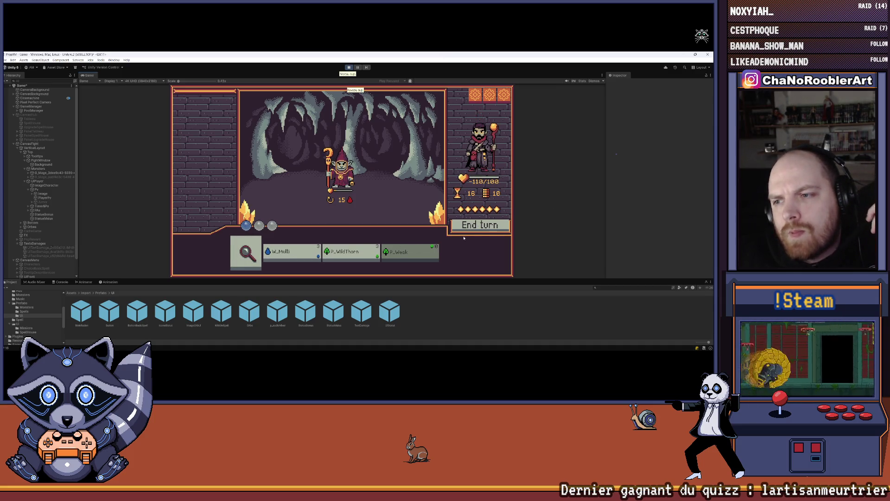
pyautogui.click(485, 226)
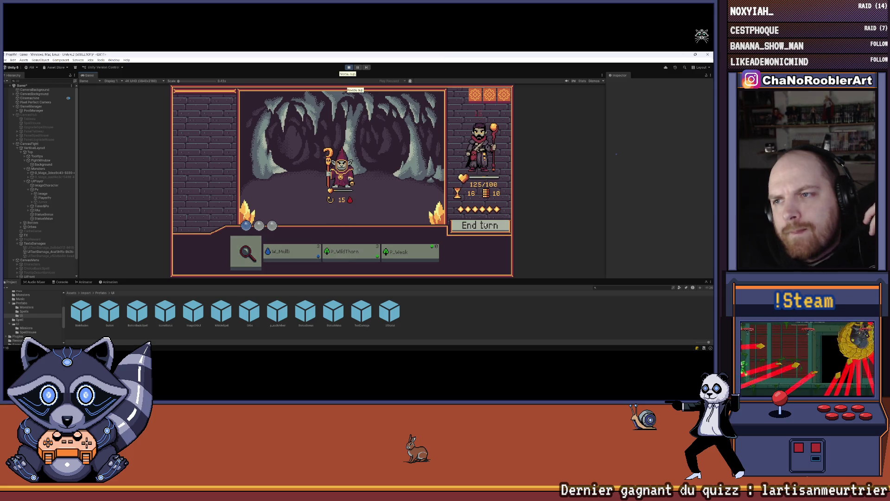
pyautogui.click(485, 225)
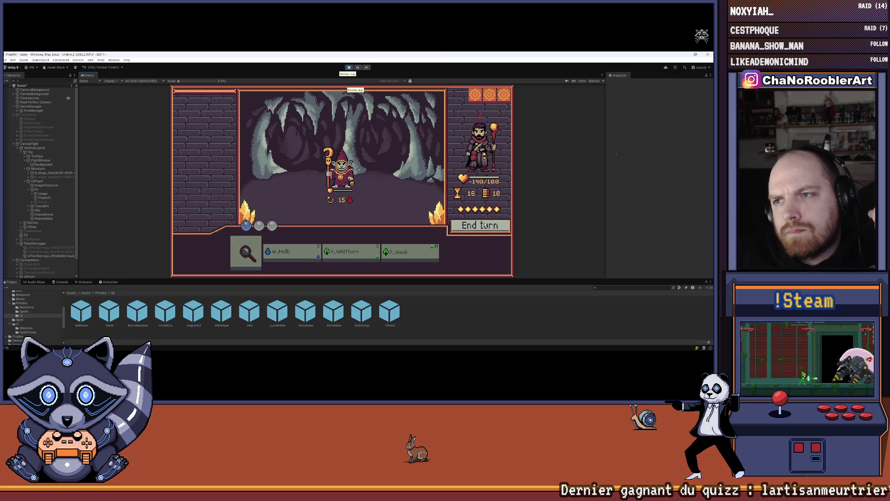
pyautogui.click(485, 226)
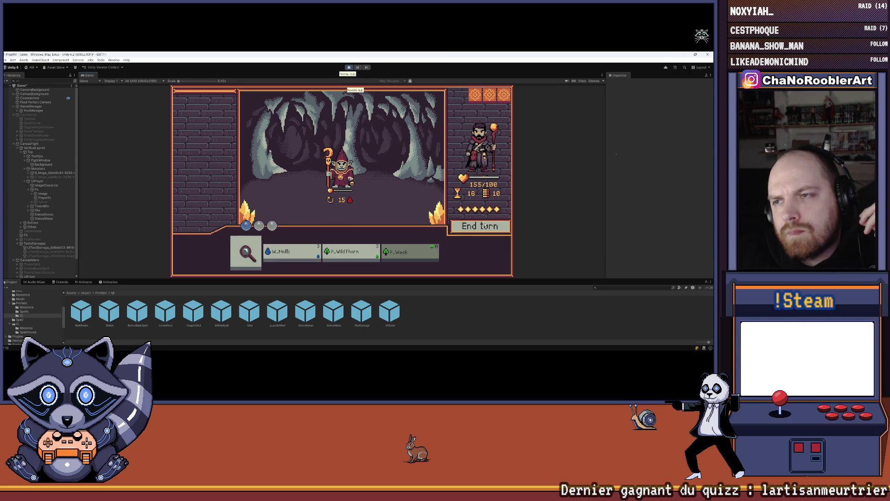
pyautogui.click(485, 226)
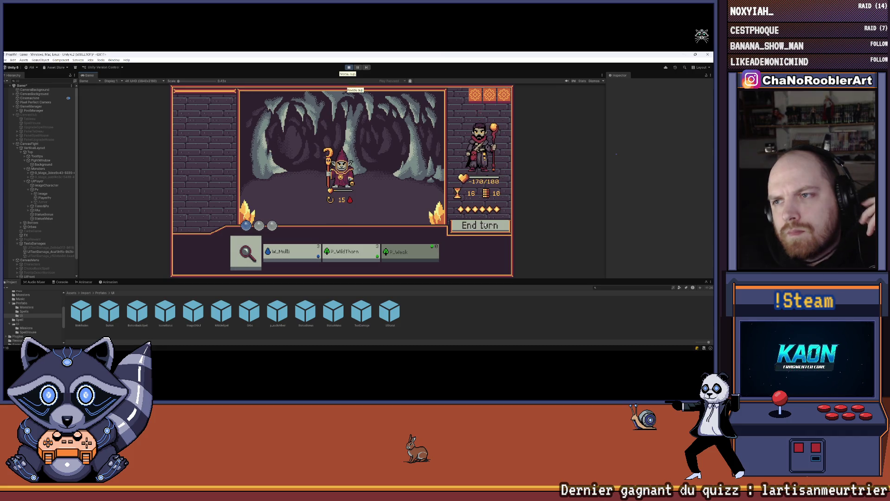
pyautogui.click(484, 226)
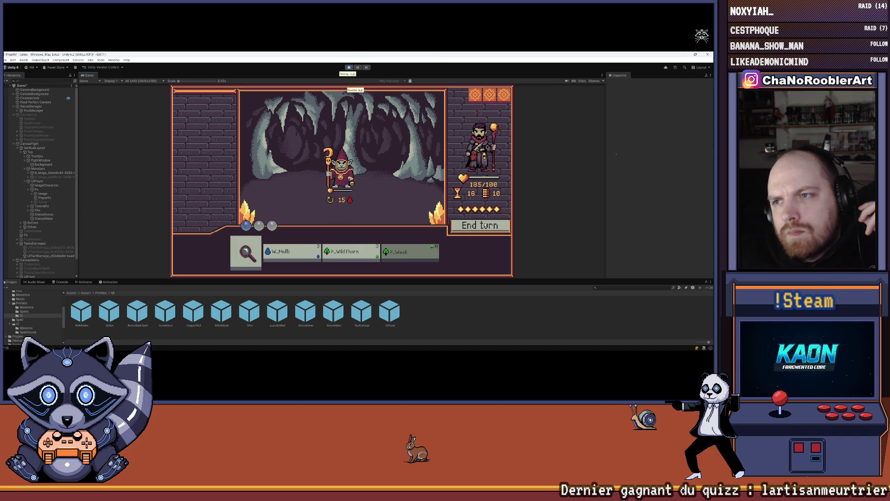
pyautogui.click(485, 226)
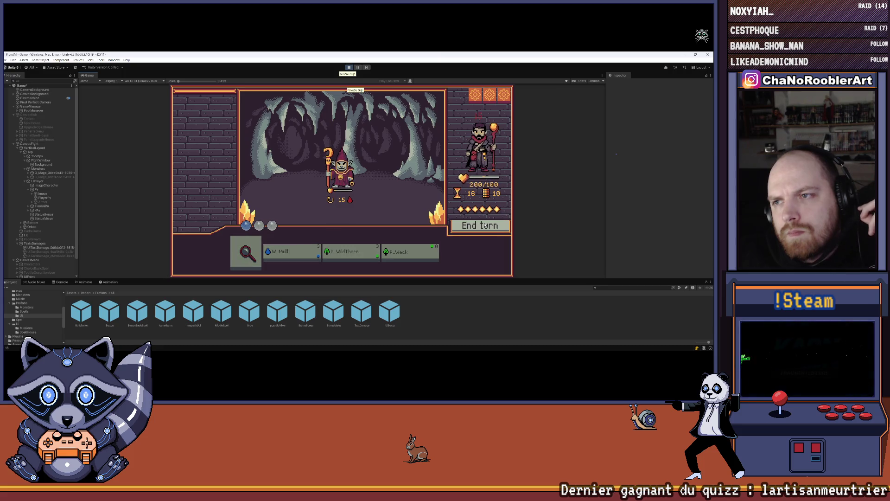
pyautogui.click(485, 226)
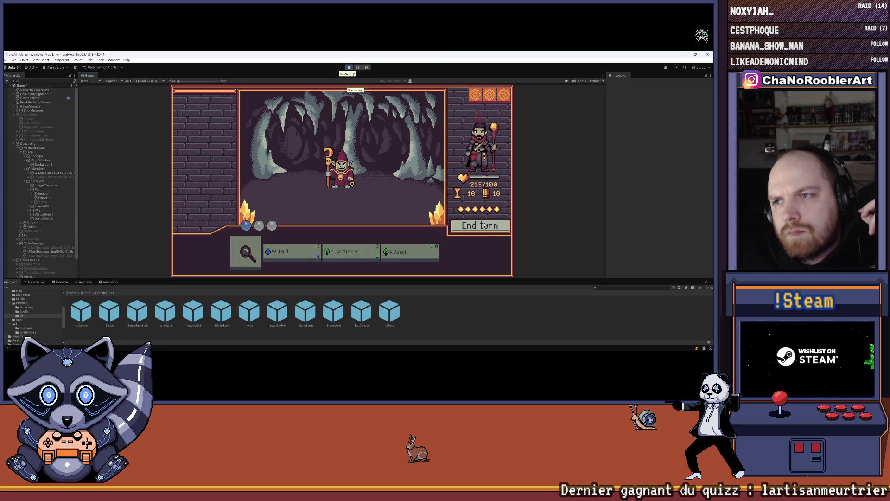
pyautogui.click(485, 225)
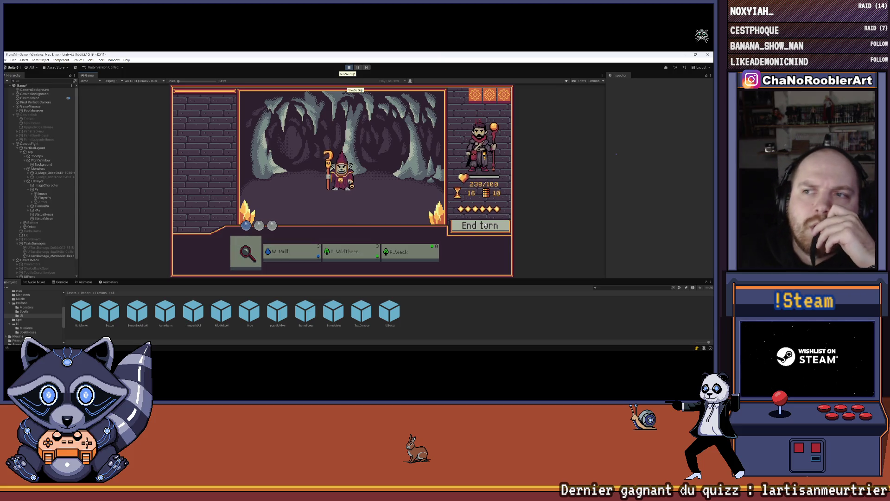
pyautogui.click(485, 225)
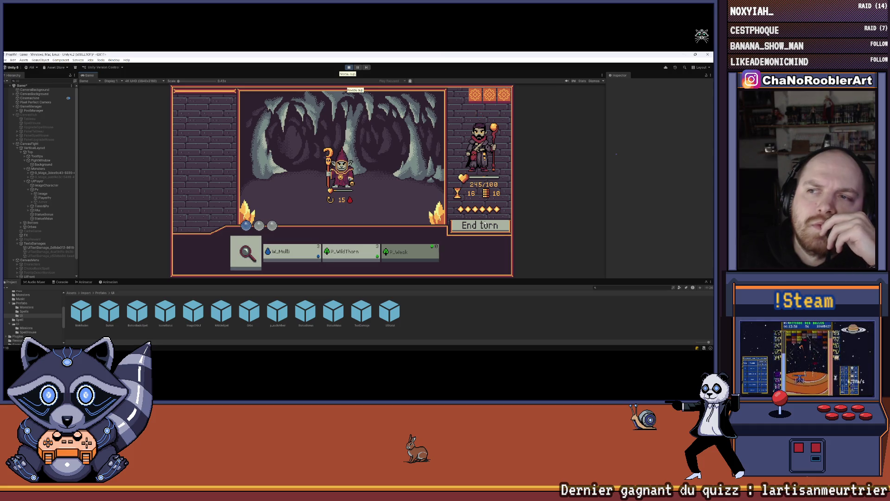
pyautogui.click(485, 226)
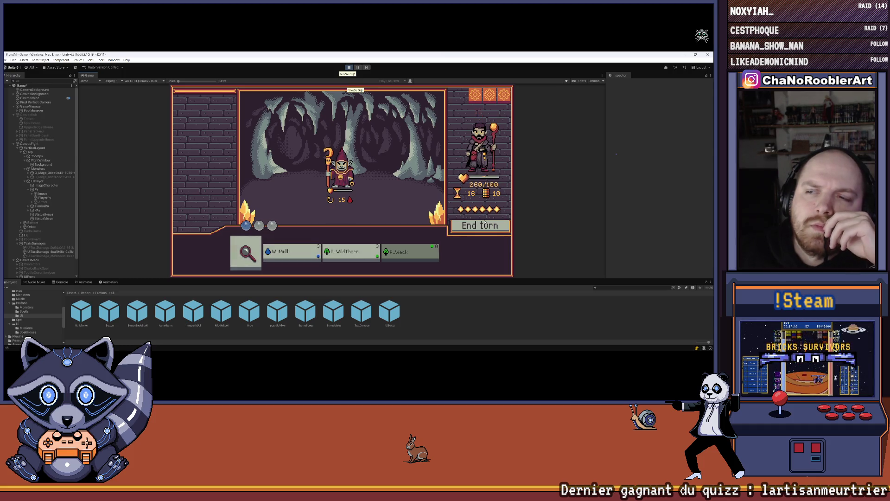
pyautogui.click(483, 225)
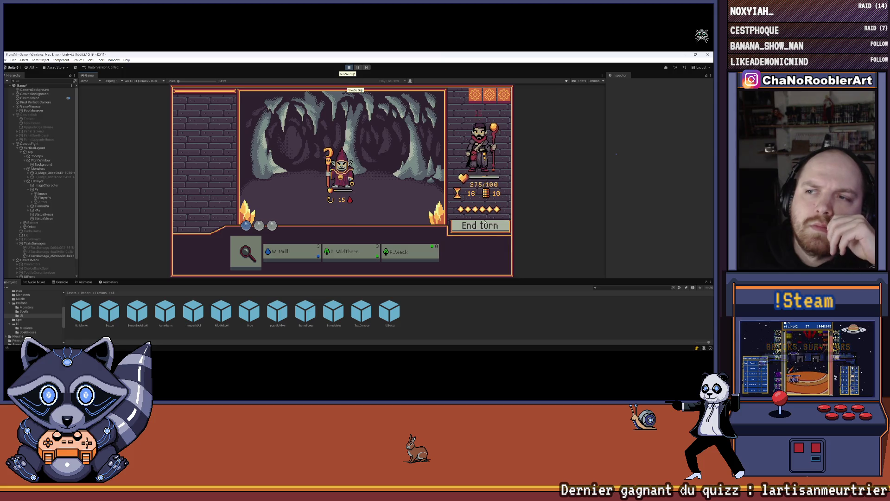
pyautogui.click(484, 225)
pyautogui.click(359, 253)
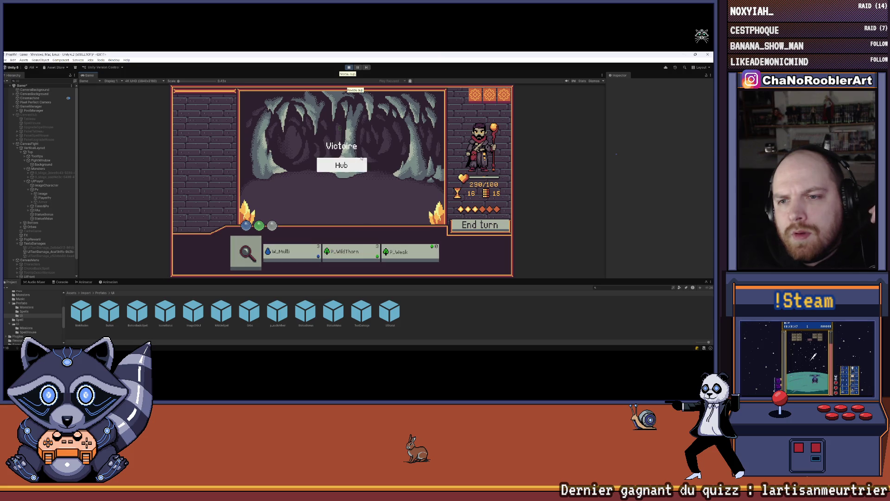
# - Return to the hub, learn the blue spell book, and start the two-goblin battle
pyautogui.click(338, 110)
pyautogui.click(432, 155)
pyautogui.click(312, 197)
pyautogui.click(363, 206)
pyautogui.click(362, 206)
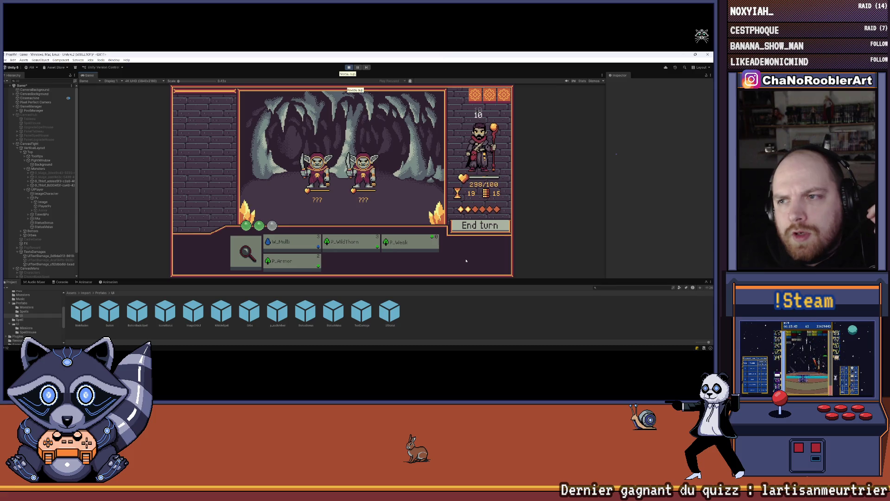
# - Cast P_Armor for a shield, end the turn, and cast P_Weak on the left goblin
pyautogui.click(290, 266)
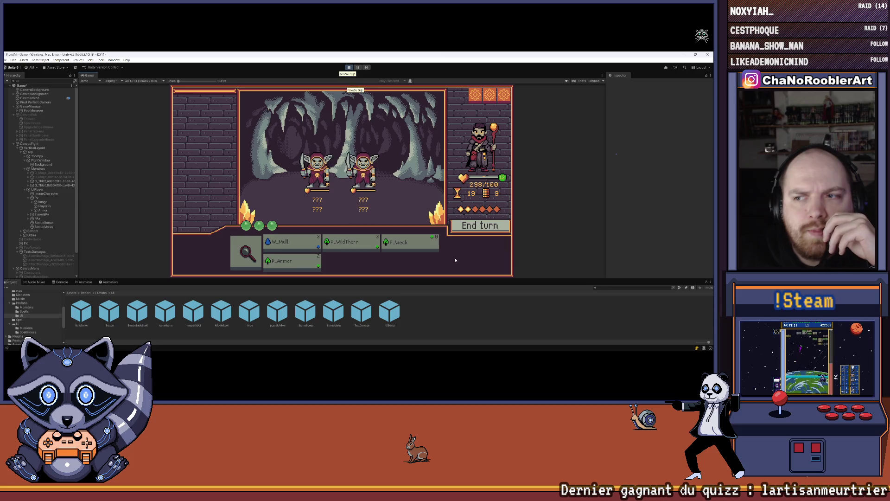
pyautogui.click(287, 259)
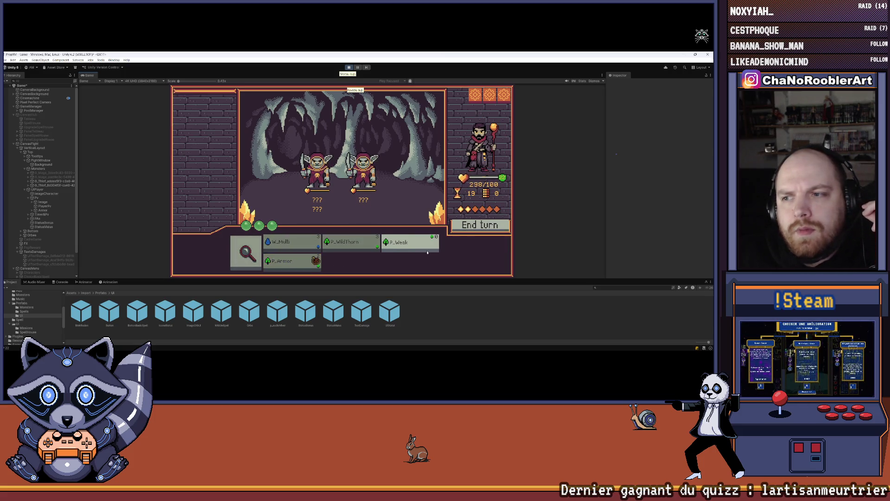
pyautogui.click(487, 231)
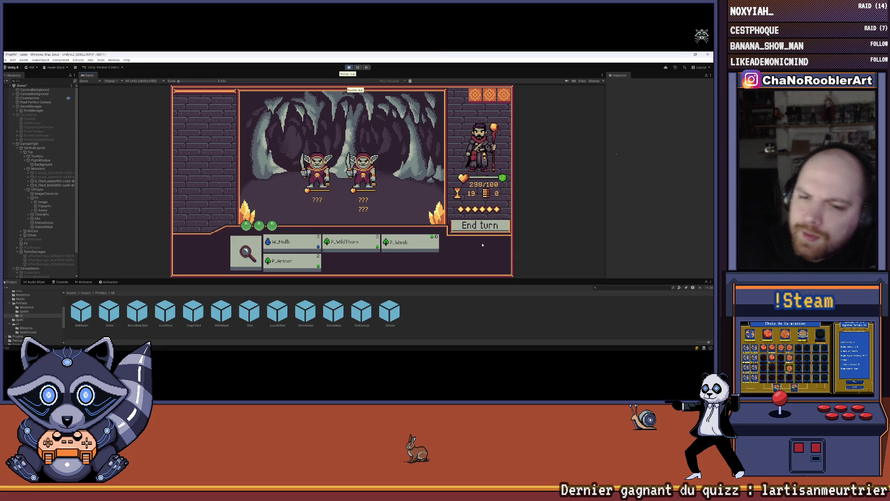
pyautogui.click(410, 243)
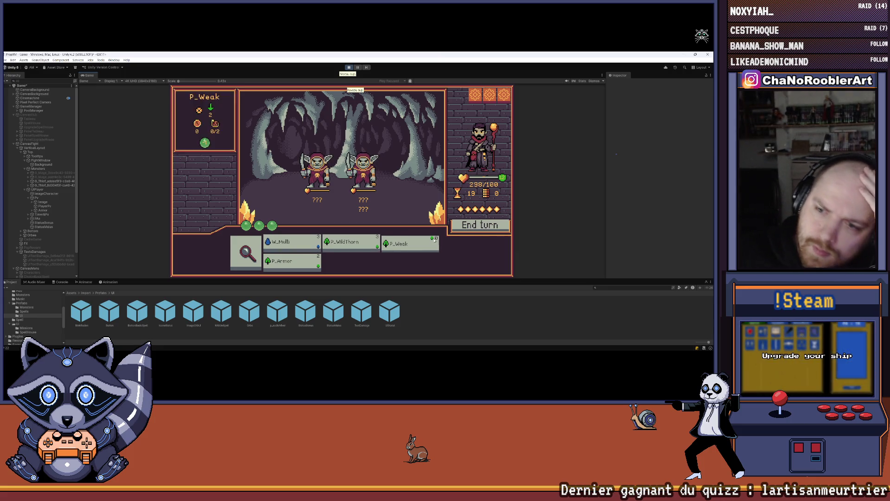
pyautogui.click(318, 171)
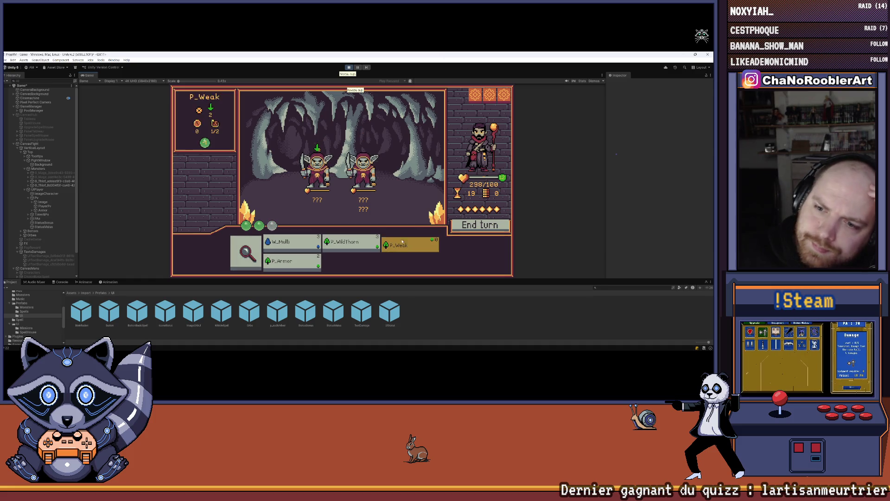
# - Try P_WildThorn and W_Multi and inspect both goblins' stats
pyautogui.click(348, 243)
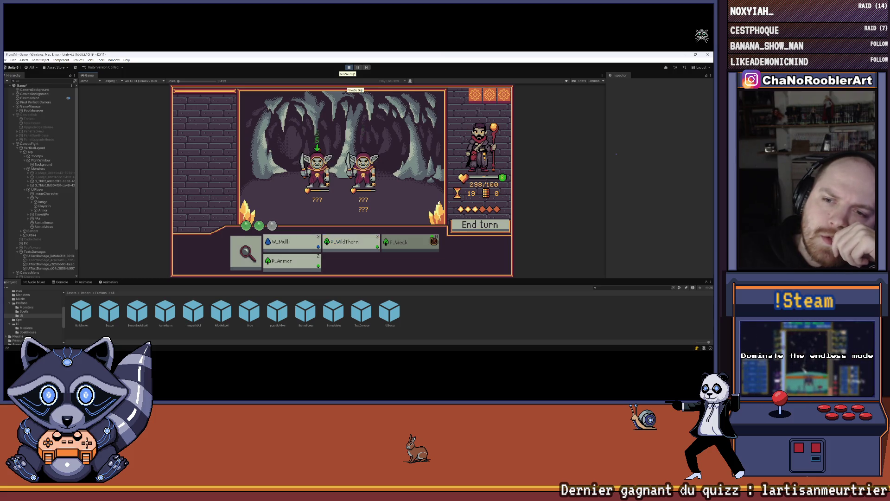
pyautogui.click(324, 246)
pyautogui.click(320, 245)
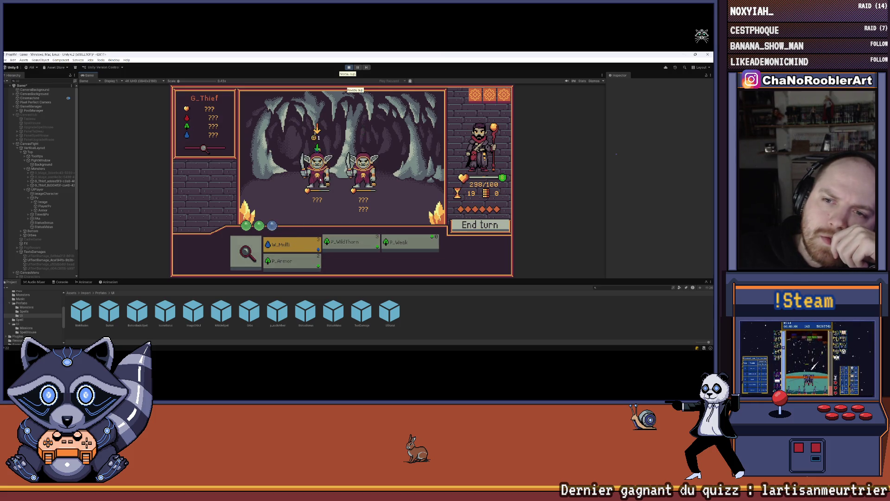
pyautogui.click(246, 252)
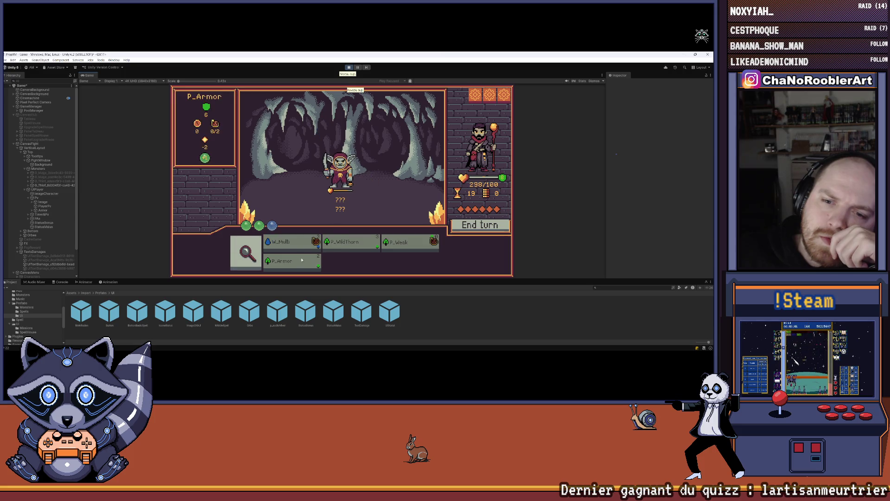
pyautogui.click(339, 169)
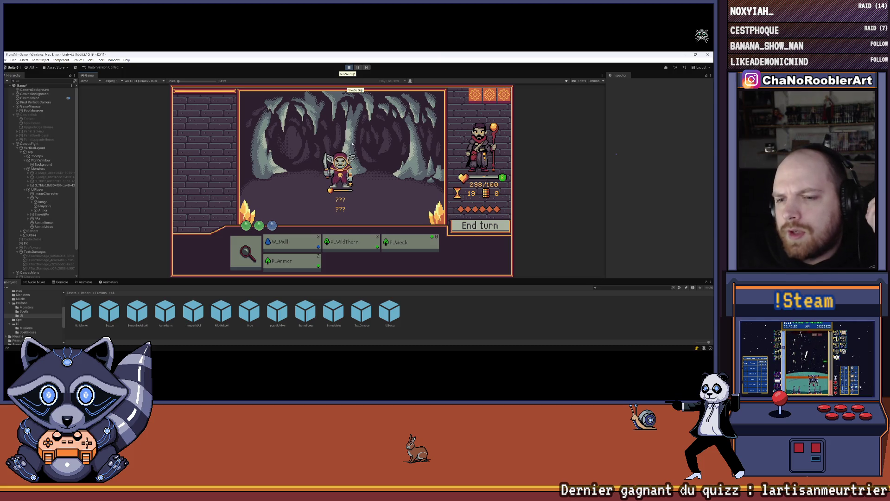
# - Stop Play mode and return to Visual Studio at line 263's ShowTextDamage call
pyautogui.moveTo(351, 244)
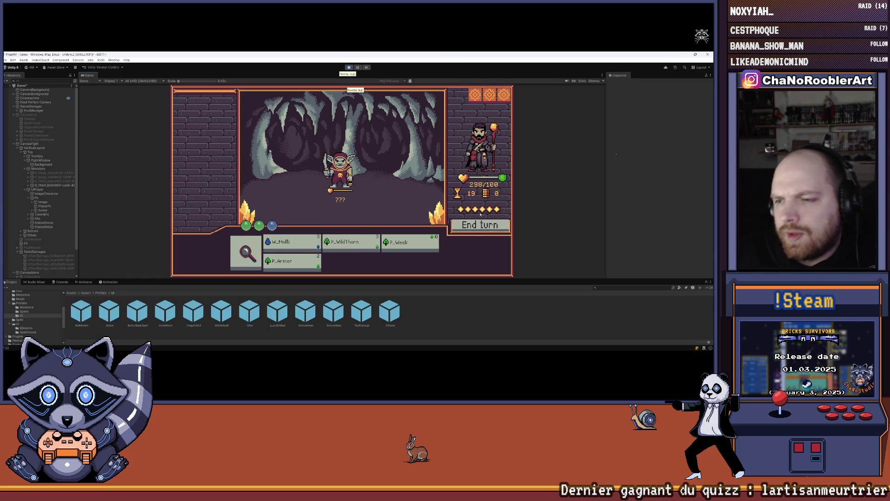
pyautogui.click(348, 67)
pyautogui.moveTo(306, 345)
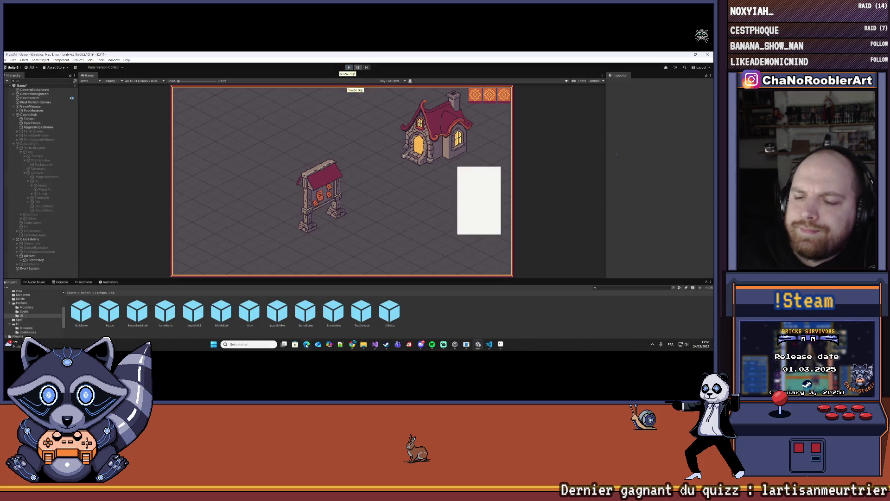
pyautogui.click(376, 345)
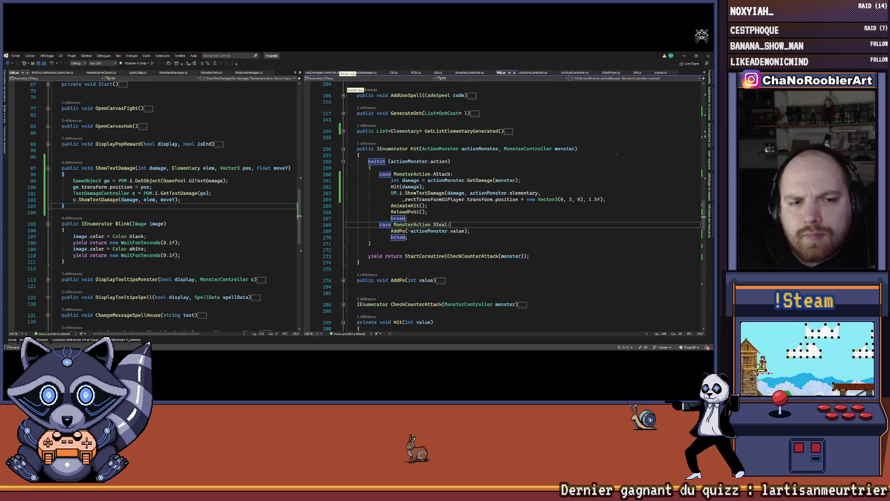
pyautogui.click(468, 193)
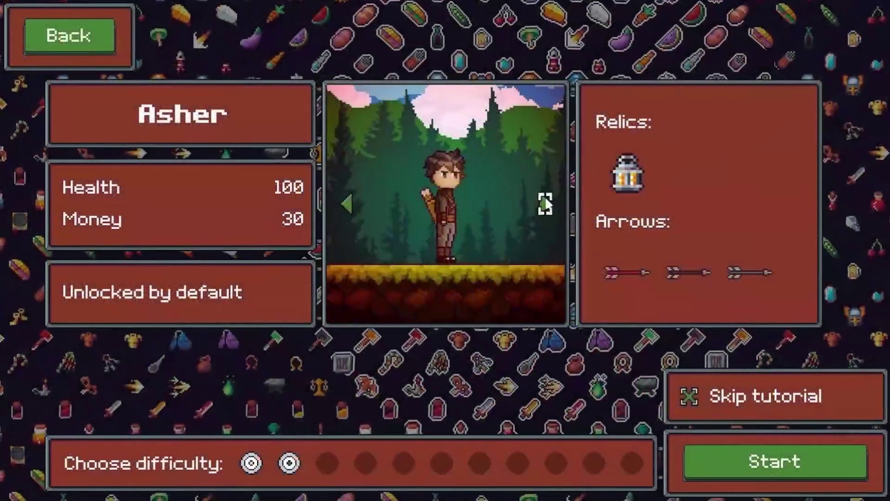
pyautogui.click(545, 203)
pyautogui.click(544, 203)
pyautogui.click(545, 203)
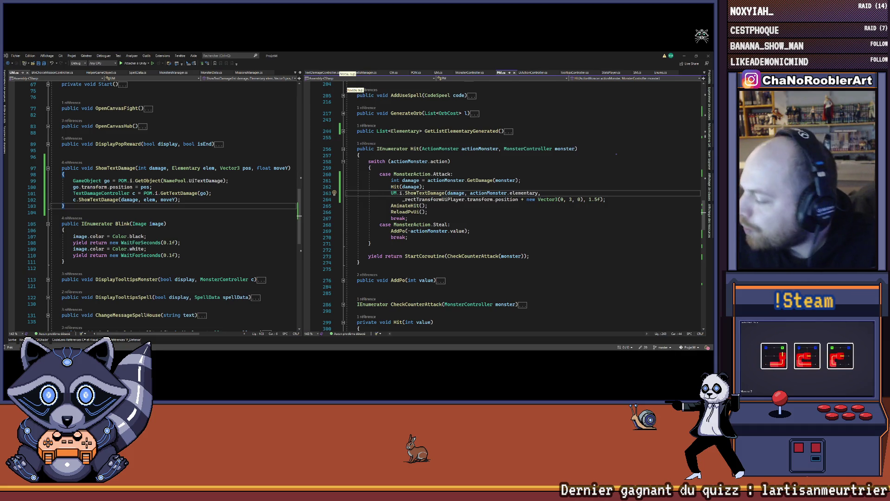
# - Back in Unity, enlarge the project area and activate the CanvasFight object
pyautogui.scroll(-1, 162, 203)
pyautogui.click(440, 149)
pyautogui.hotkey('alt', 'Tab')
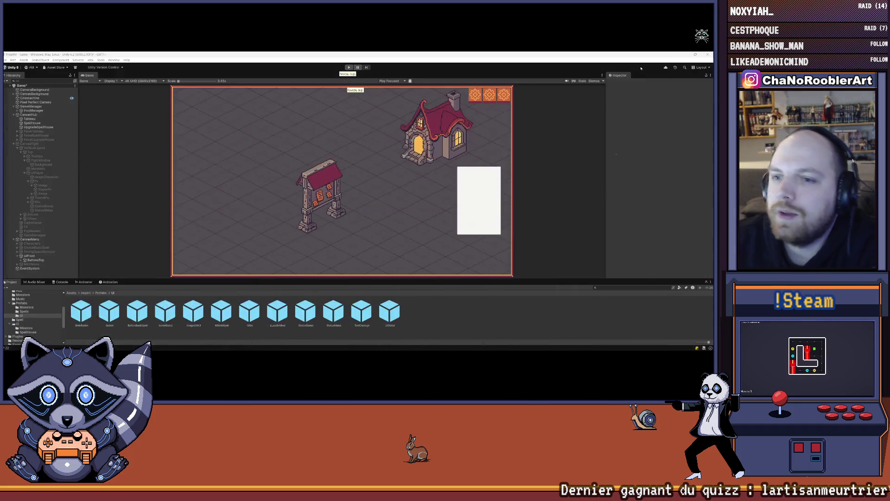
pyautogui.moveTo(159, 280); pyautogui.dragTo(172, 248)
pyautogui.click(28, 144)
pyautogui.click(619, 83)
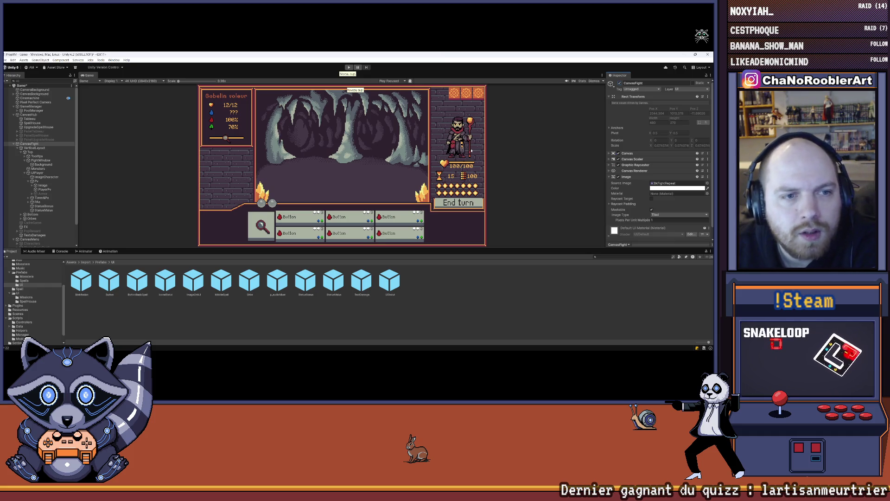
# - Navigate the hierarchy through UIPlayer and Bottom to select the first spell button under ButtonSort
pyautogui.click(38, 173)
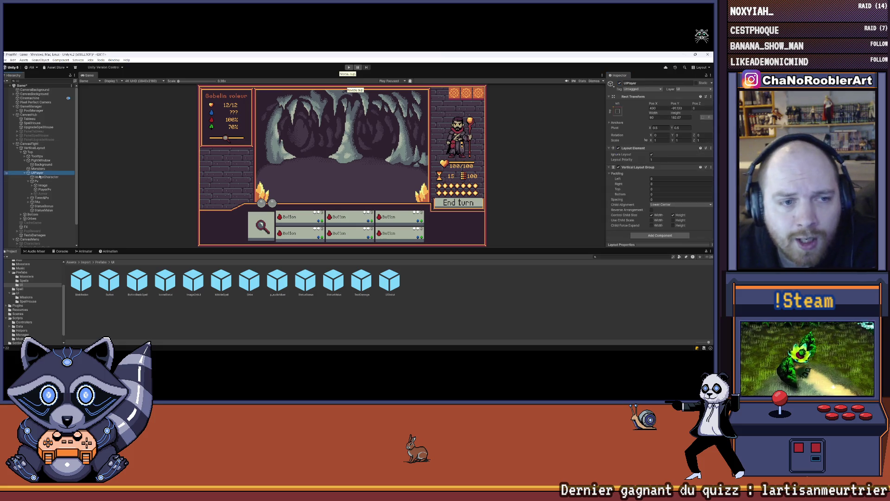
pyautogui.click(25, 173)
pyautogui.click(24, 160)
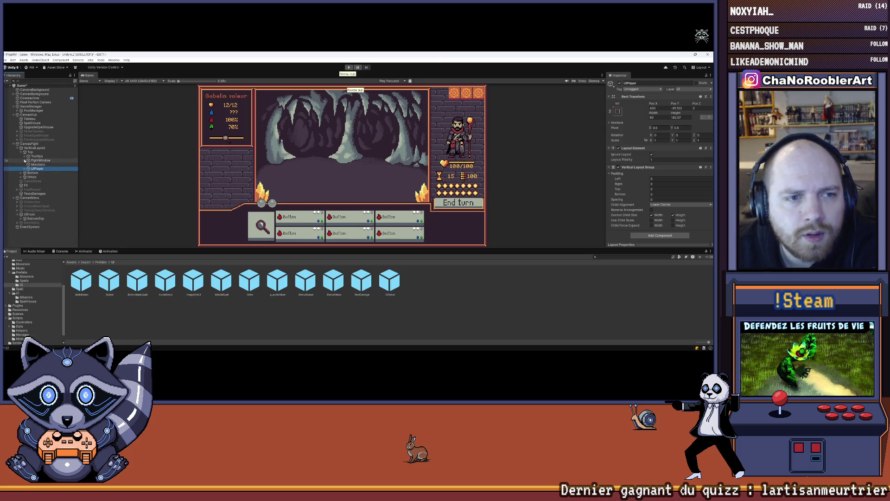
pyautogui.click(22, 173)
pyautogui.click(37, 177)
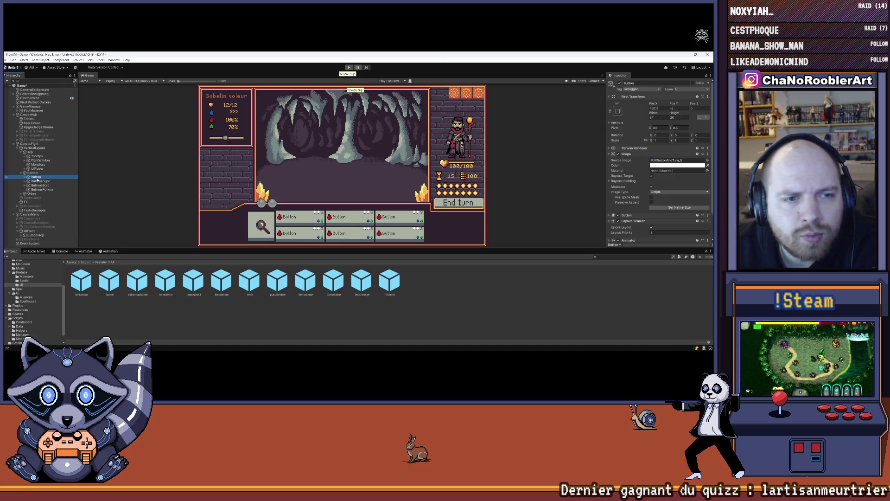
pyautogui.click(25, 185)
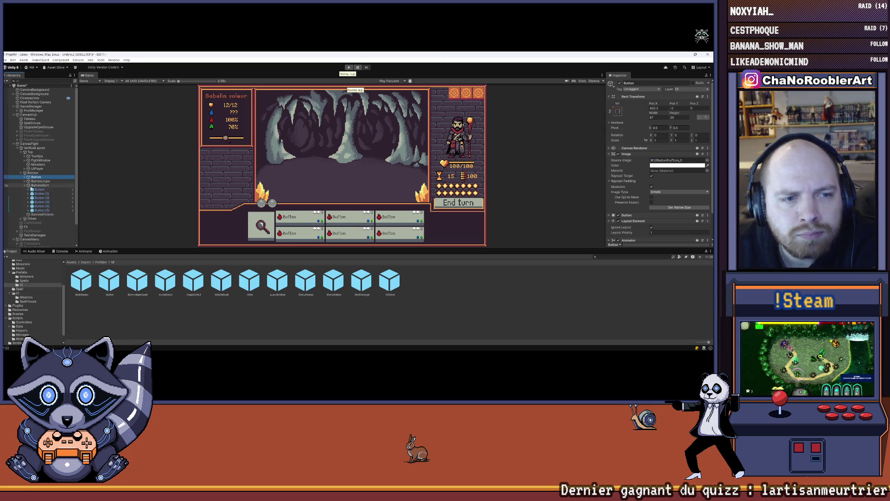
pyautogui.click(42, 190)
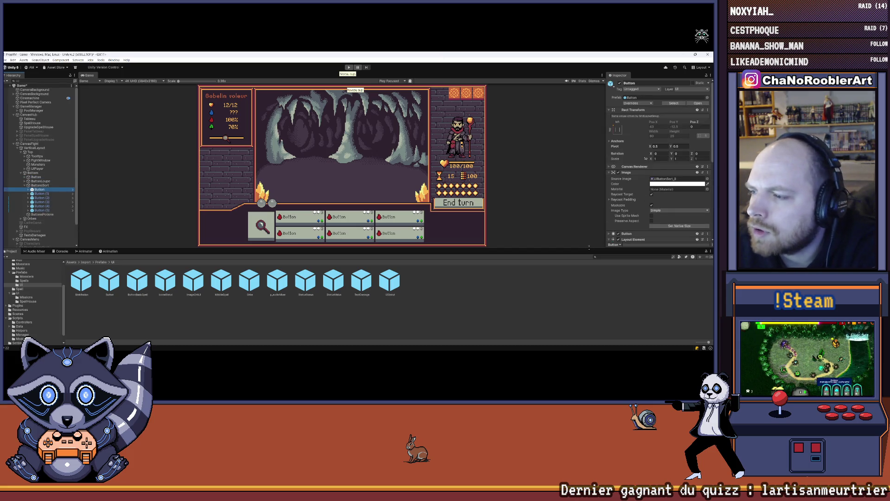
# - Collapse its layout components and open the Button Spell Controller script in Visual Studio
pyautogui.moveTo(588, 249); pyautogui.dragTo(588, 317)
pyautogui.scroll(-4, 667, 252)
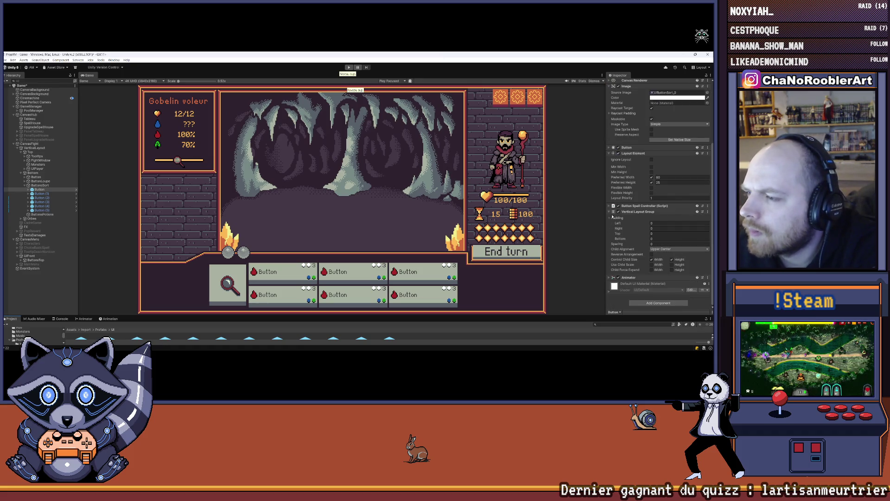
pyautogui.click(610, 212)
pyautogui.click(610, 212)
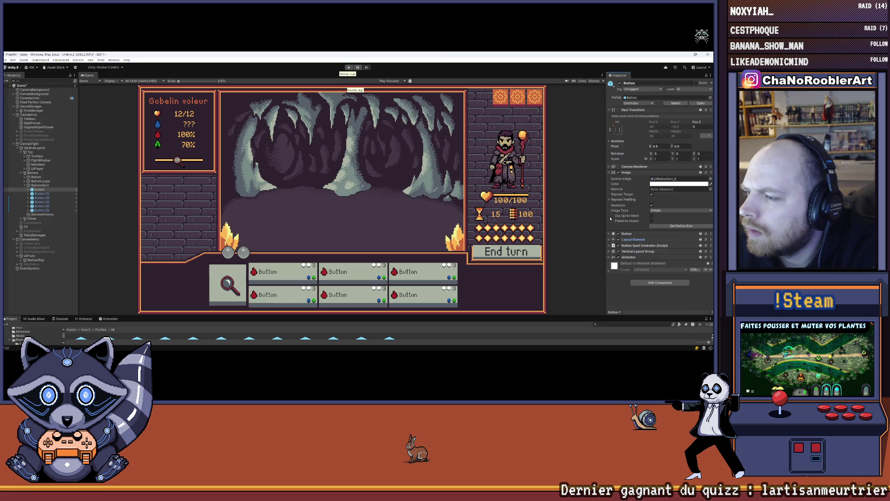
pyautogui.click(610, 245)
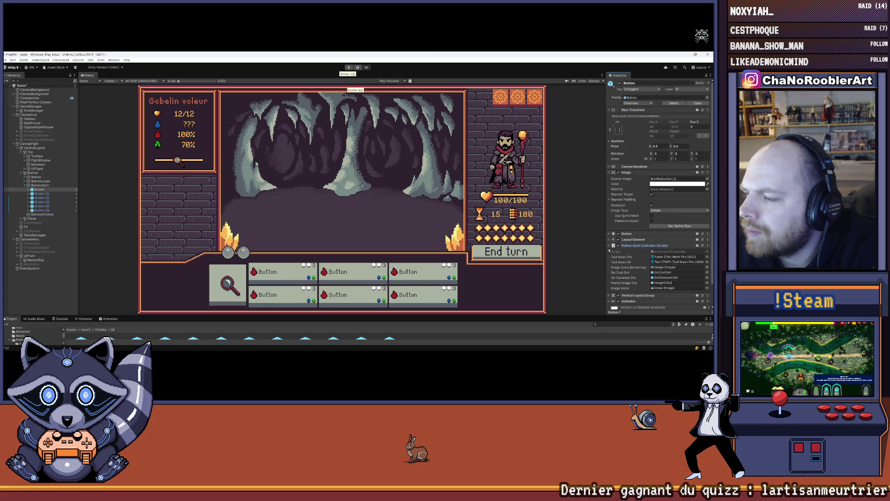
pyautogui.click(662, 252)
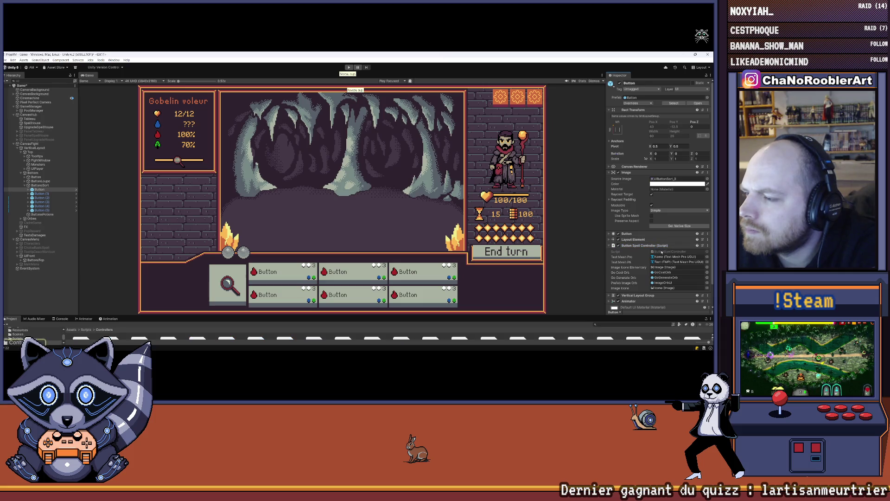
pyautogui.doubleClick(662, 252)
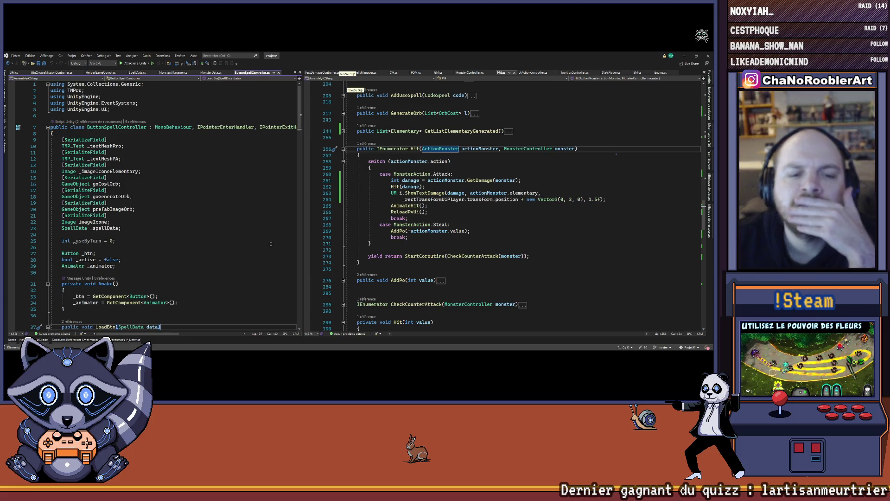
# - Widen the ButtonSpellController.cs pane and read down to OnSelect/OnDeselect and DisplayTooltipsSpell
pyautogui.scroll(-2, 222, 235)
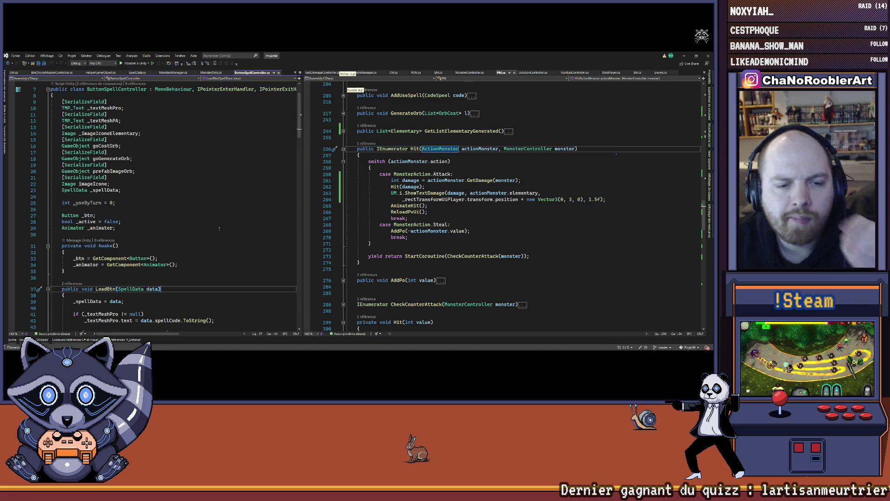
pyautogui.scroll(-4, 219, 228)
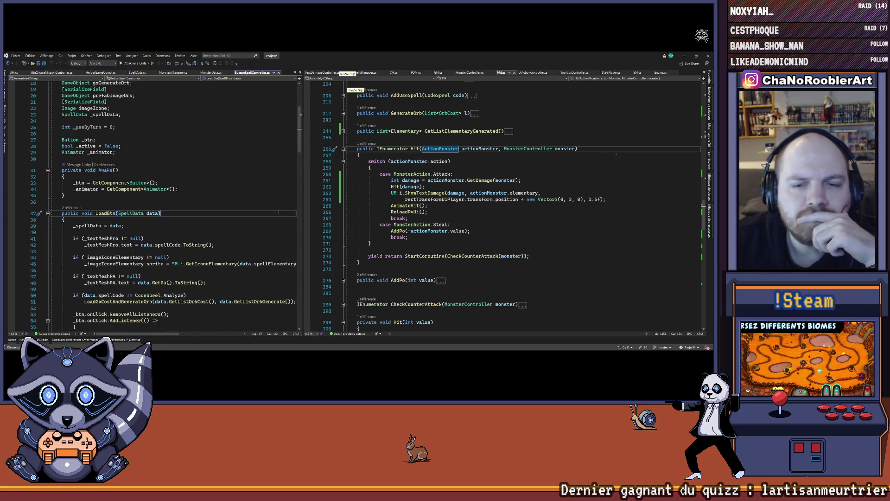
pyautogui.moveTo(303, 192); pyautogui.dragTo(396, 191)
pyautogui.scroll(-8, 298, 216)
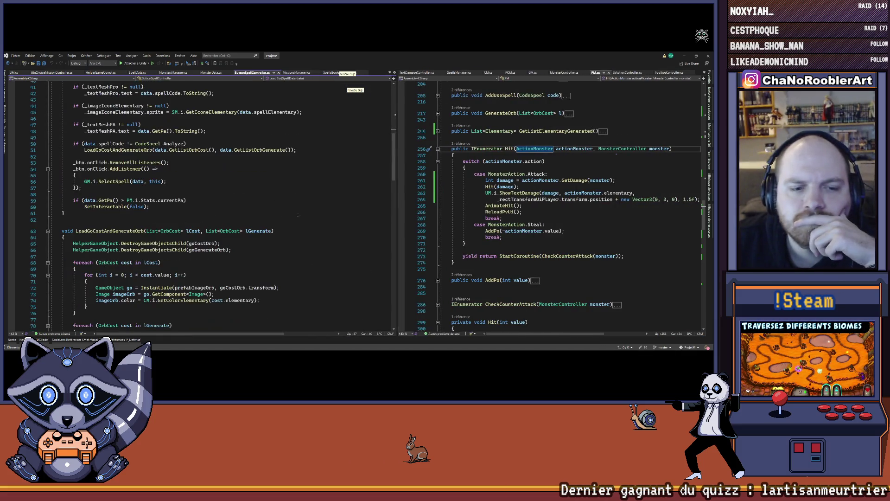
pyautogui.scroll(-8, 237, 203)
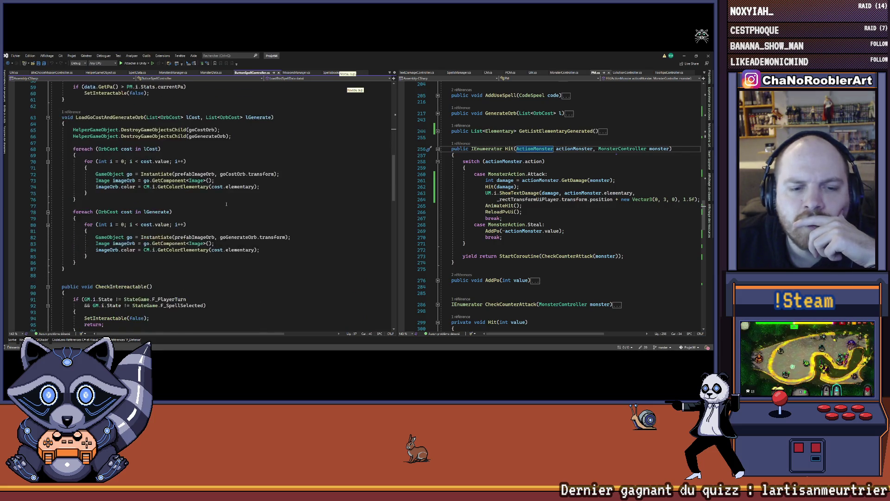
pyautogui.scroll(-15, 191, 221)
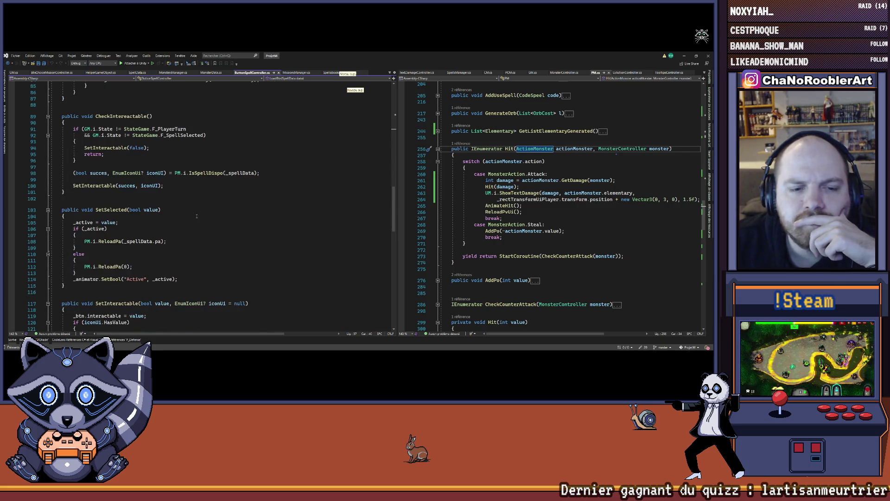
pyautogui.scroll(-2, 191, 221)
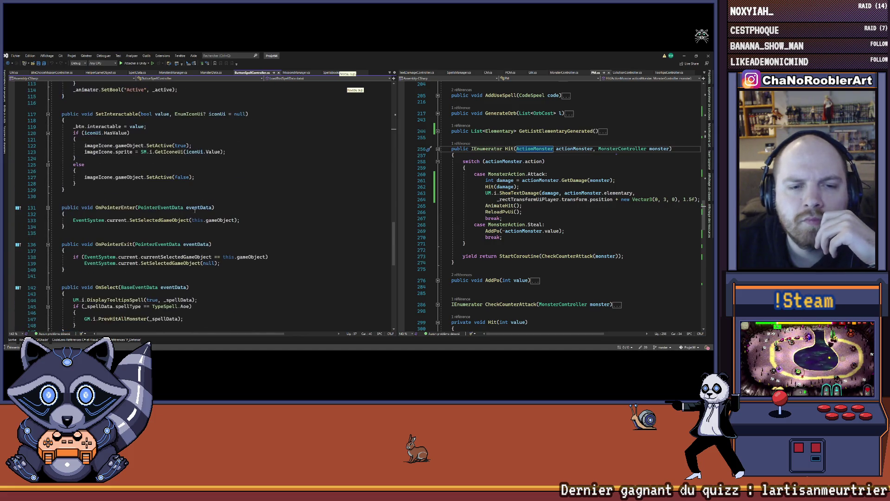
pyautogui.scroll(-4, 195, 210)
pyautogui.scroll(-1, 209, 187)
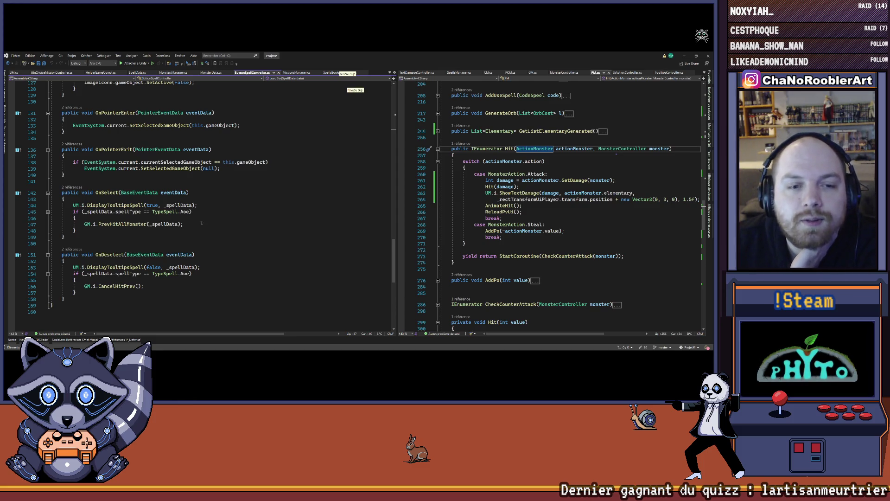
pyautogui.rightClick(111, 205)
# - Trace DisplayTooltipsSpell in UM.cs and Load in TooltipsSpellController, then navigate back to OnSelect
pyautogui.click(131, 230)
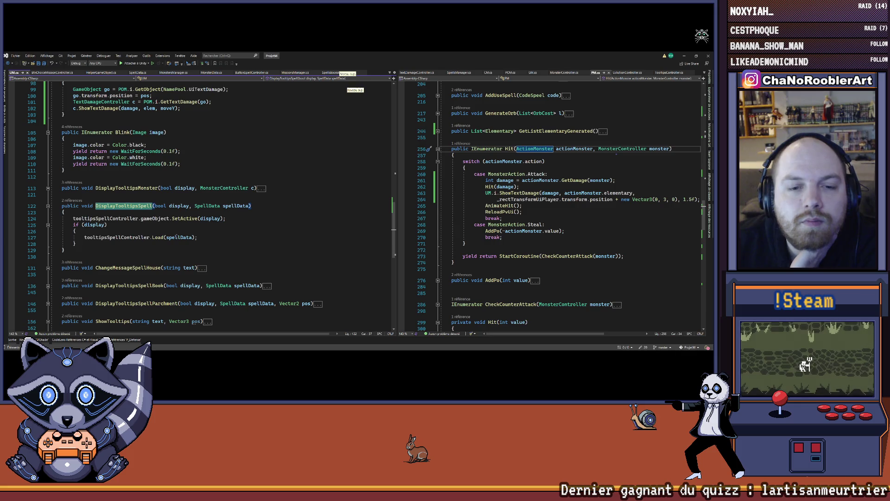
pyautogui.rightClick(157, 237)
pyautogui.click(170, 230)
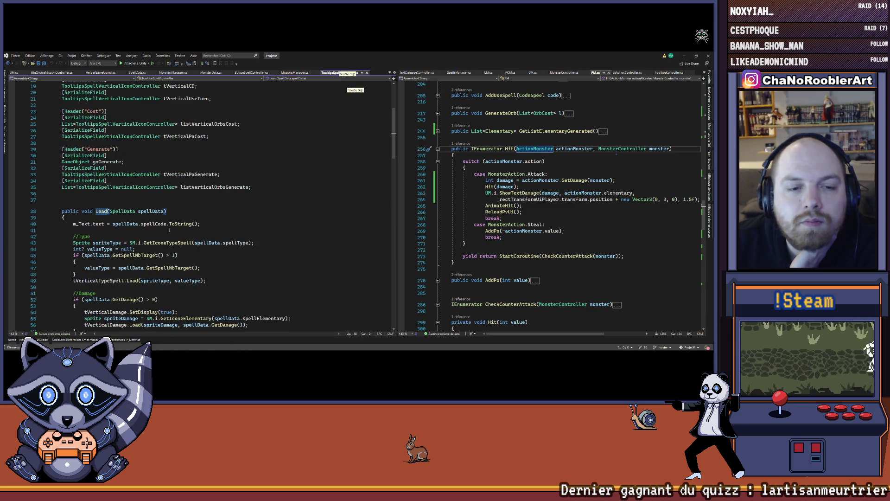
pyautogui.scroll(-3, 170, 230)
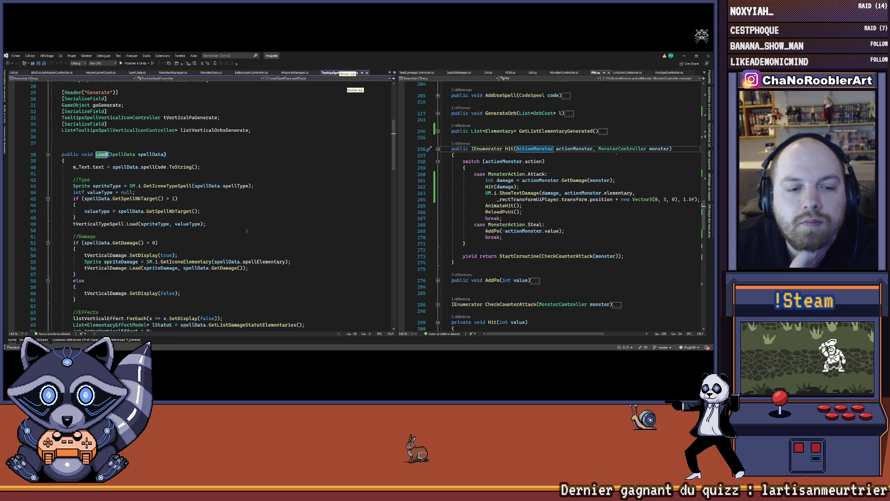
pyautogui.scroll(-2, 247, 230)
pyautogui.scroll(-2, 245, 230)
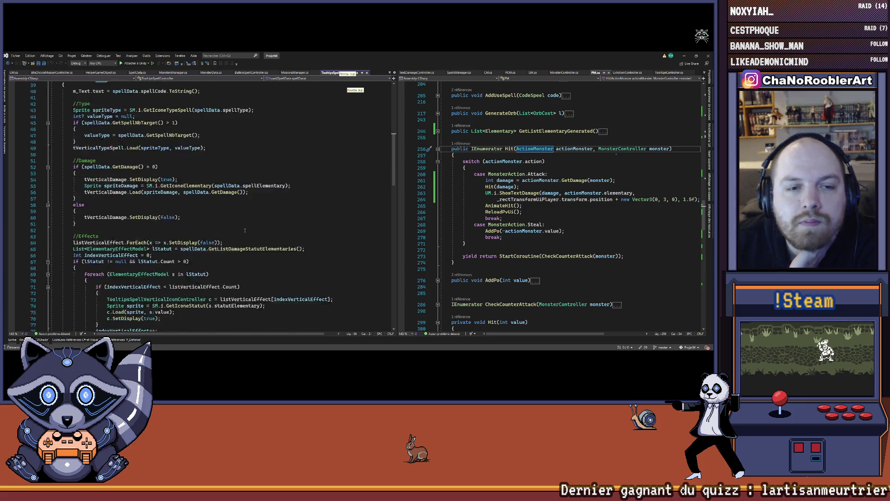
pyautogui.scroll(-7, 243, 229)
pyautogui.hotkey('ctrl', '-')
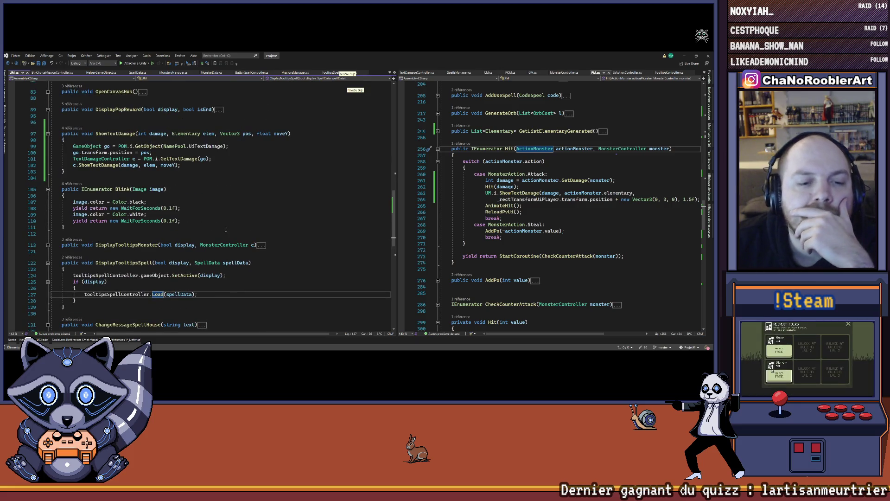
pyautogui.scroll(-2, 229, 227)
pyautogui.hotkey('ctrl', '-')
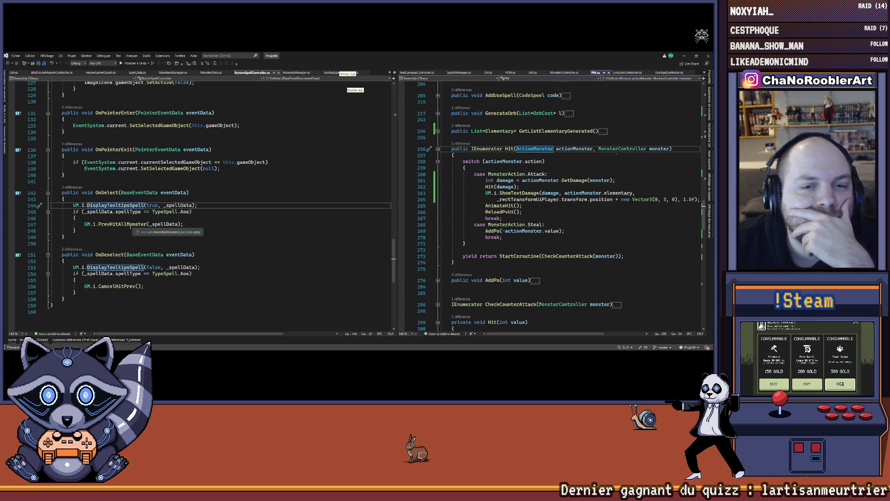
# - Open and expand PrevHitAllMonster in GM.cs, then jump to and expand HitPrev in MonsterController
pyautogui.scroll(3, 233, 225)
pyautogui.scroll(-3, 233, 225)
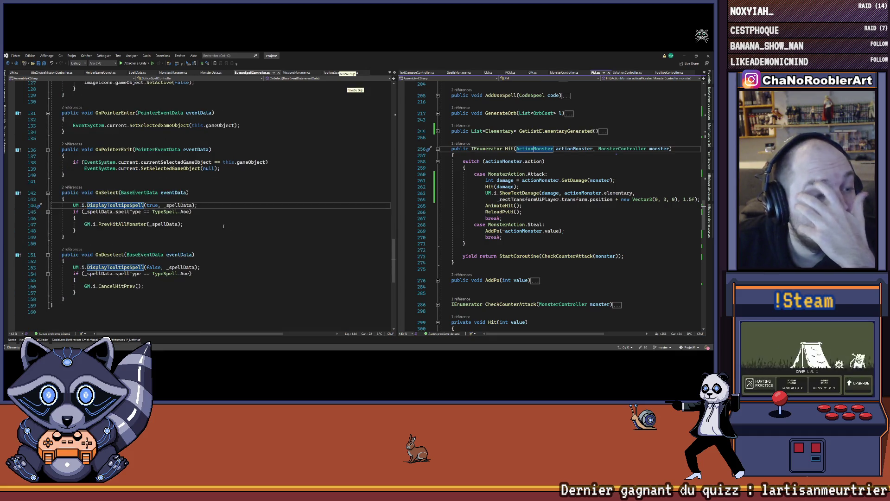
pyautogui.rightClick(132, 224)
pyautogui.click(162, 255)
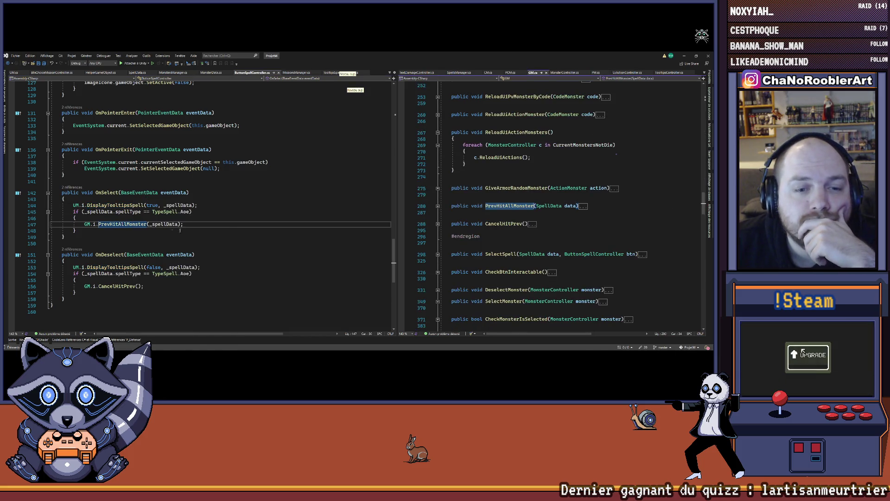
pyautogui.click(437, 205)
pyautogui.rightClick(506, 231)
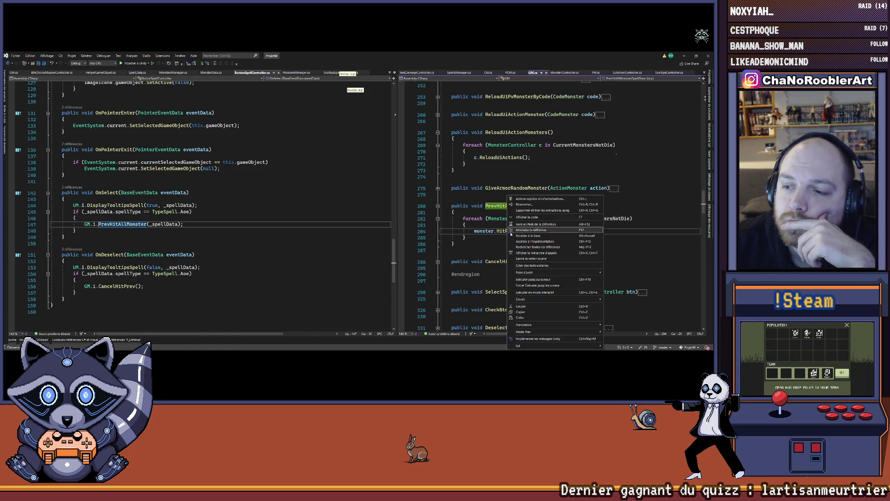
pyautogui.click(513, 232)
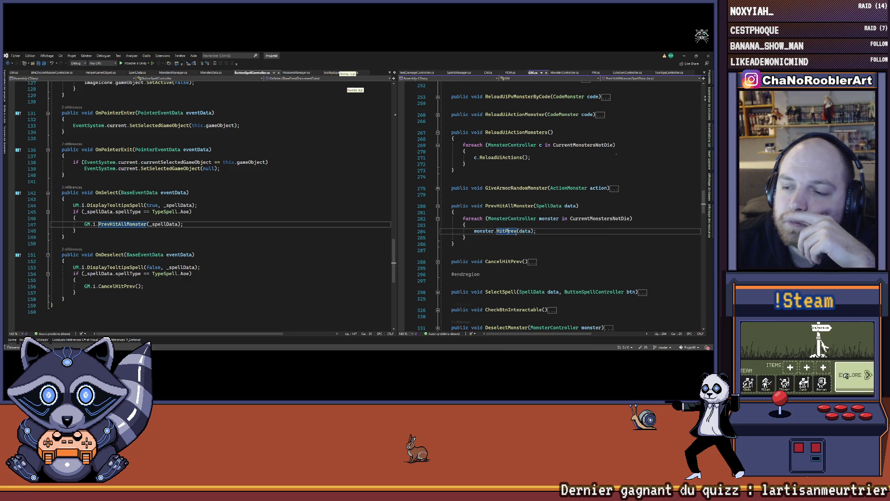
pyautogui.press('F12')
pyautogui.click(437, 149)
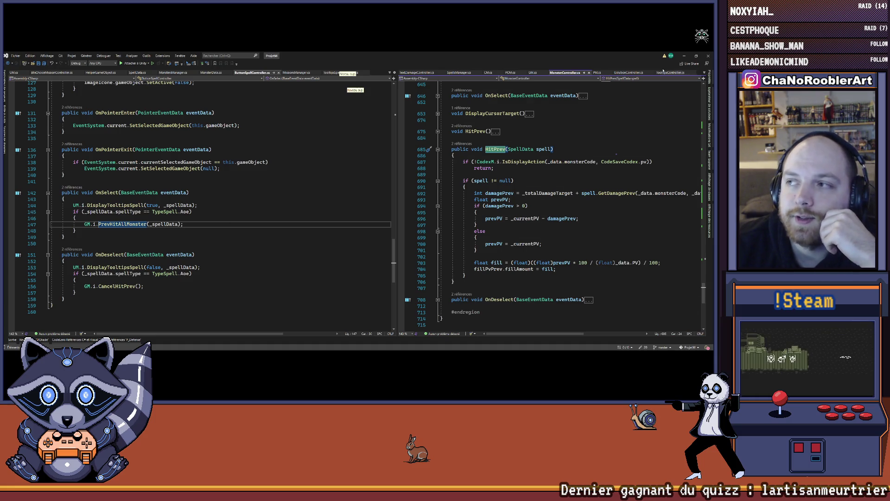
# - Return to Unity and run the recompiled game in play mode
pyautogui.hotkey('alt', 'Tab')
pyautogui.click(348, 68)
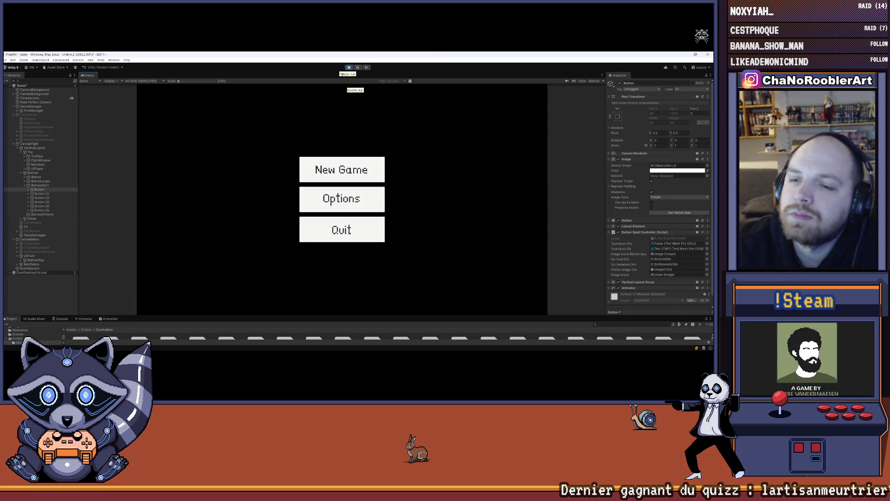
# - Start a new game with P_WildThorn and P_Armor, learn P_Defense, and deactivate PanelUpgradeHouse
pyautogui.press('Return')
pyautogui.press('Return')
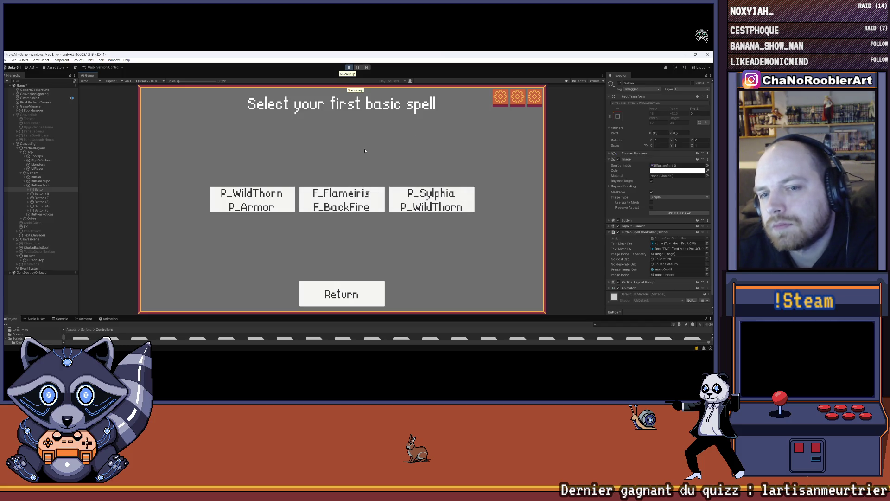
pyautogui.press('Return')
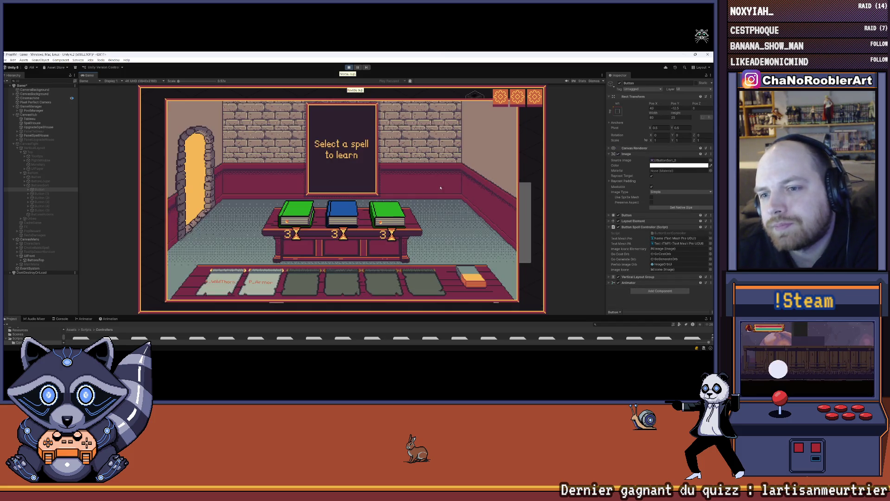
pyautogui.moveTo(347, 216)
pyautogui.moveTo(379, 216)
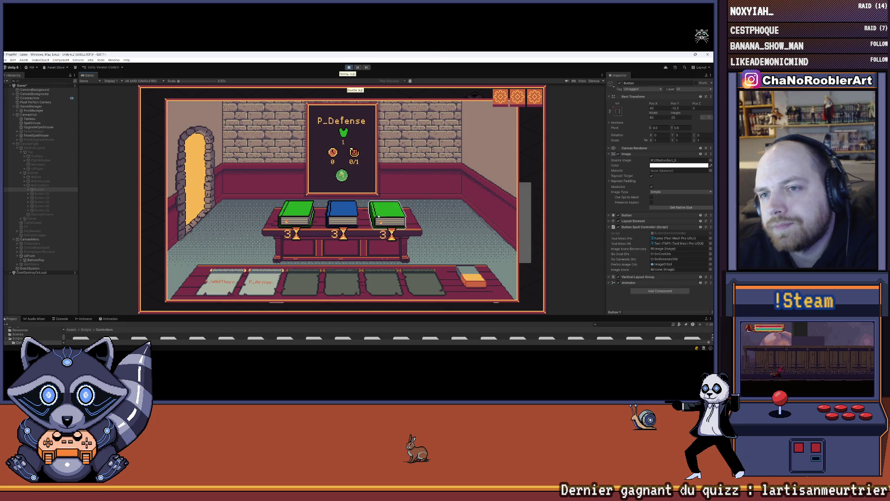
pyautogui.click(380, 216)
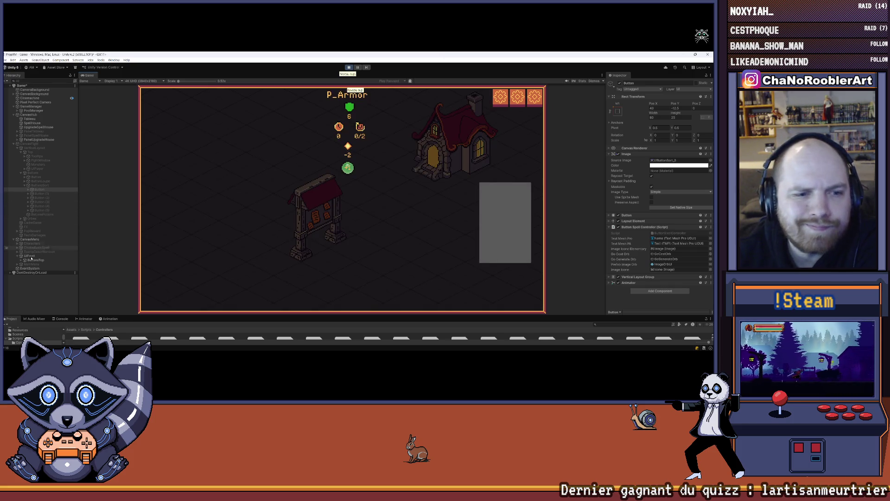
pyautogui.click(39, 140)
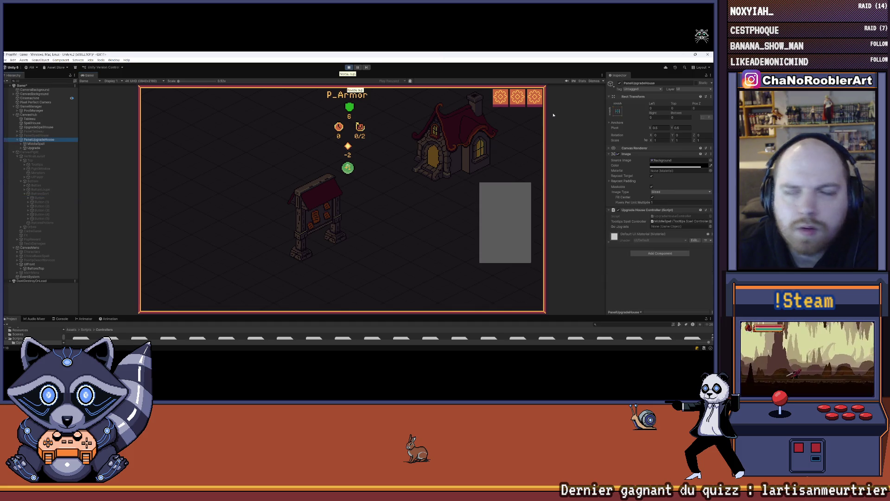
pyautogui.click(619, 84)
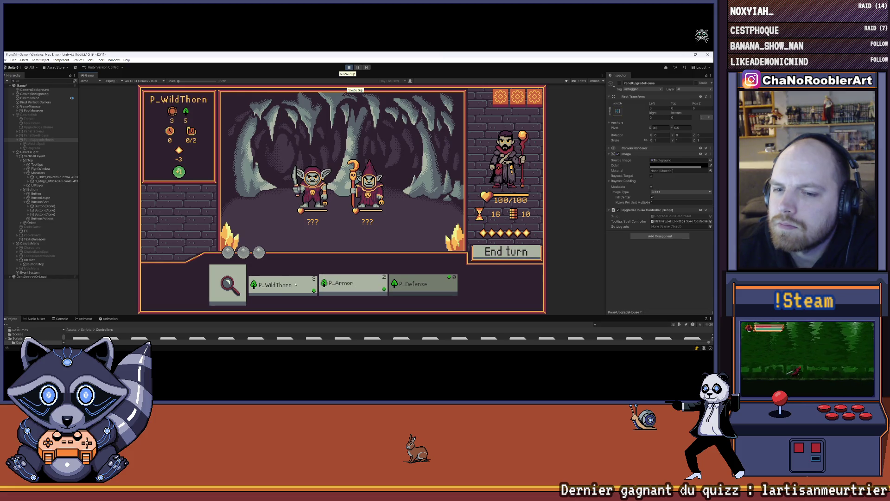
# - Fight the goblins with P_WildThorn, P_Armor and P_Defense, cast P_Armor for armor, and end the turn
pyautogui.click(282, 280)
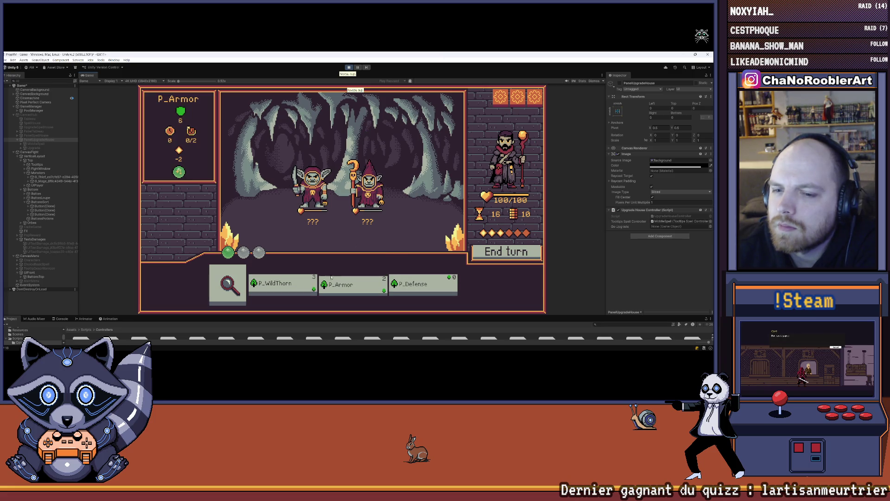
pyautogui.click(348, 284)
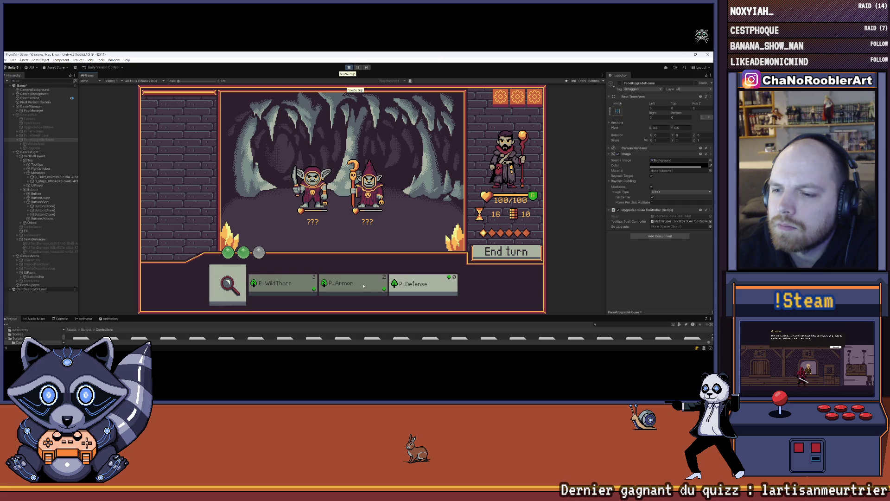
pyautogui.click(411, 287)
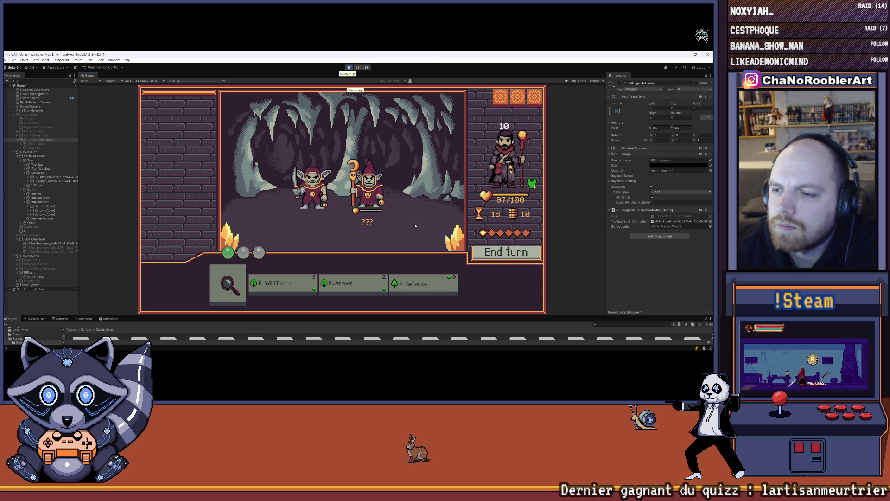
pyautogui.click(282, 287)
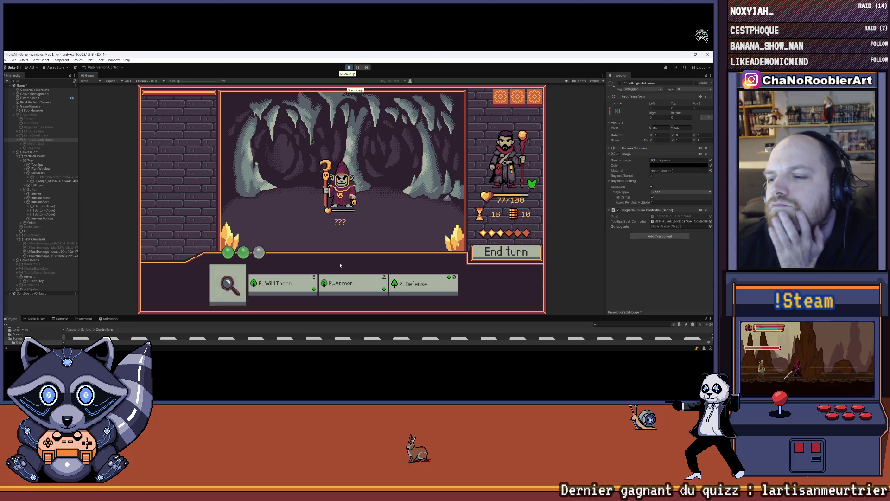
pyautogui.click(357, 288)
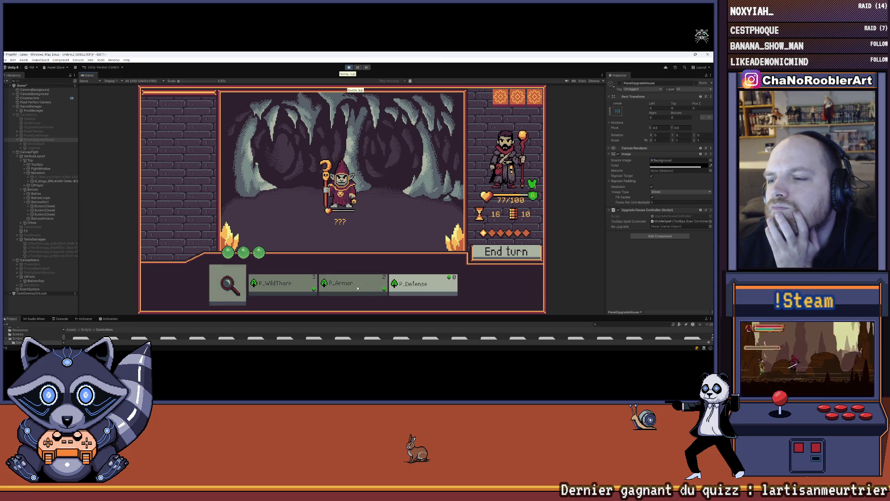
pyautogui.click(508, 256)
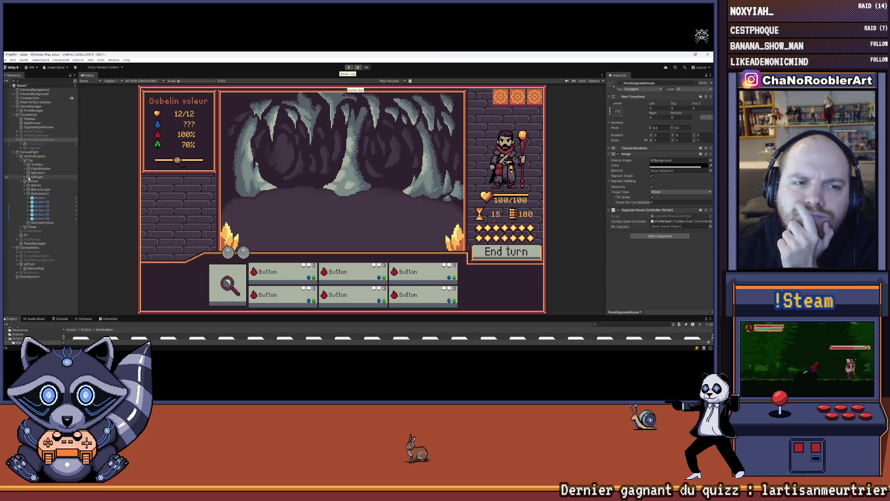
# - Inspect the UIPlayer, PAs, Pa and Pa (1) action-point icon layout, then return to Visual Studio
pyautogui.click(25, 177)
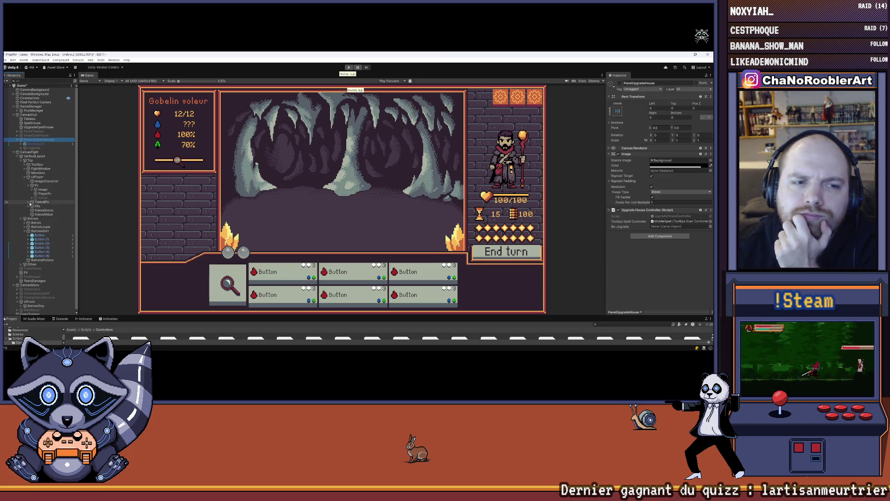
pyautogui.click(30, 185)
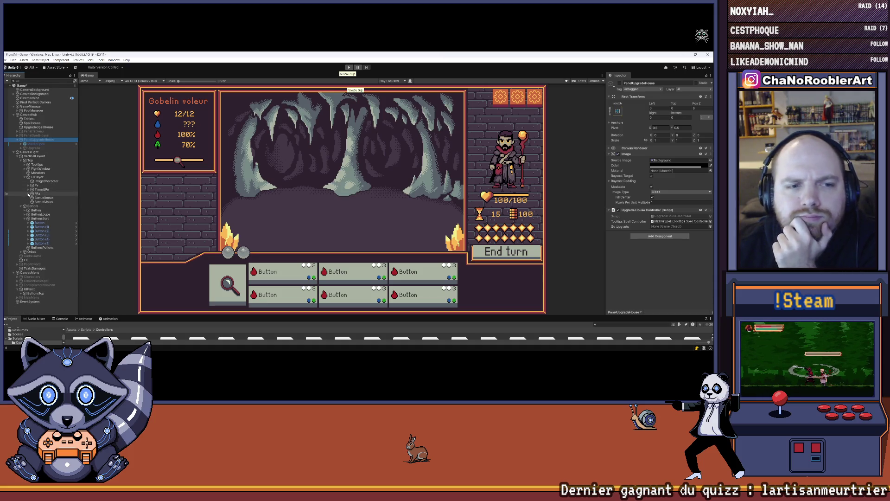
pyautogui.click(28, 193)
pyautogui.click(41, 198)
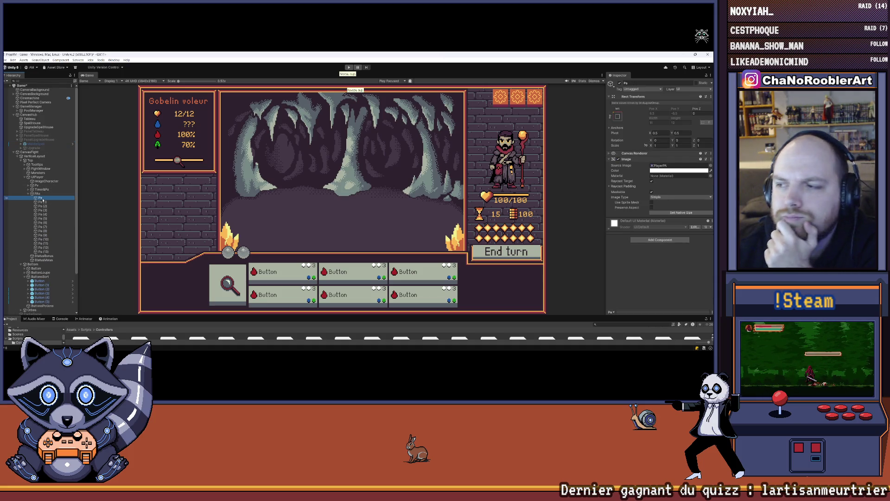
pyautogui.press('Up')
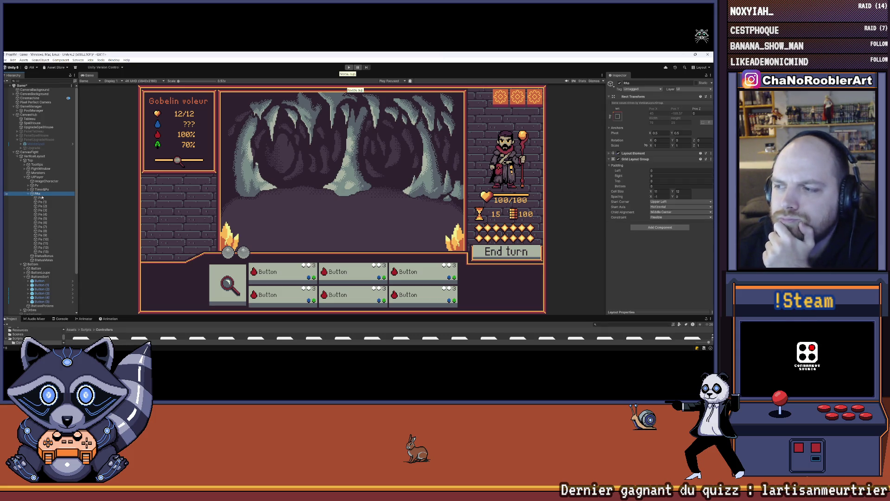
pyautogui.click(45, 201)
pyautogui.click(45, 177)
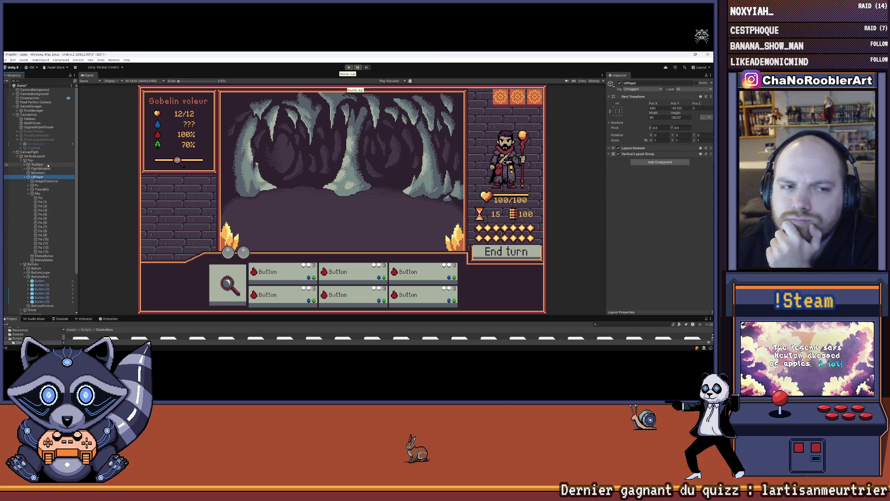
pyautogui.hotkey('alt', 'Tab')
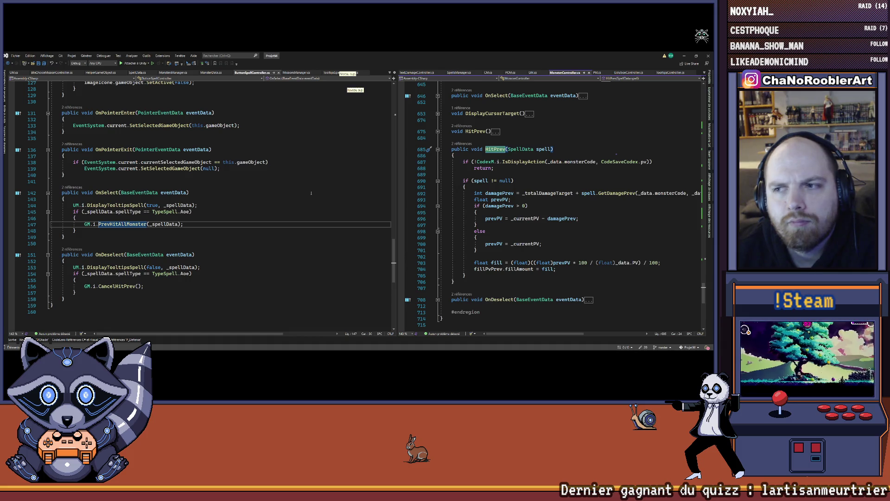
# - In PM.cs, follow TakePA's call in GM.cs back to its definition and expand it
pyautogui.click(597, 72)
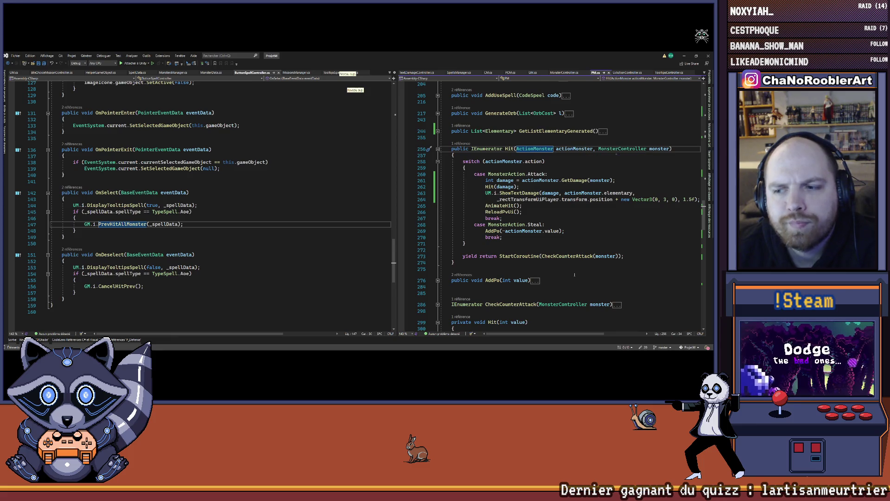
pyautogui.scroll(8, 574, 275)
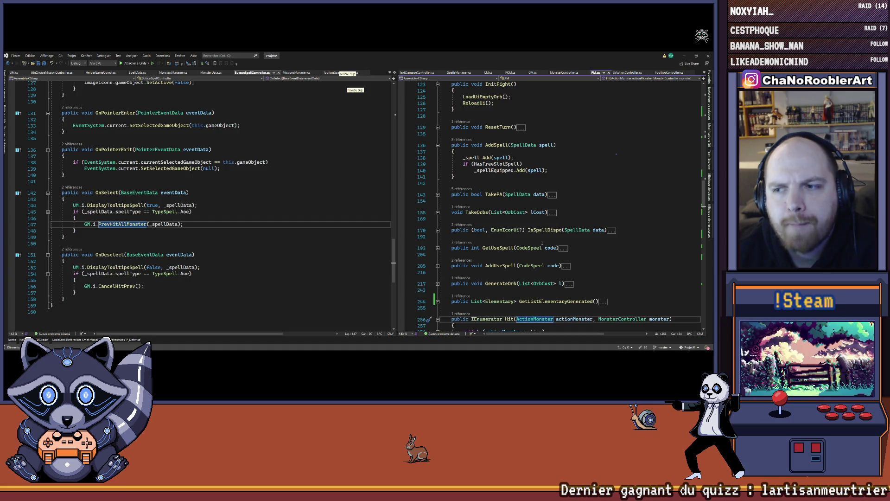
pyautogui.click(496, 212)
pyautogui.click(462, 188)
pyautogui.click(497, 154)
pyautogui.scroll(-2, 616, 153)
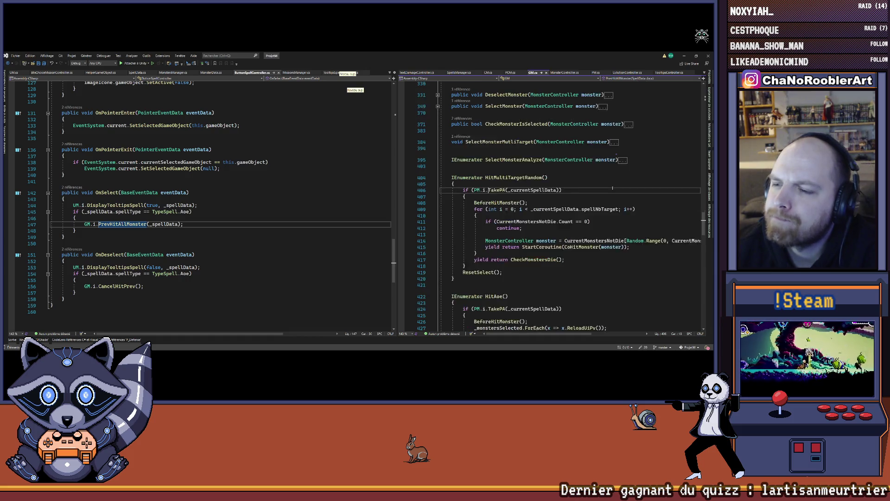
pyautogui.rightClick(495, 171)
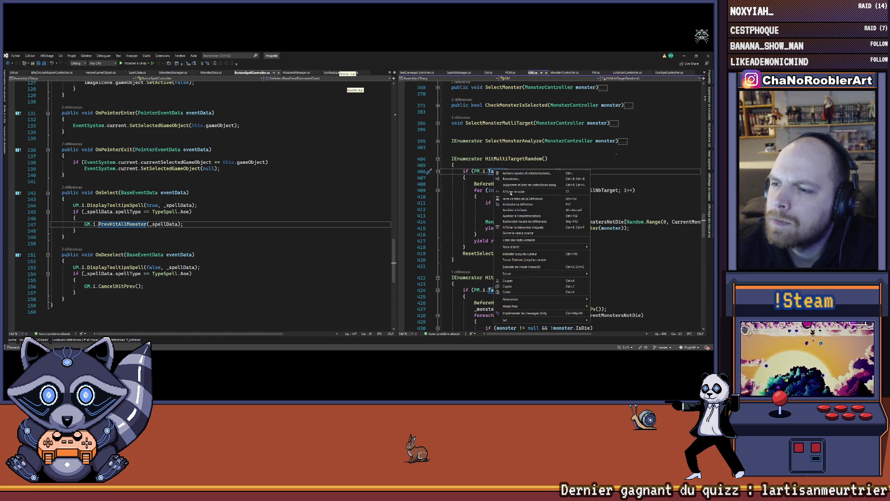
pyautogui.click(517, 204)
pyautogui.click(437, 206)
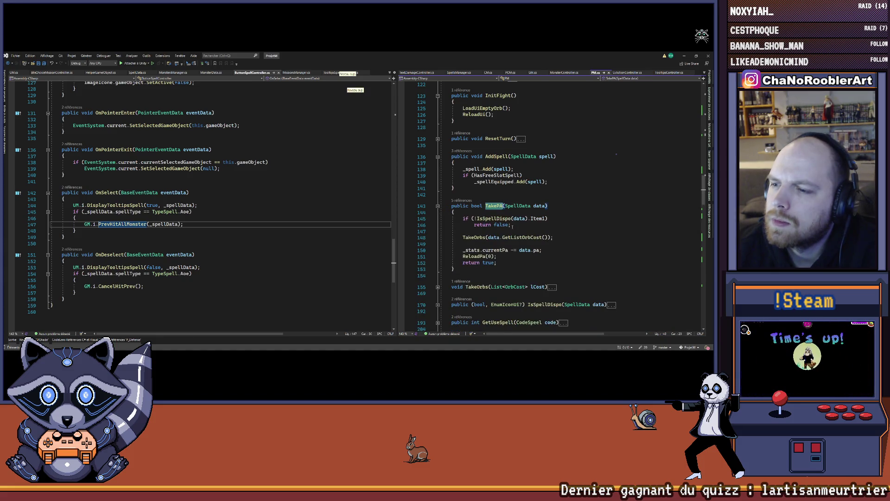
# - Open and expand ReloadPa, then open its call in ButtonSpellController.cs from the references list
pyautogui.click(477, 256)
pyautogui.rightClick(478, 256)
pyautogui.click(499, 231)
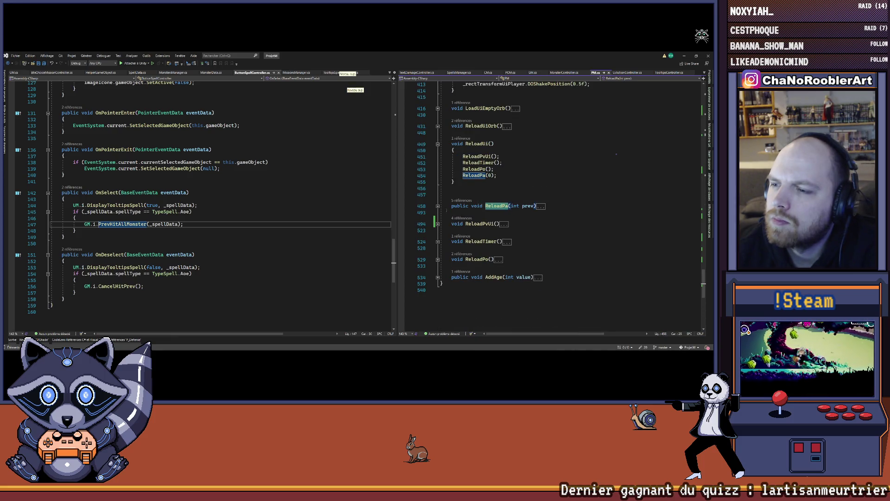
pyautogui.click(437, 206)
pyautogui.scroll(-6, 584, 212)
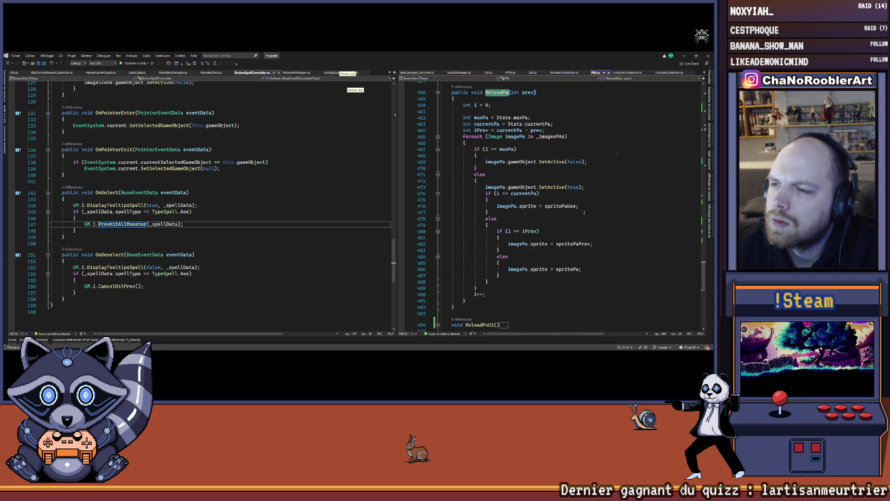
pyautogui.scroll(1, 584, 212)
pyautogui.scroll(2, 584, 212)
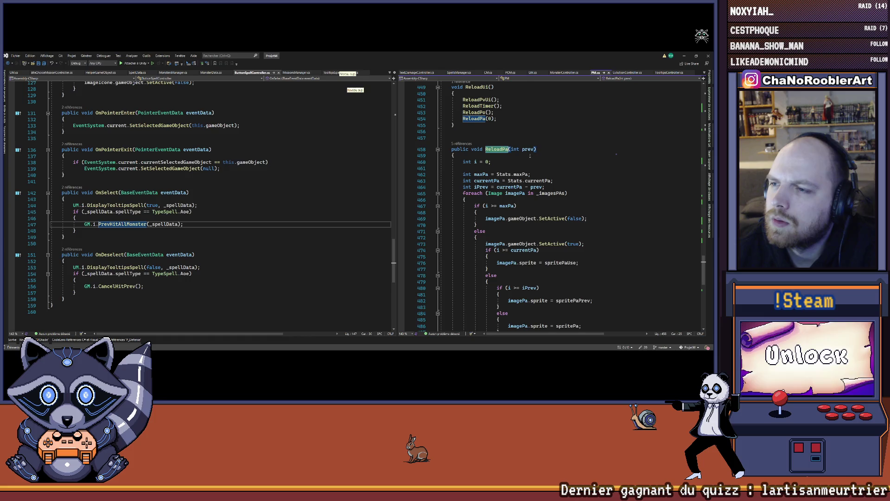
pyautogui.click(465, 145)
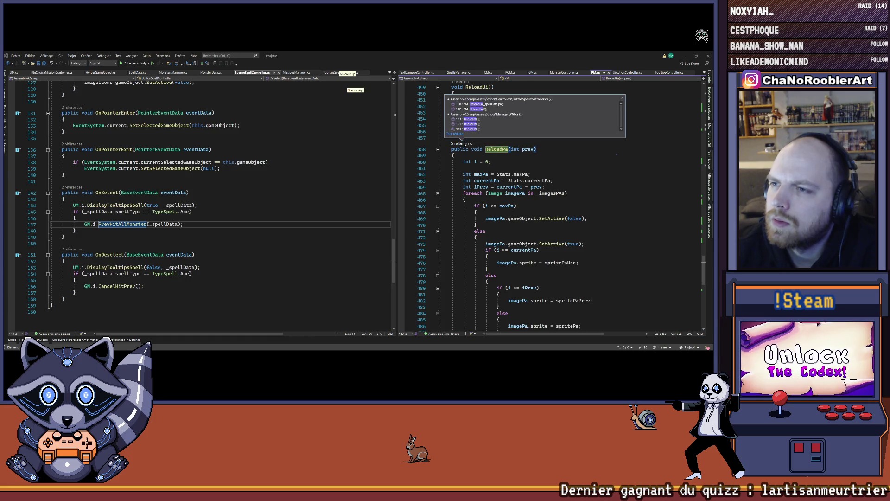
pyautogui.click(497, 105)
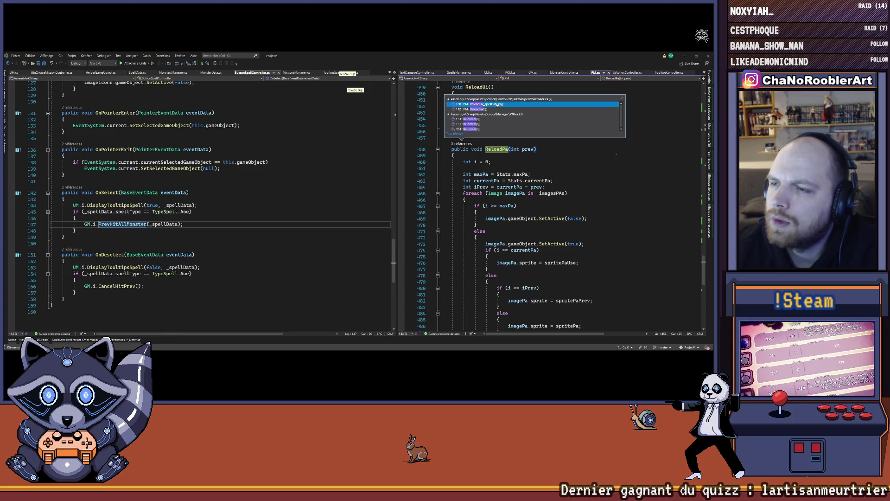
pyautogui.doubleClick(496, 105)
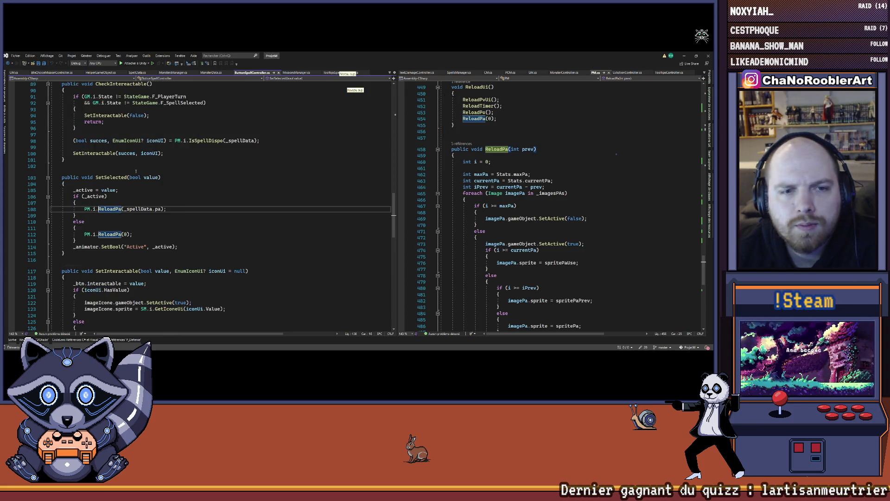
# - Review ReloadPa's references, then open SetSelected's caller, SelectSpell in GM.cs
pyautogui.click(105, 178)
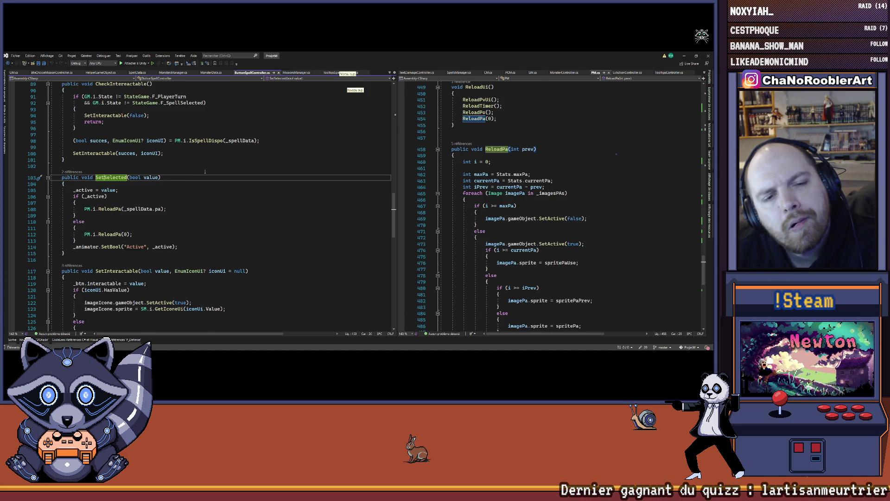
pyautogui.scroll(-8, 205, 171)
pyautogui.scroll(7, 206, 174)
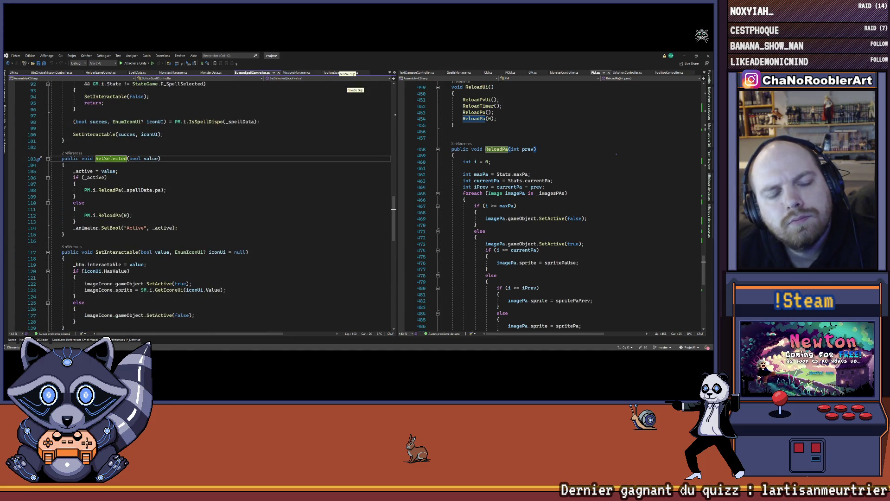
pyautogui.moveTo(95, 177)
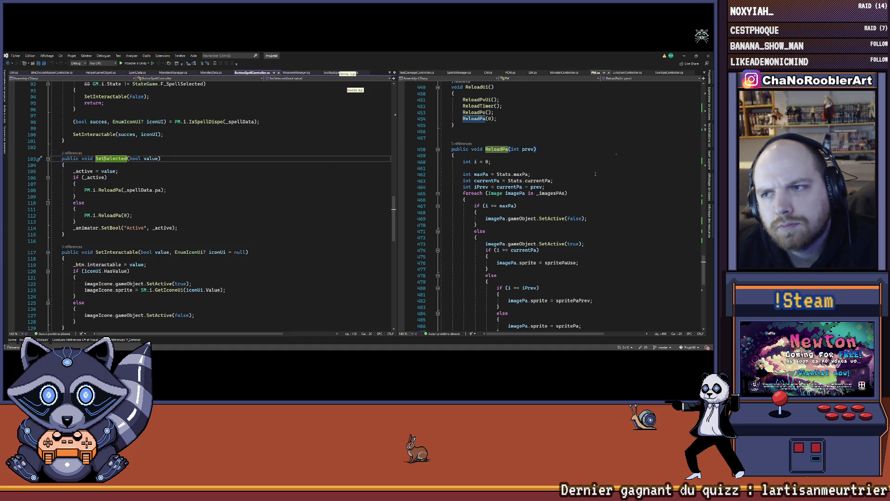
pyautogui.scroll(-4, 528, 152)
pyautogui.scroll(6, 538, 176)
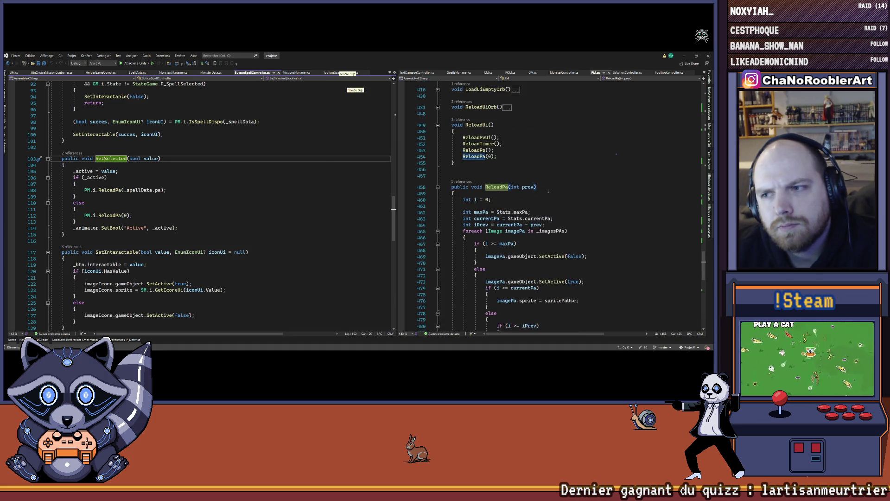
pyautogui.click(461, 181)
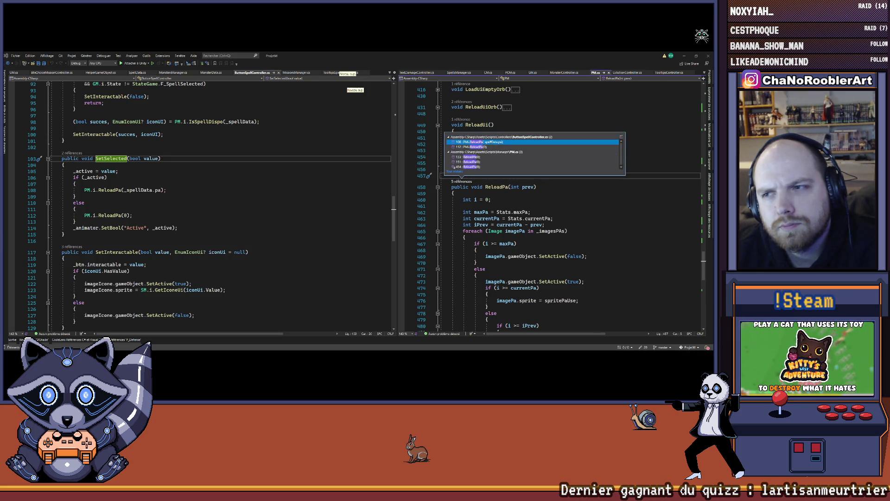
pyautogui.click(514, 211)
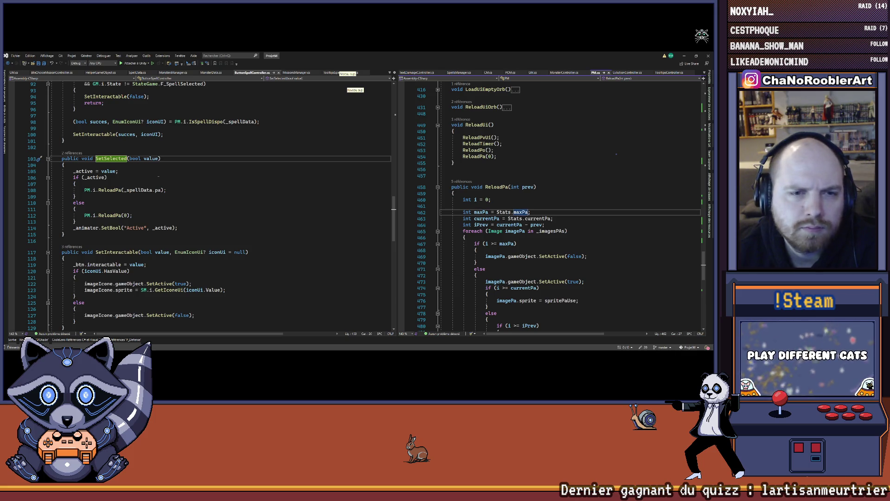
pyautogui.click(68, 153)
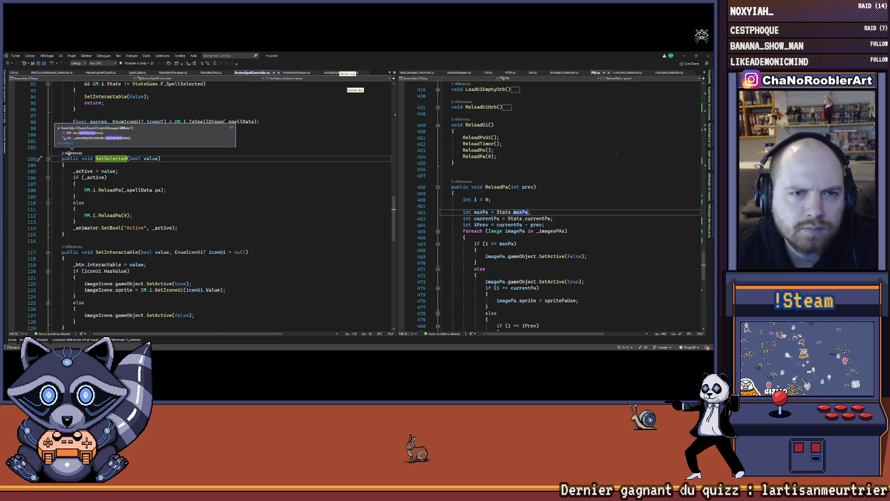
pyautogui.click(85, 133)
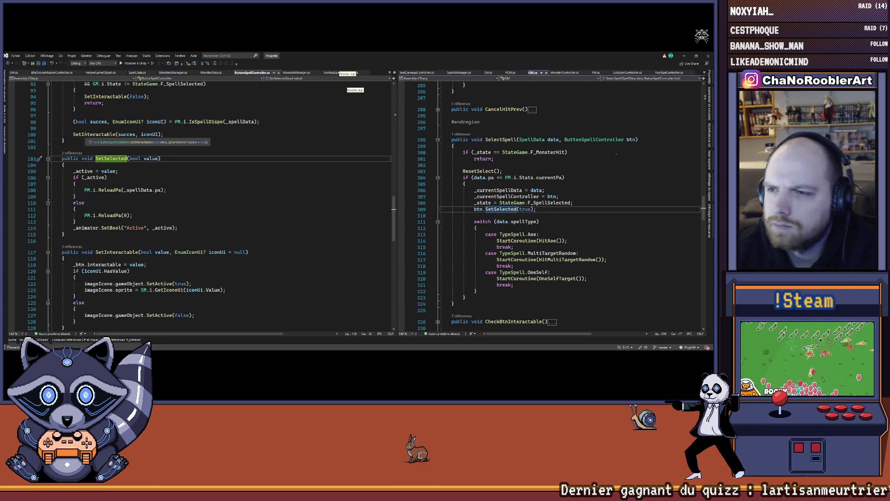
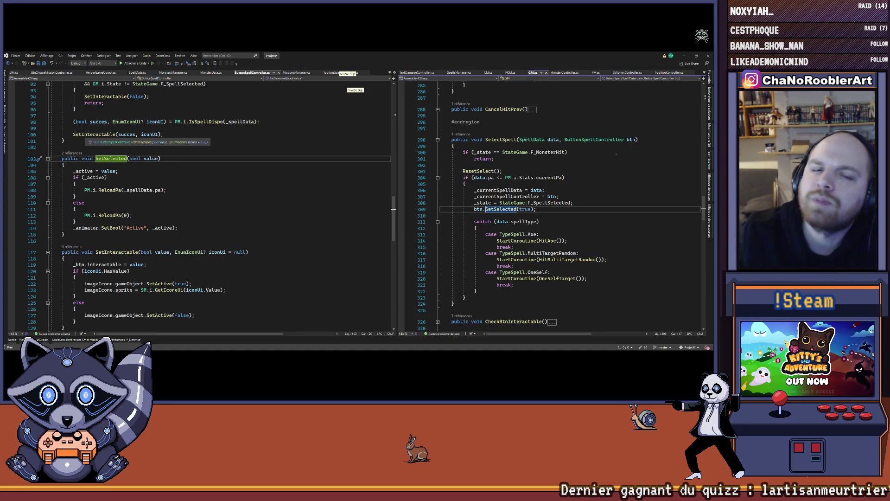
# - Look up where SetSelected is called and highlight every use of _spellData
pyautogui.click(72, 153)
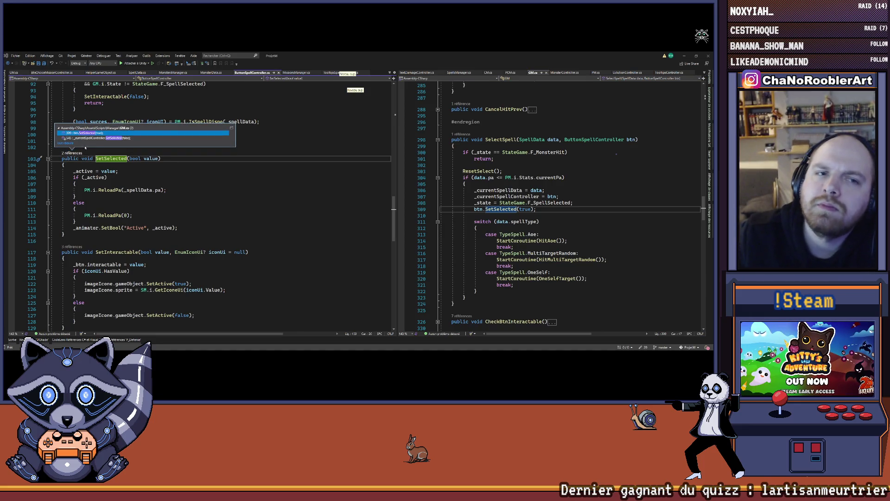
pyautogui.doubleClick(96, 138)
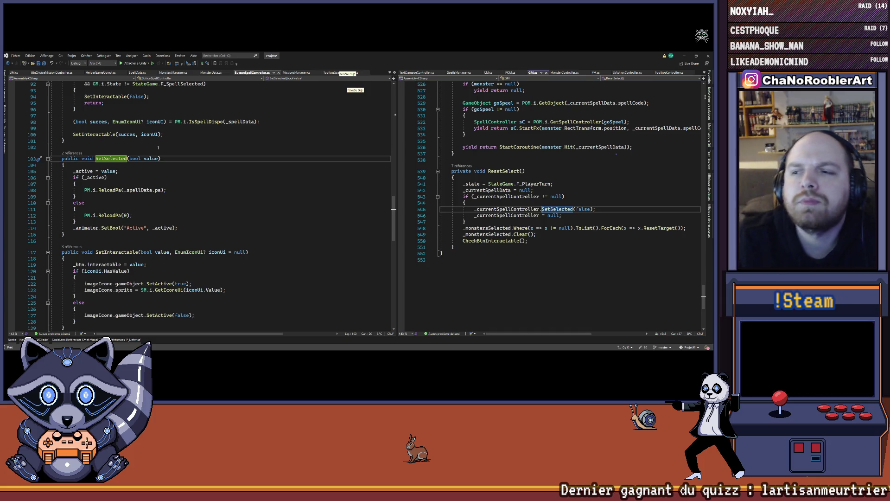
pyautogui.press('F8')
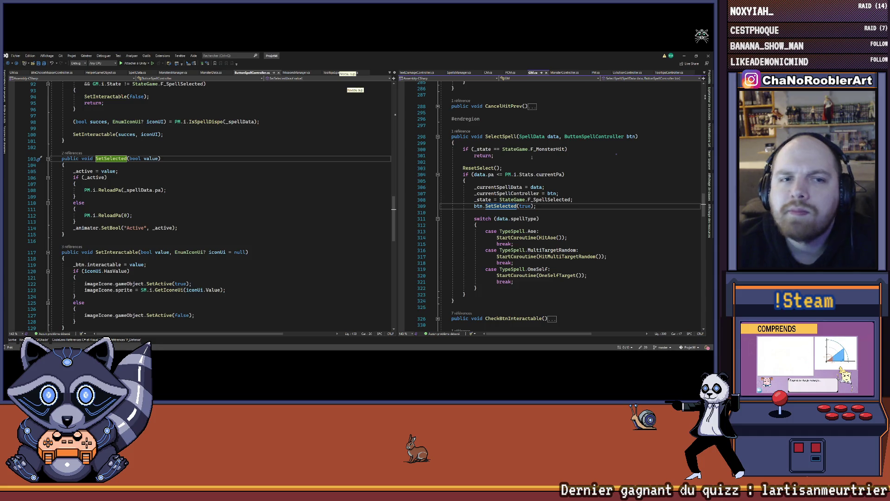
pyautogui.scroll(20, 281, 244)
pyautogui.scroll(-20, 281, 244)
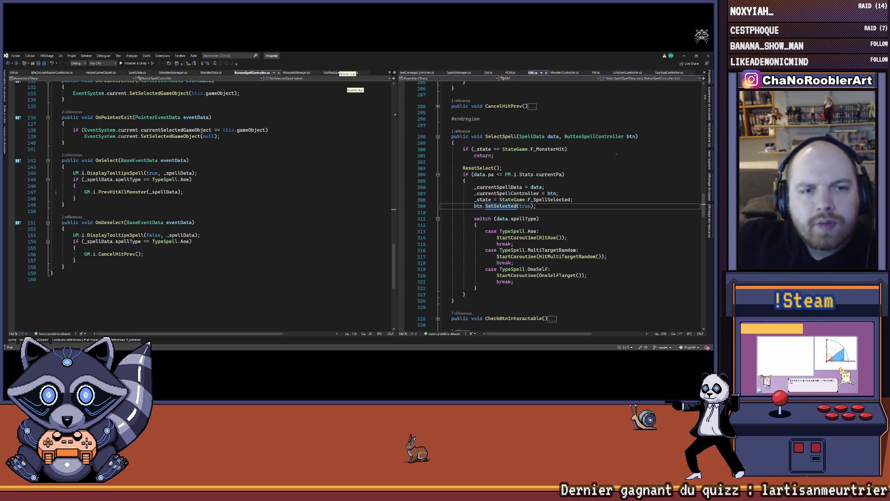
pyautogui.scroll(20, 219, 161)
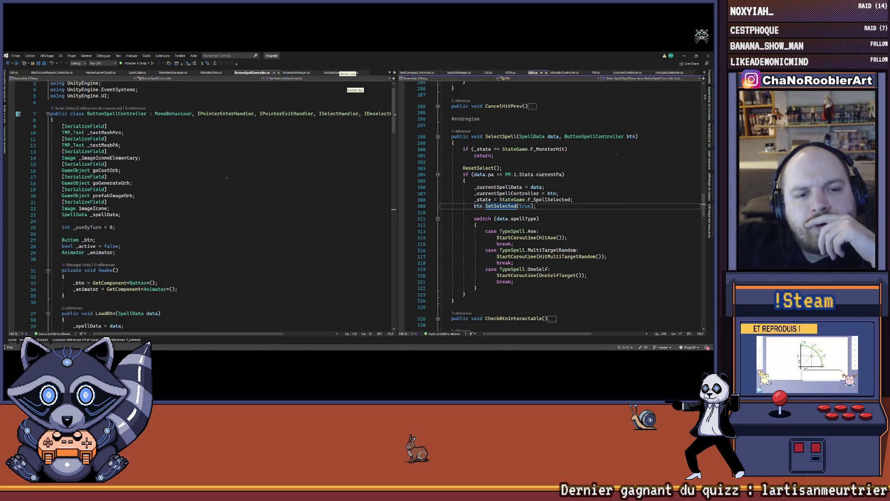
pyautogui.click(102, 215)
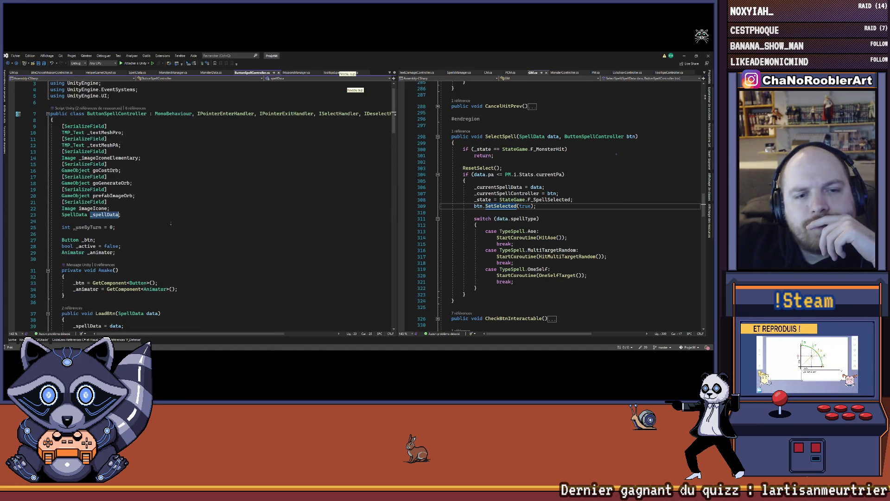
pyautogui.scroll(-20, 102, 215)
pyautogui.scroll(-4, 204, 204)
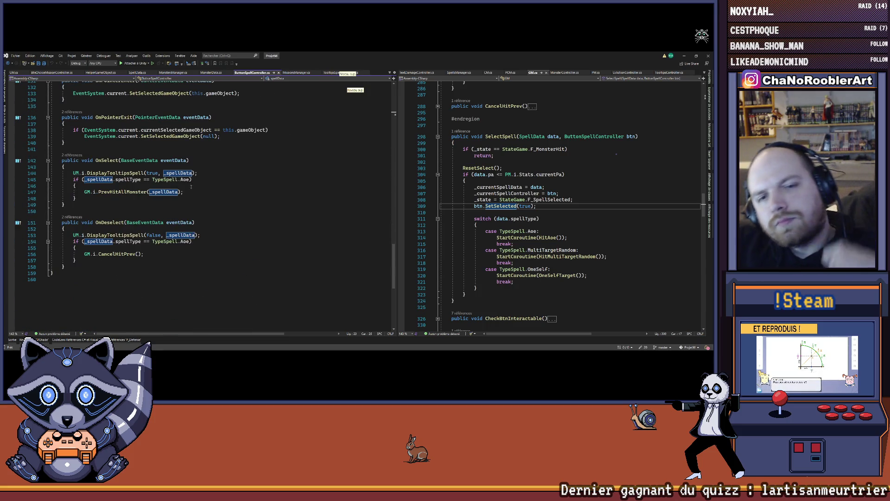
# - Add a PM.i.ReloadPa(_spellData.pa) call on a new line in OnSelect
pyautogui.click(244, 171)
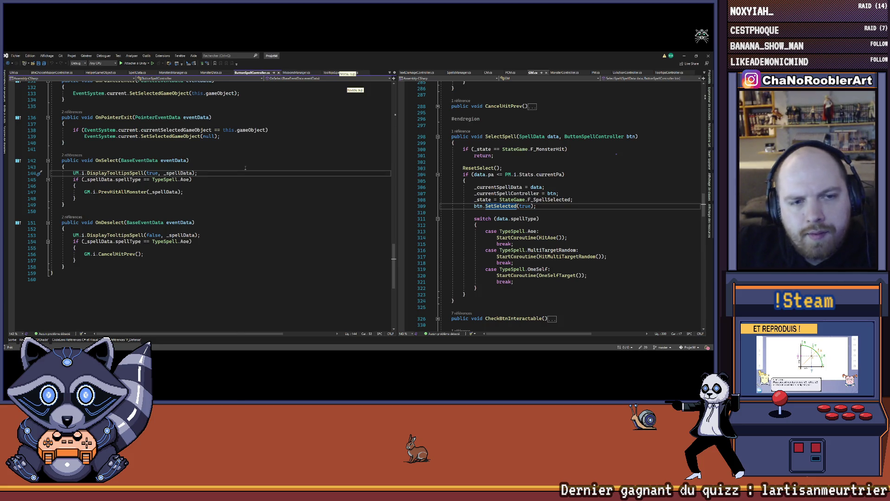
pyautogui.press('Return')
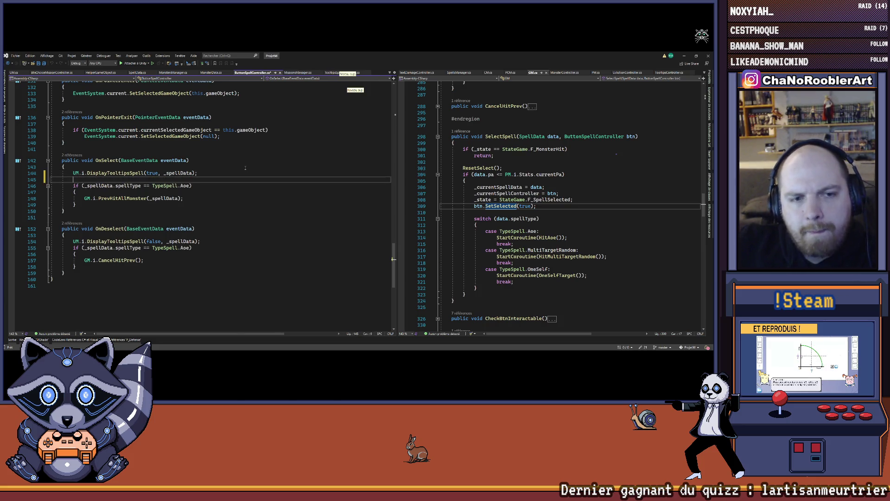
pyautogui.scroll(10, 245, 168)
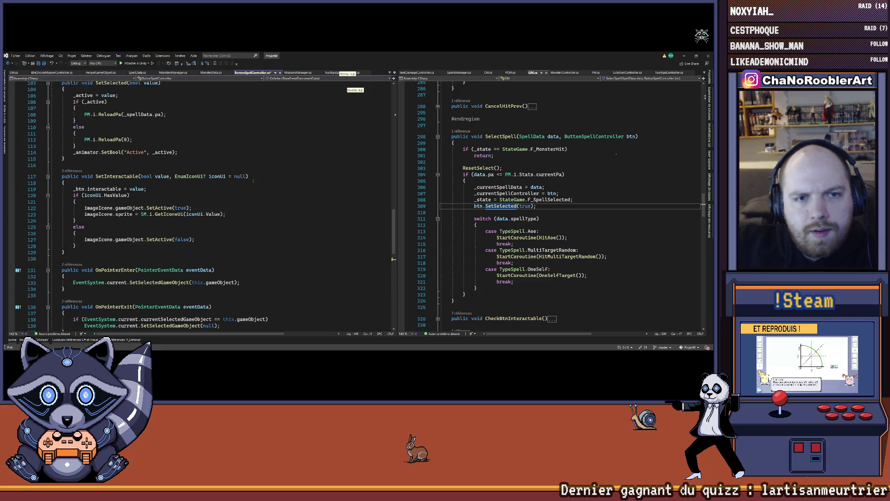
pyautogui.scroll(3, 253, 180)
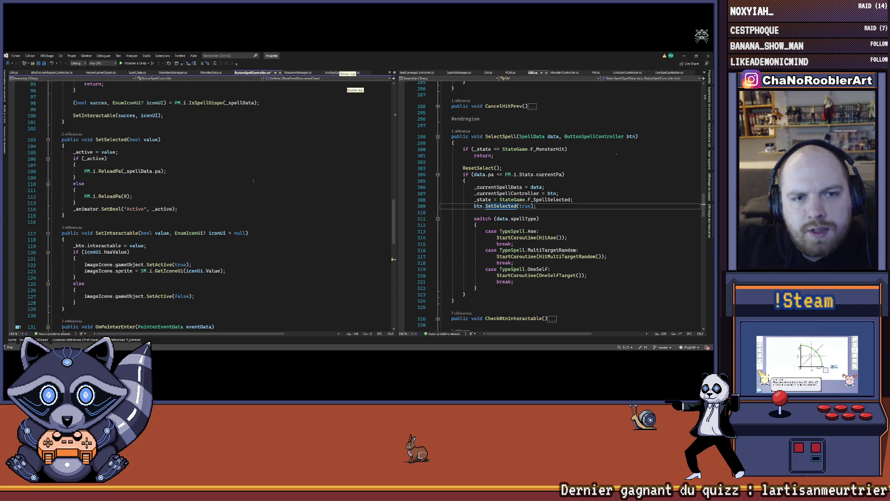
pyautogui.scroll(-10, 253, 181)
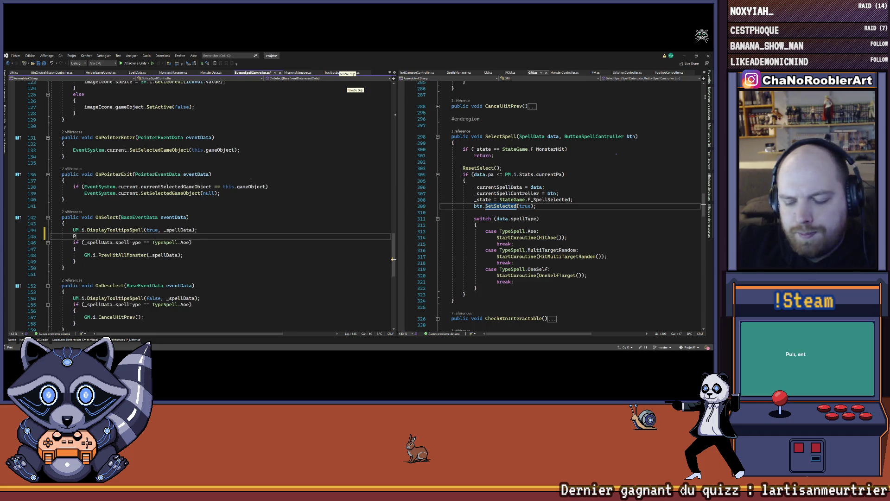
pyautogui.write('M.i.')
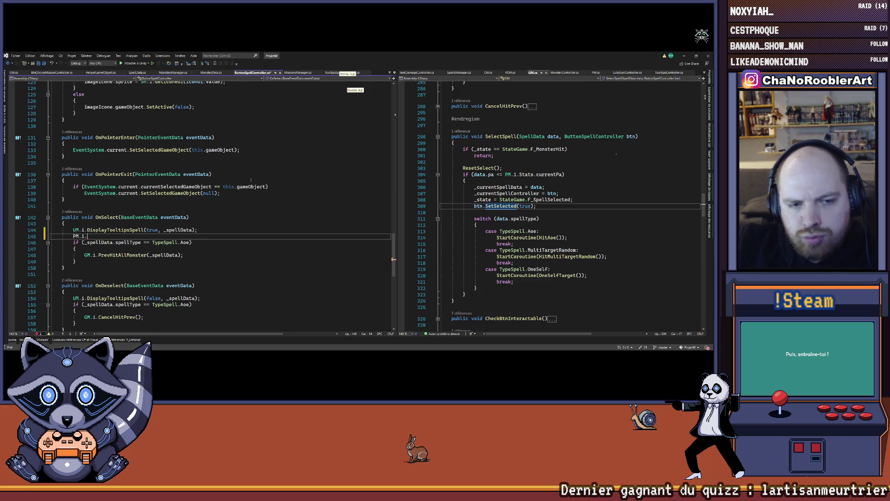
pyautogui.write('Re')
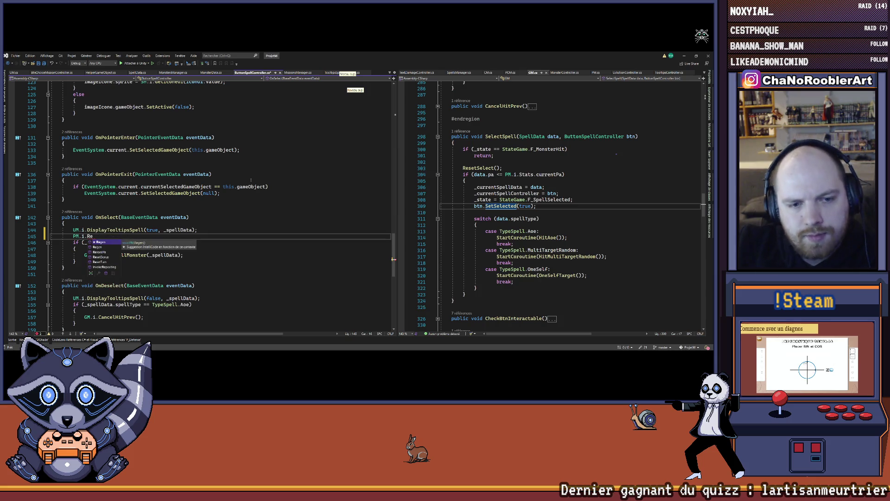
pyautogui.write('loadPa(')
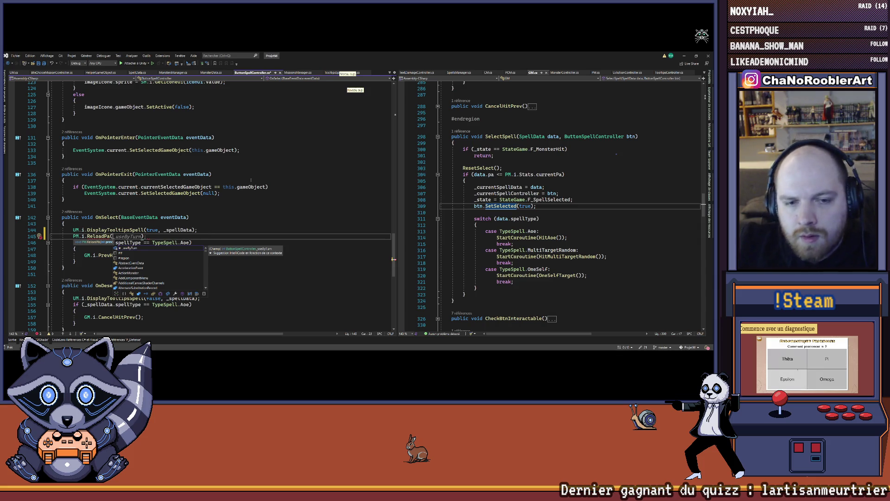
pyautogui.write('_spellData.cd')
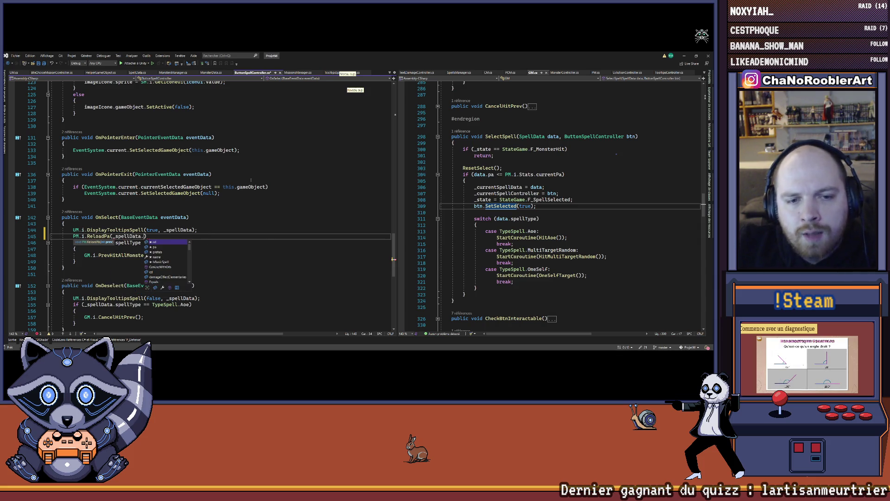
pyautogui.write('pa)')
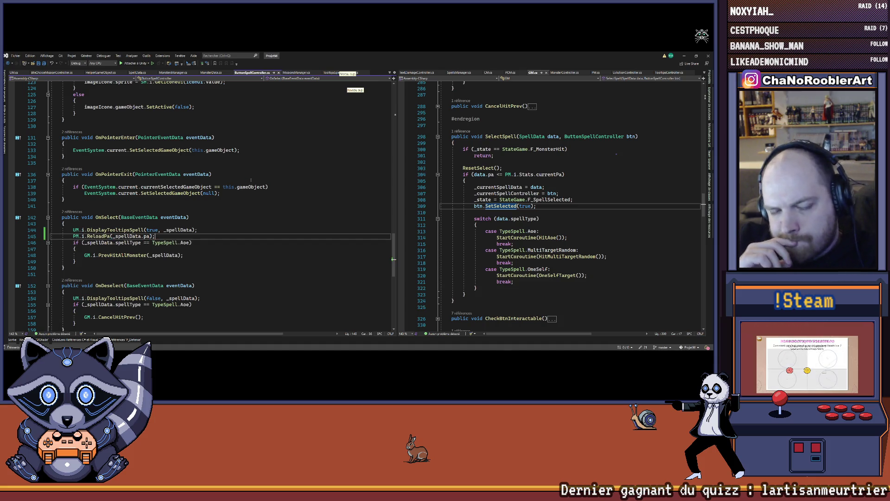
# - Copy the ReloadPa call into OnDeselect with argument 0, then return to Unity to recompile
pyautogui.hotkey('shift', 'Home')
pyautogui.press('Down')
pyautogui.press('Down')
pyautogui.press('Down')
pyautogui.press('Up')
pyautogui.press('Up')
pyautogui.press('End')
pyautogui.press('Return')
pyautogui.hotkey('ctrl', 'v')
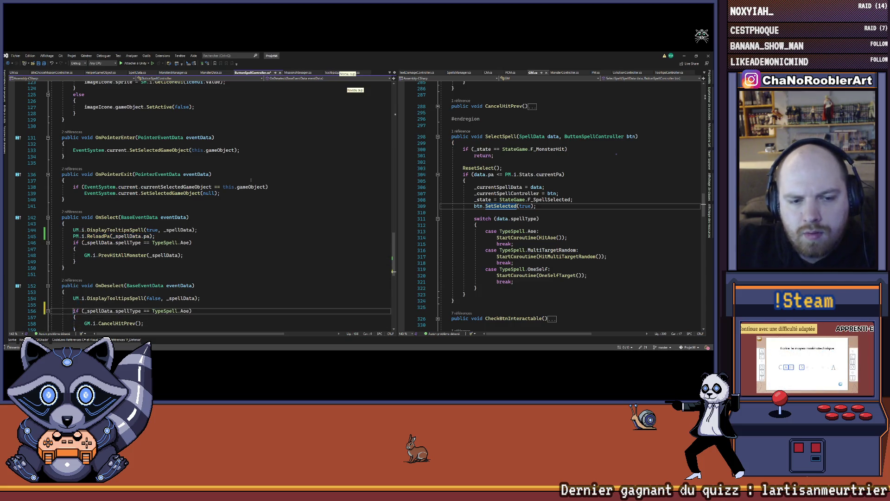
pyautogui.press('BackSpace')
pyautogui.press('BackSpace')
pyautogui.press('BackSpace')
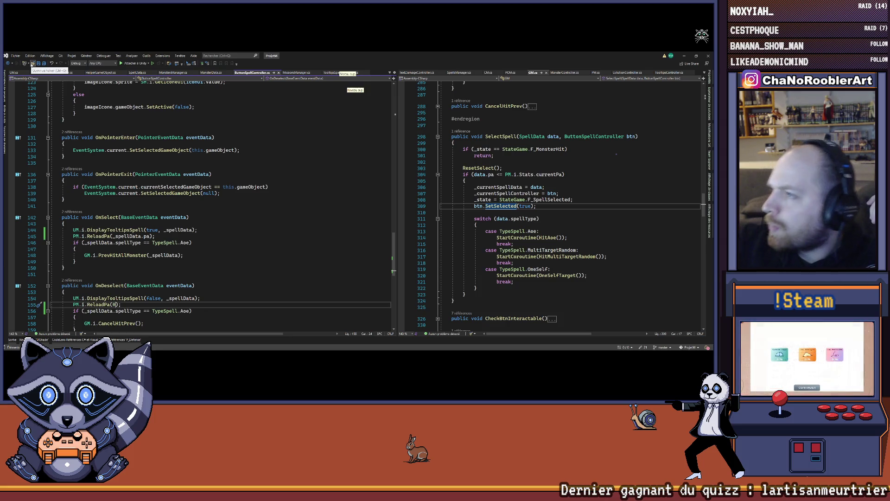
pyautogui.hotkey('alt', 'Tab')
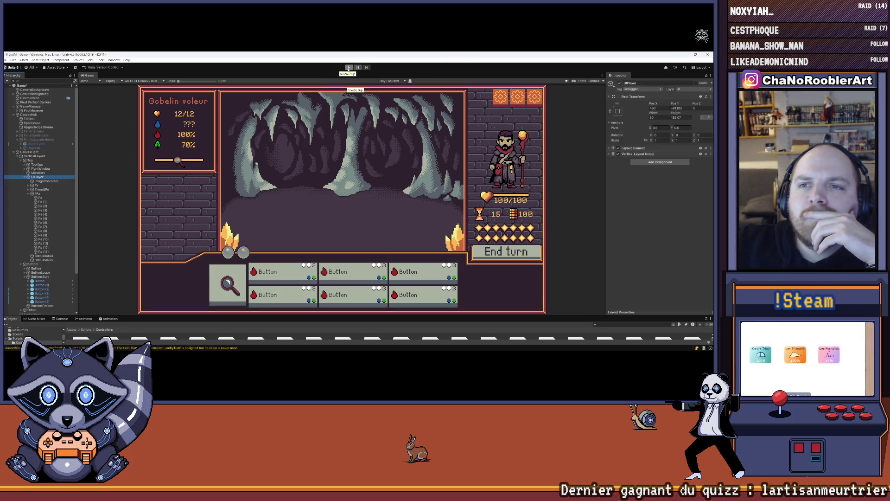
# - Enter play mode, cast F_Flameiris on the left goblin and F_Puissance on the player
pyautogui.click(348, 67)
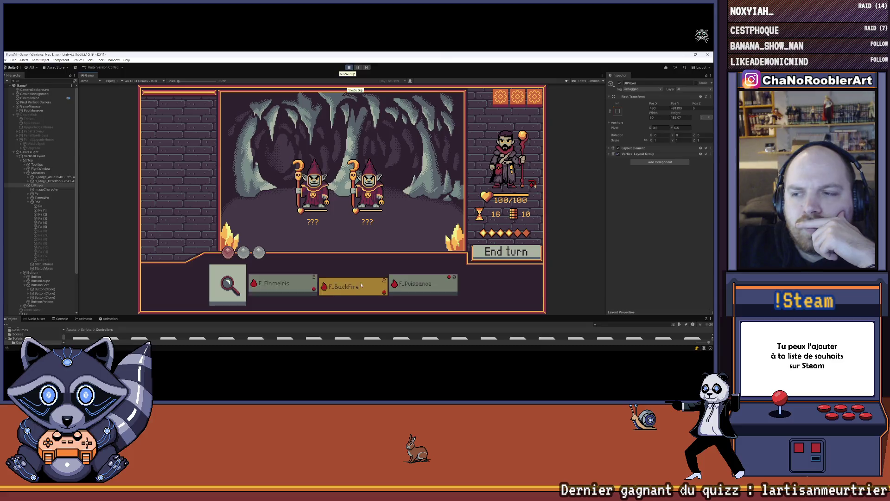
pyautogui.click(283, 285)
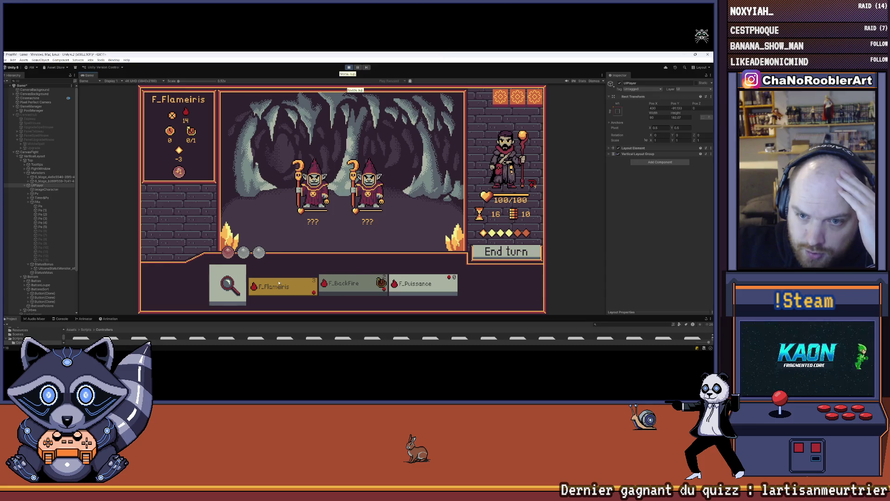
pyautogui.click(313, 186)
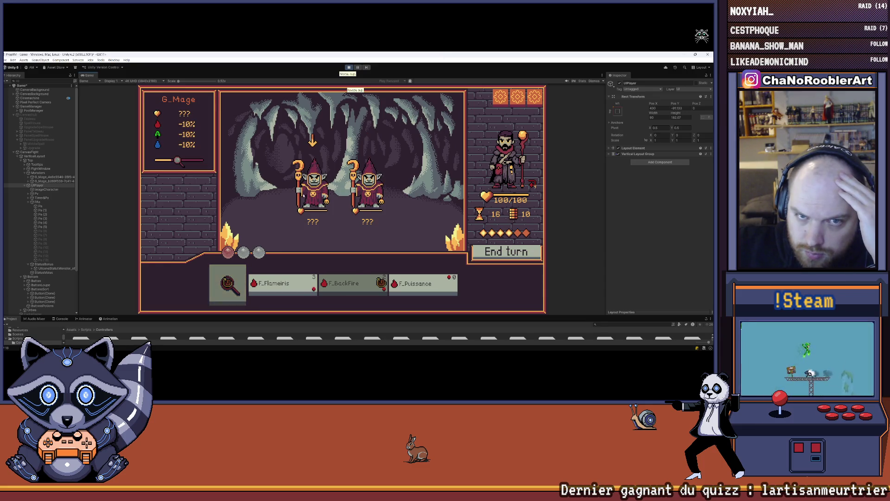
pyautogui.click(283, 285)
pyautogui.click(313, 183)
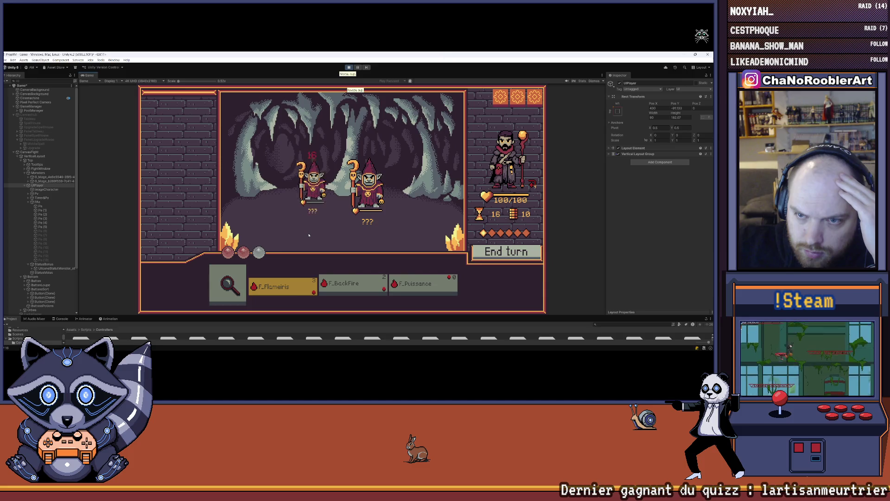
pyautogui.click(420, 288)
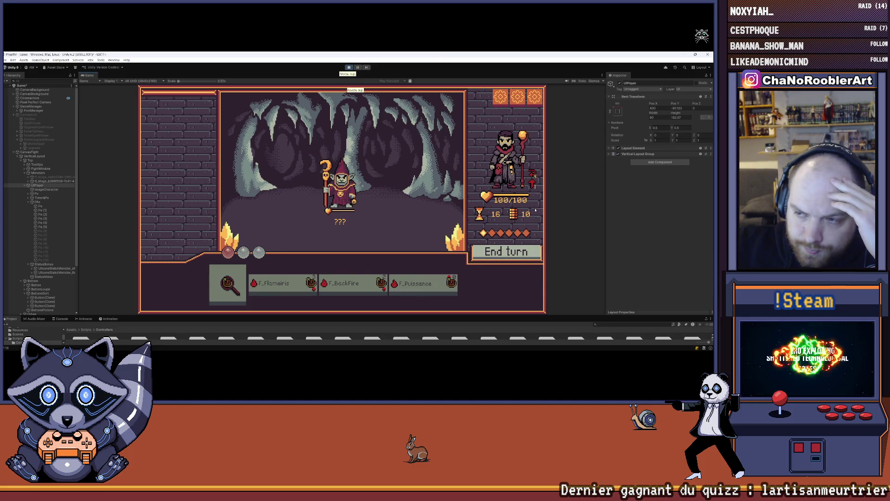
# - End the turn, finish the remaining goblin with F_Flameiris, and go to the Hub
pyautogui.click(523, 254)
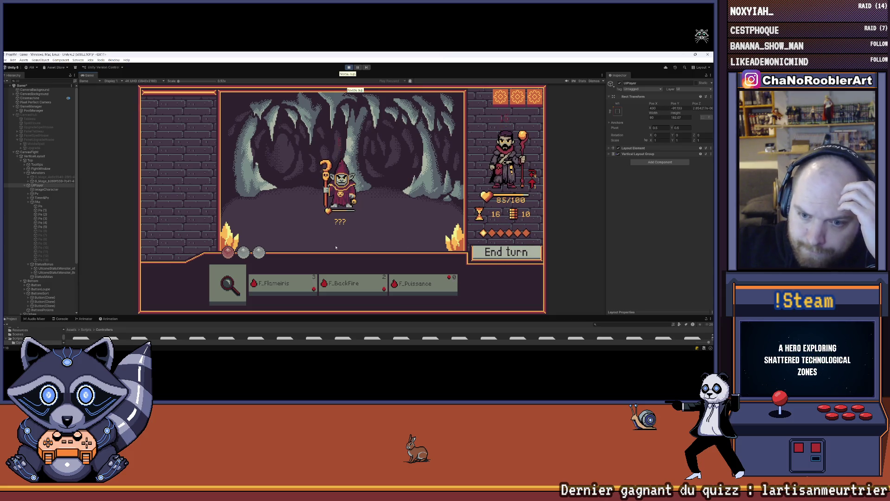
pyautogui.click(286, 275)
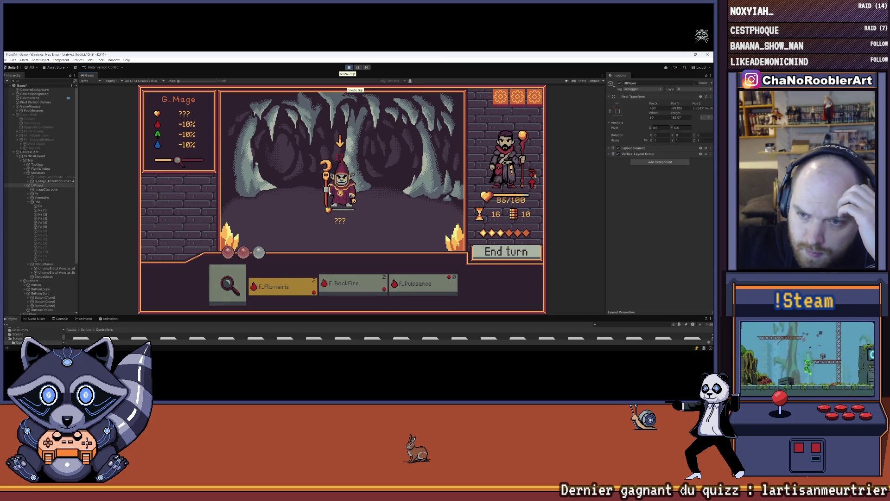
pyautogui.click(334, 182)
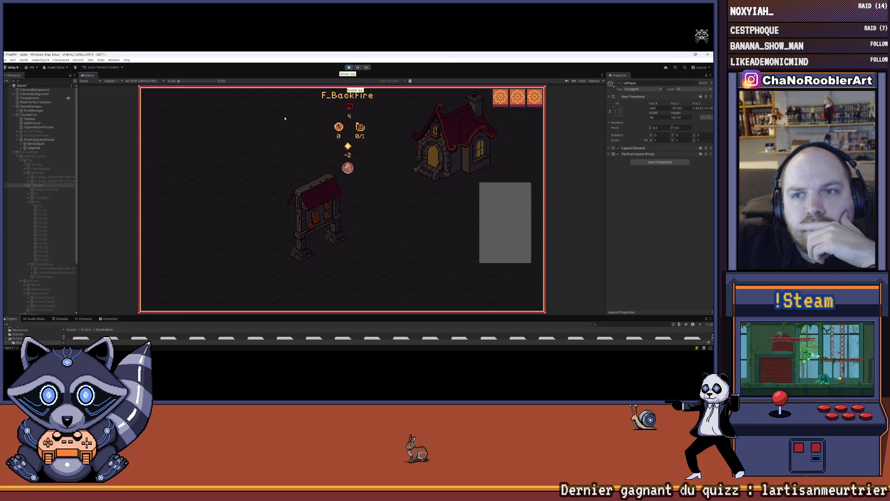
# - Deactivate PanelUpgradeHouse, enter the spell house and take the W_Regen spell book
pyautogui.click(39, 140)
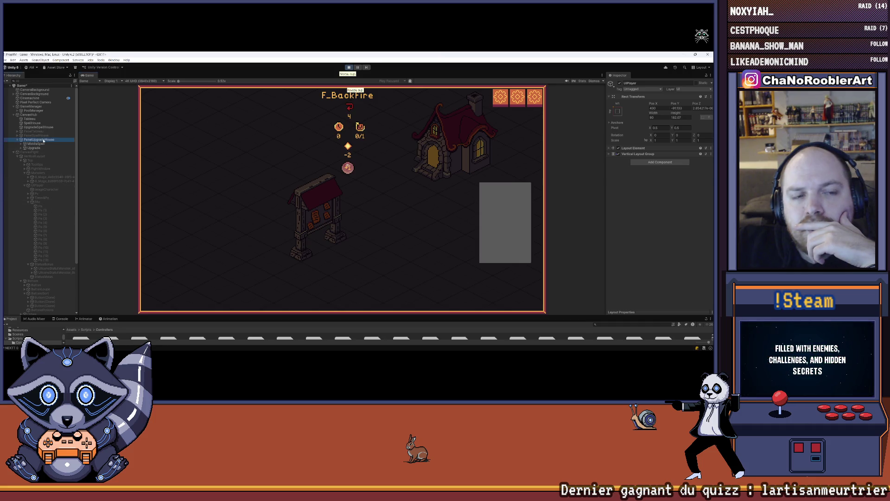
pyautogui.click(619, 83)
pyautogui.click(468, 148)
pyautogui.moveTo(343, 218)
pyautogui.moveTo(395, 208)
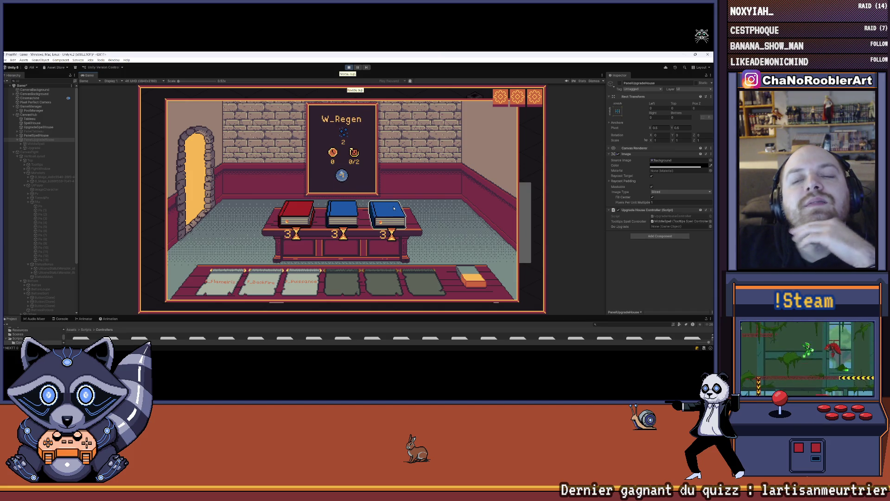
pyautogui.click(394, 208)
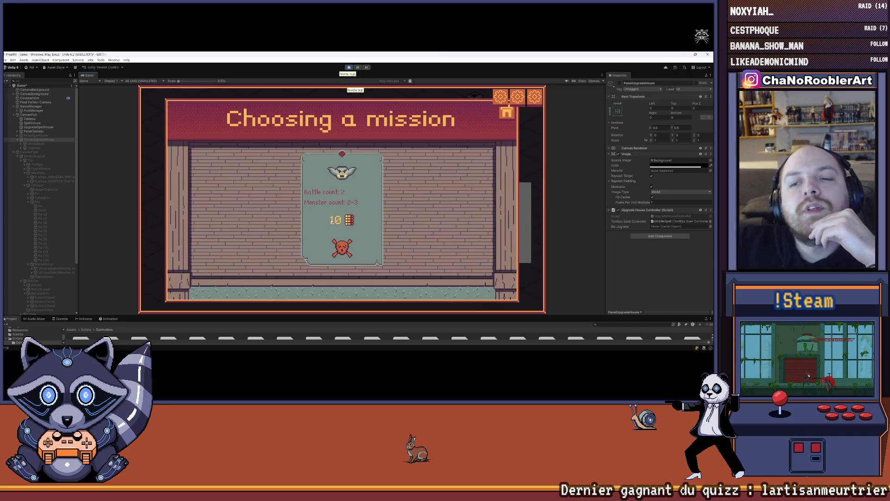
# - Analyze the goblins to reveal their attack of 4, then exit play mode
pyautogui.moveTo(268, 297)
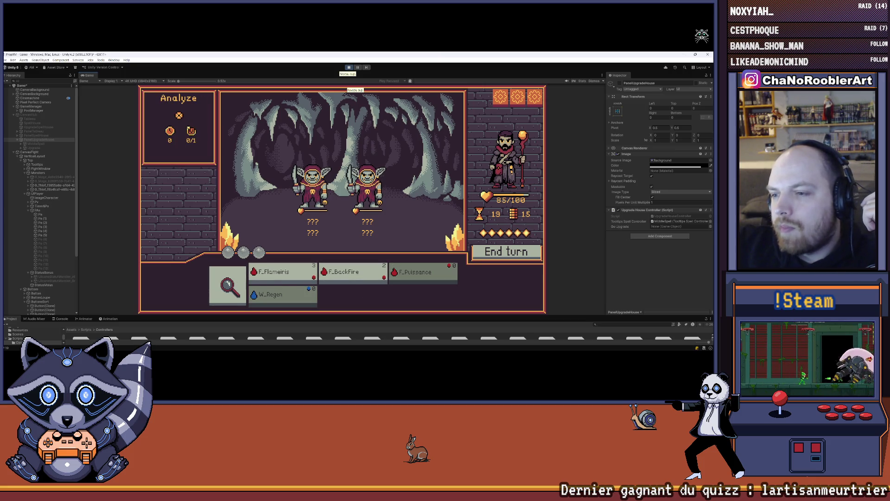
pyautogui.click(228, 284)
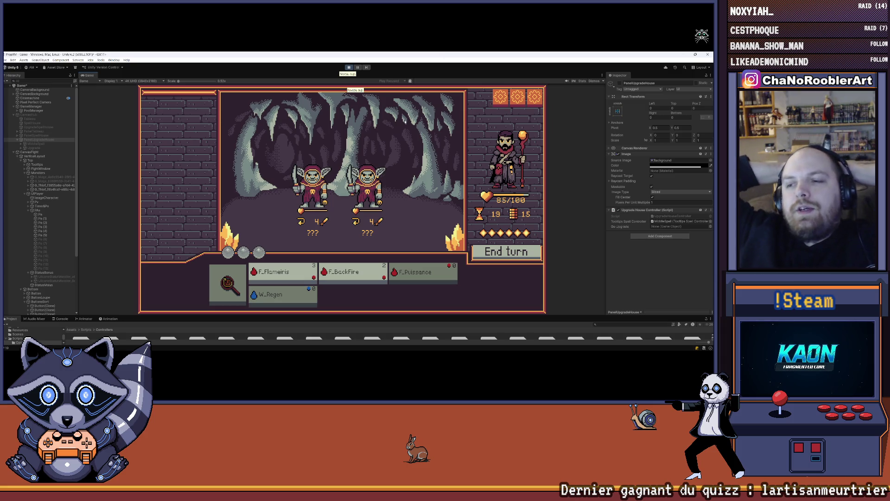
pyautogui.moveTo(455, 351)
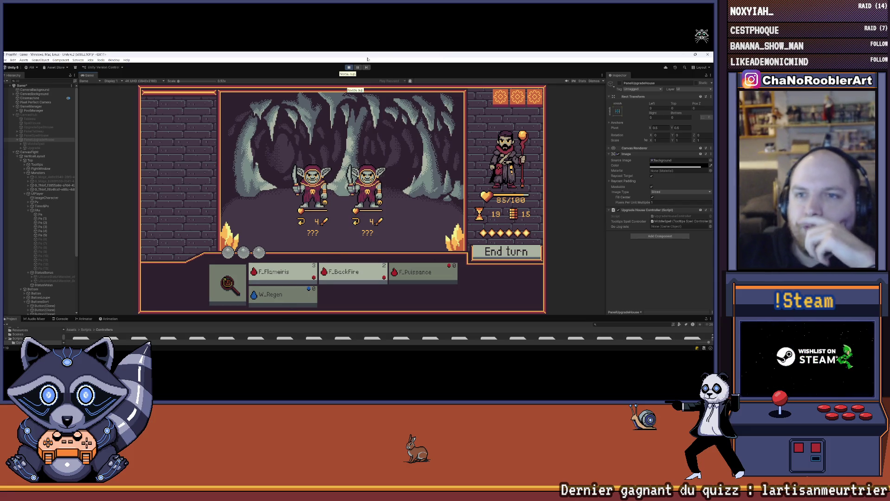
pyautogui.click(350, 67)
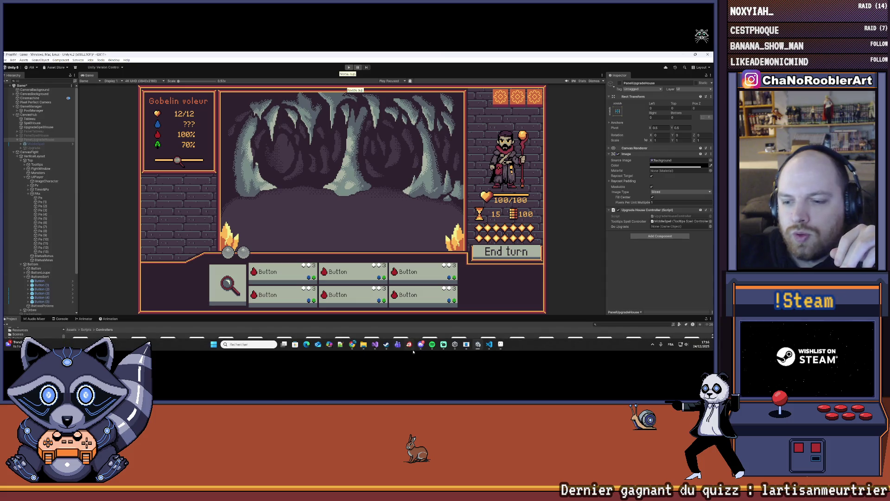
# - Switch to Aseprite and frame the UIFightV2 mockup with goblins, spell cards and END TURN panel
pyautogui.moveTo(461, 349)
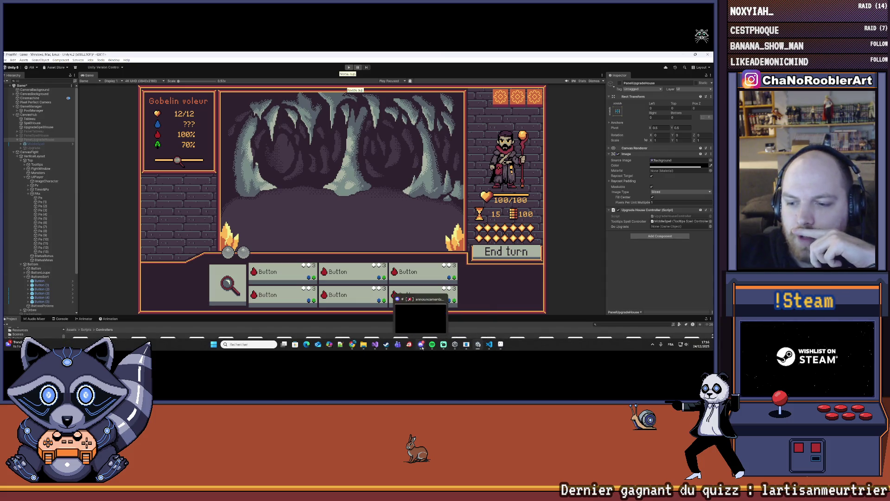
pyautogui.moveTo(387, 345)
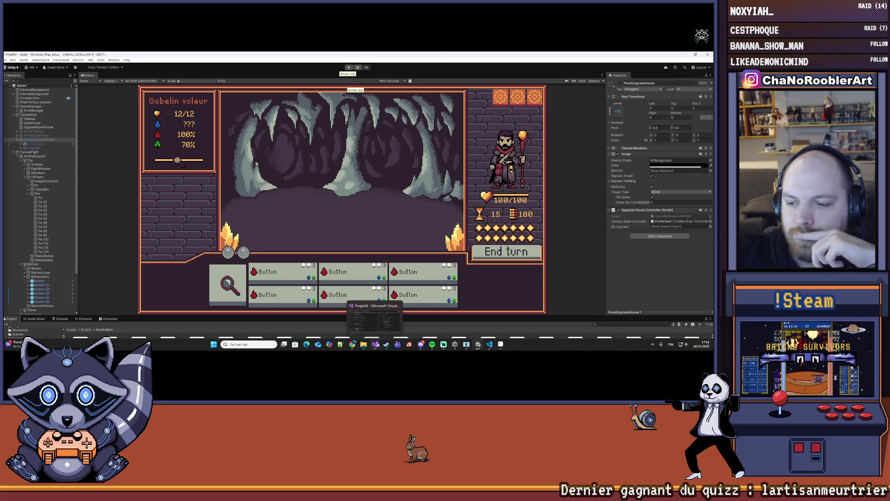
pyautogui.click(500, 344)
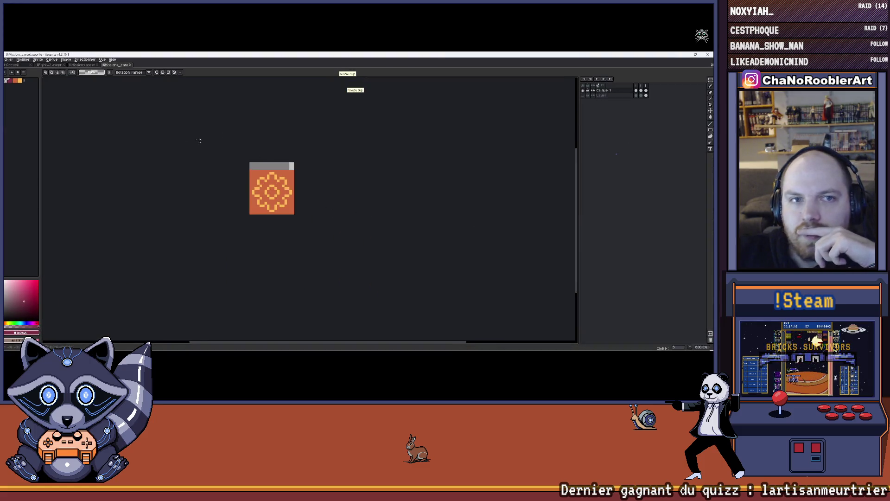
pyautogui.click(82, 64)
pyautogui.click(57, 66)
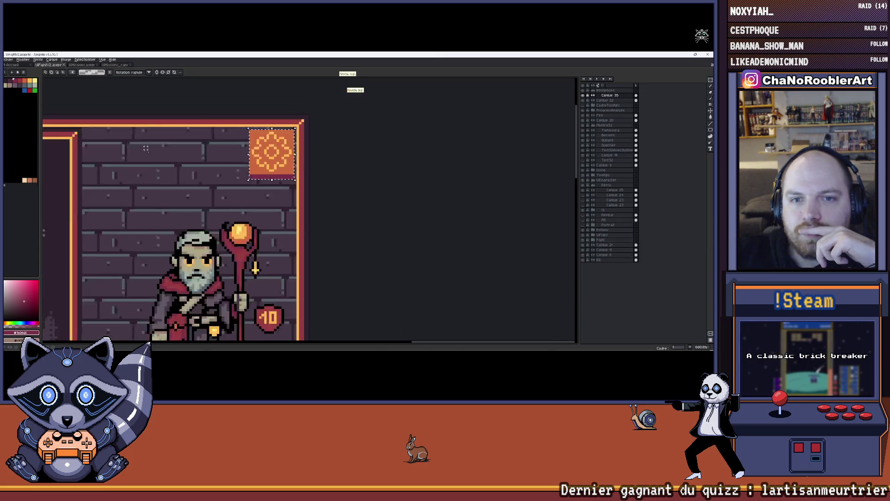
pyautogui.scroll(-5, 313, 174)
pyautogui.scroll(4, 312, 173)
pyautogui.scroll(2, 313, 174)
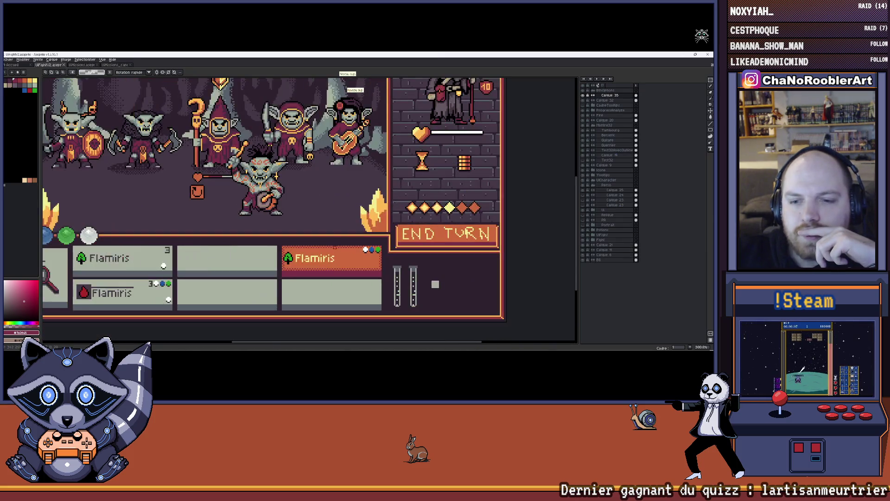
pyautogui.scroll(-2, 404, 242)
pyautogui.moveTo(405, 229); pyautogui.dragTo(393, 236)
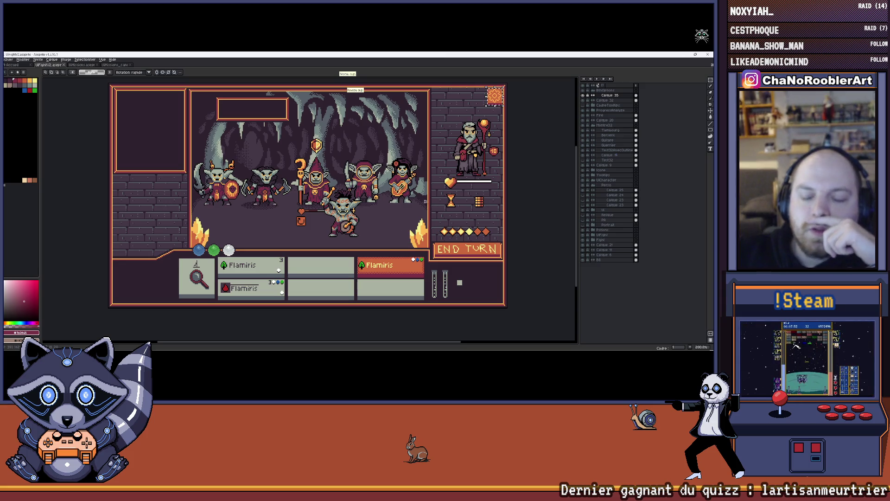
pyautogui.click(11, 61)
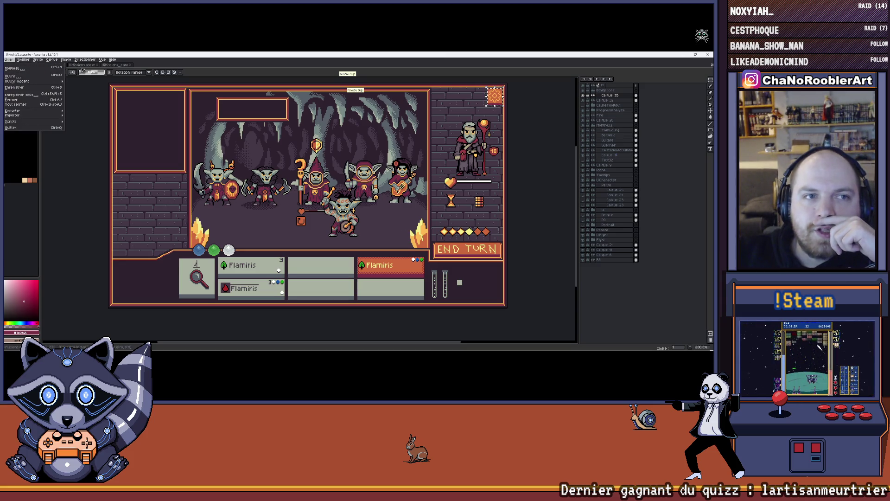
# - Return to the UIFightV2 mockup and bring up the Fichier > Ouvrir dialog
pyautogui.click(83, 65)
pyautogui.click(53, 65)
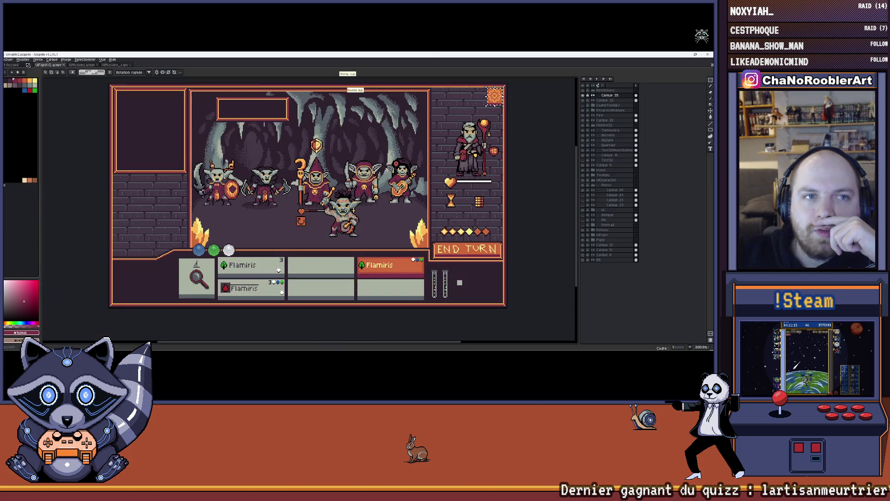
pyautogui.click(9, 60)
pyautogui.click(8, 59)
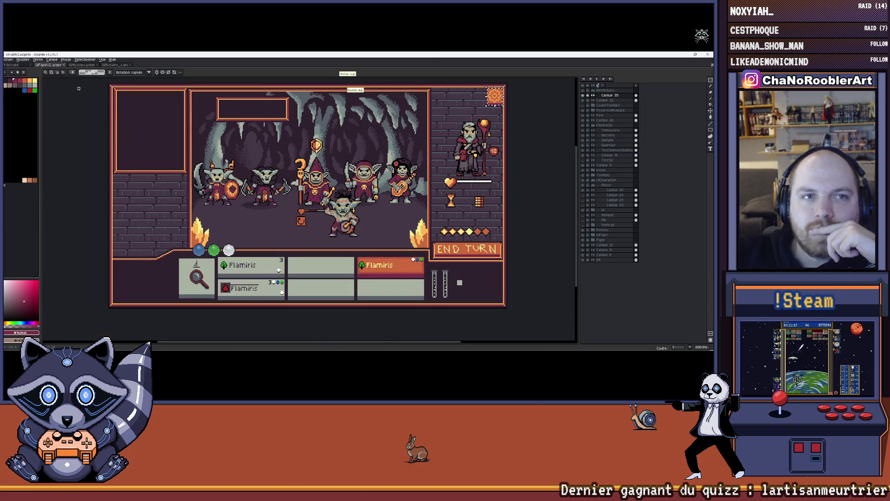
pyautogui.click(8, 59)
pyautogui.click(11, 75)
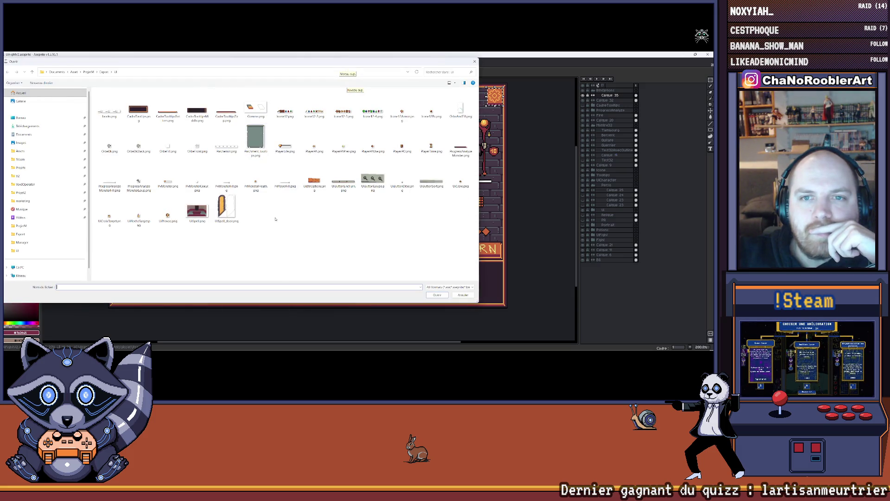
# - Browse the Export folder's UI, Monsters and Gif subfolders, then go up to ProjetM
pyautogui.hotkey('alt', 'Up')
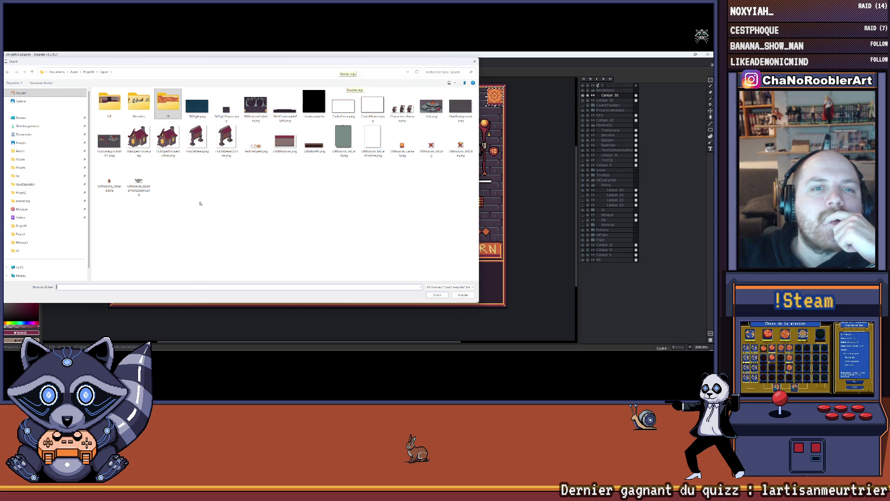
pyautogui.doubleClick(168, 103)
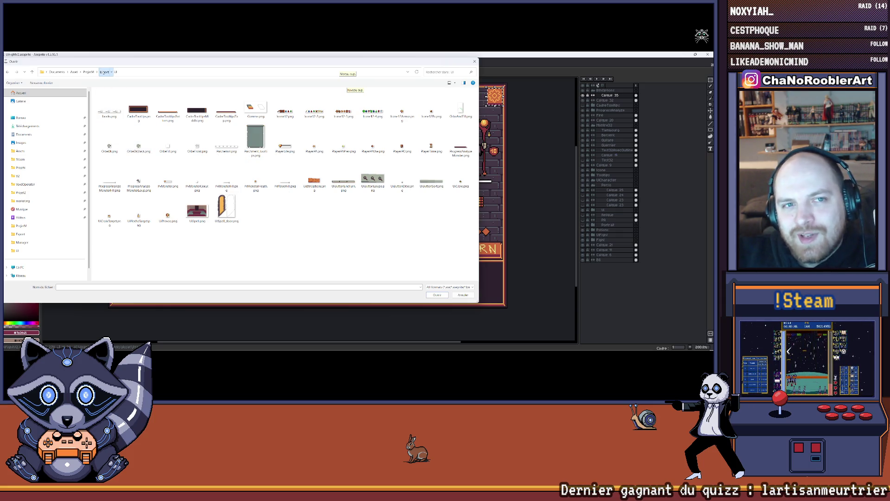
pyautogui.click(104, 72)
pyautogui.doubleClick(146, 108)
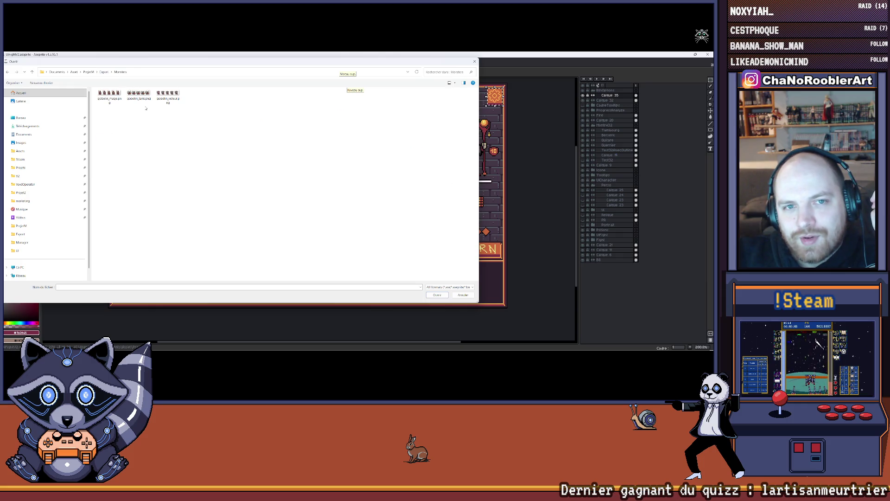
pyautogui.click(104, 72)
pyautogui.doubleClick(109, 99)
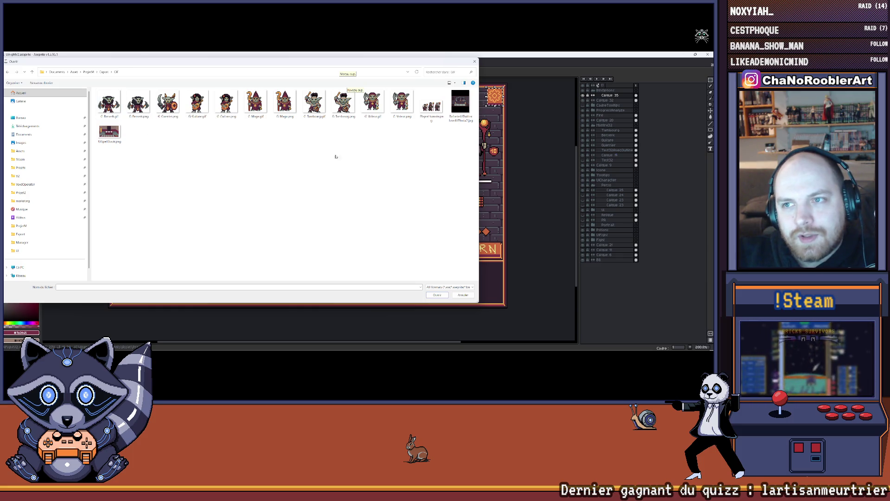
pyautogui.click(105, 72)
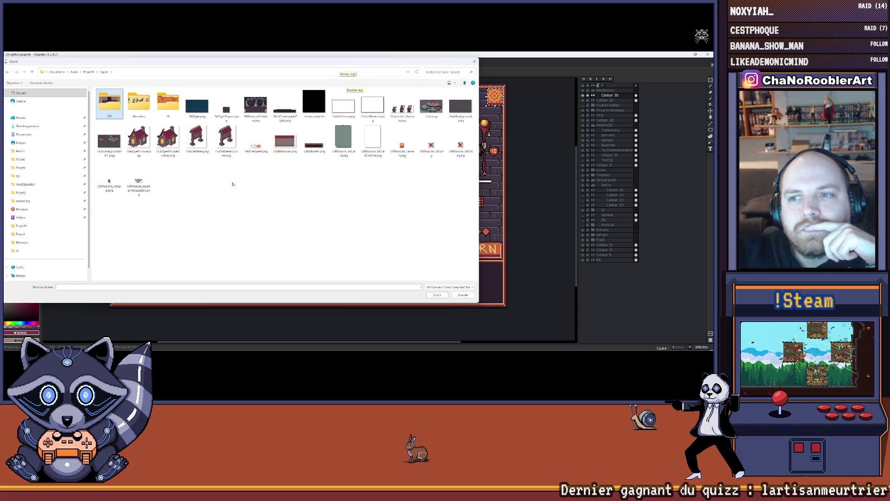
pyautogui.click(89, 72)
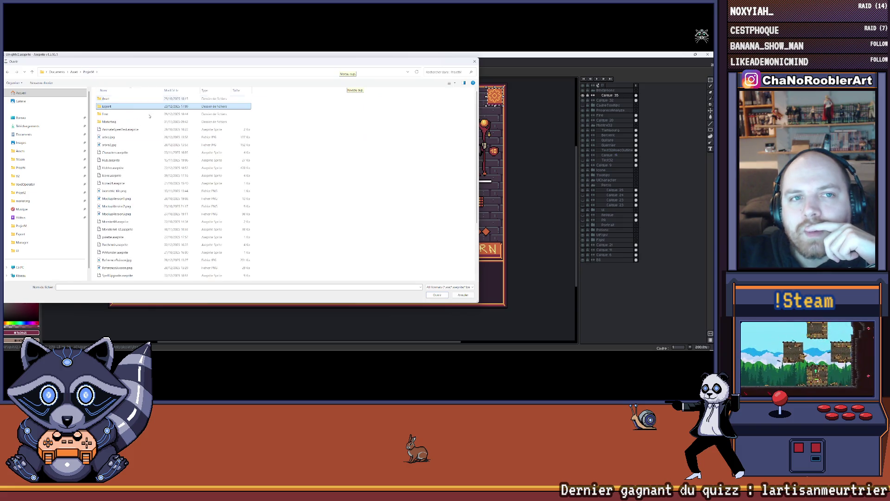
# - Look through the Marketing, Font and Asset folders before entering Export again
pyautogui.scroll(-3, 153, 216)
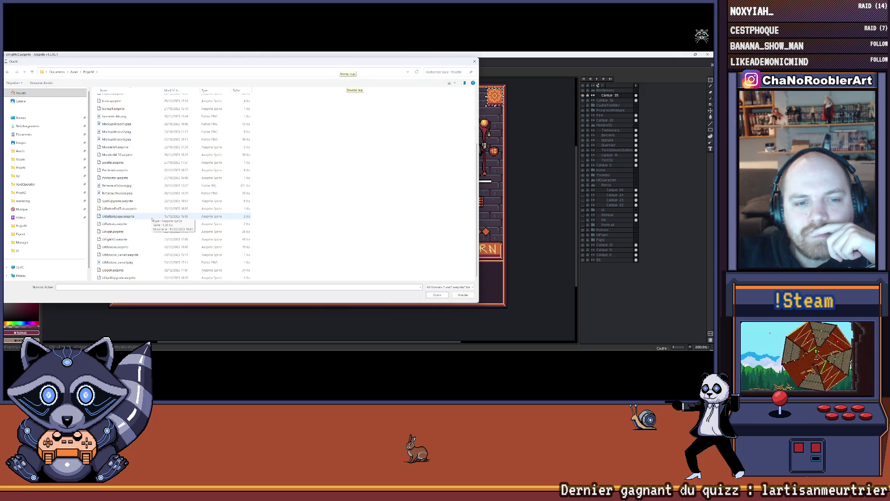
pyautogui.scroll(3, 152, 219)
pyautogui.doubleClick(121, 122)
pyautogui.click(85, 71)
pyautogui.click(88, 78)
pyautogui.click(88, 73)
pyautogui.doubleClick(111, 98)
pyautogui.click(89, 72)
pyautogui.doubleClick(112, 107)
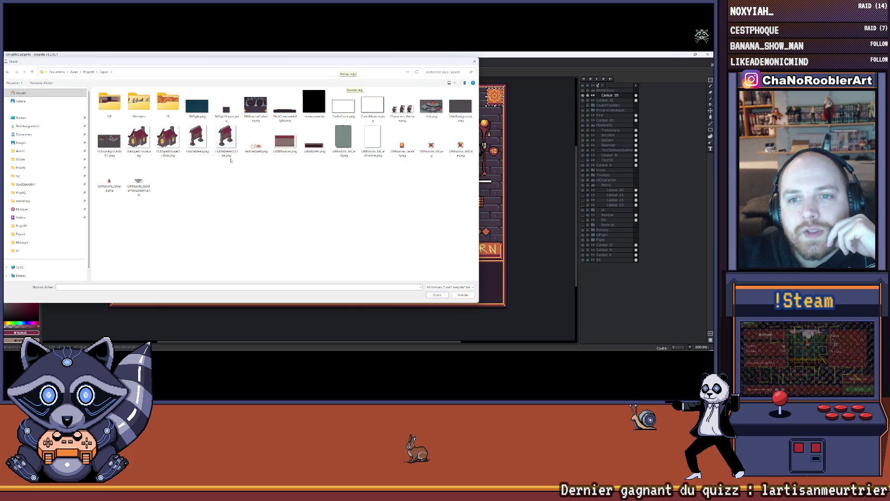
# - Open UiButtonSort.png from the Export > UI folder
pyautogui.doubleClick(168, 102)
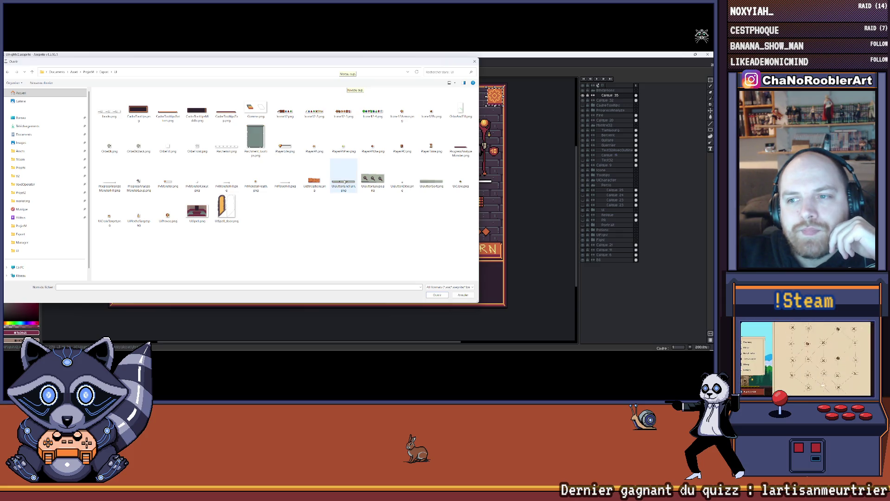
pyautogui.doubleClick(427, 182)
pyautogui.scroll(3, 352, 204)
# - Move the UiButtonSort document into its own side-by-side view
pyautogui.moveTo(186, 197); pyautogui.dragTo(288, 196)
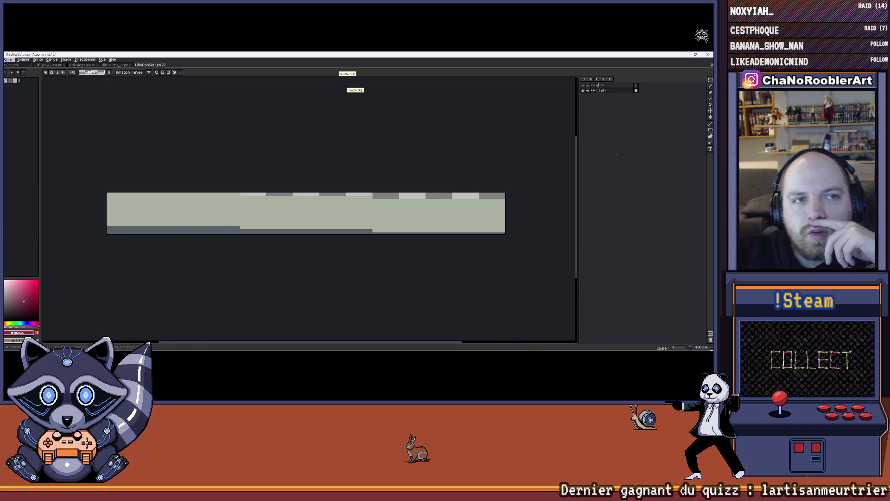
pyautogui.click(11, 61)
pyautogui.click(164, 66)
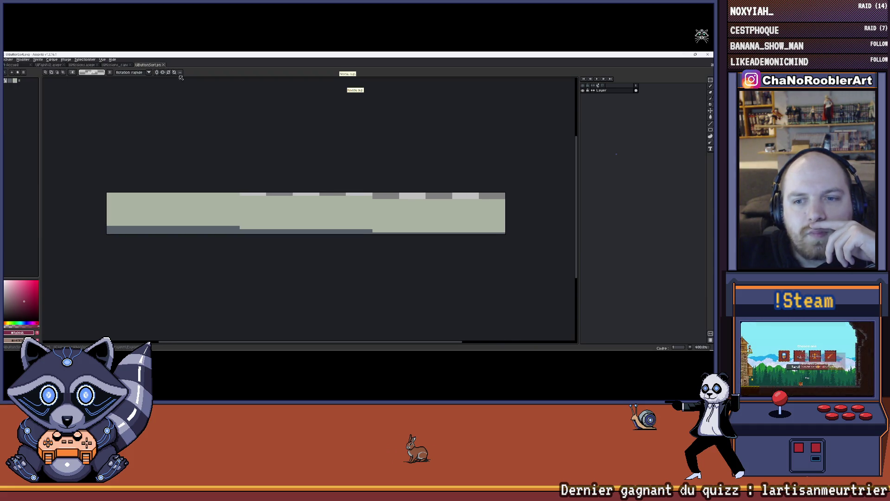
pyautogui.moveTo(235, 122); pyautogui.dragTo(217, 129)
pyautogui.moveTo(148, 65)
pyautogui.mouseDown()
pyautogui.moveTo(505, 181)
pyautogui.moveTo(549, 159)
pyautogui.moveTo(561, 120)
pyautogui.moveTo(574, 128)
pyautogui.mouseUp()
pyautogui.scroll(-1, 482, 170)
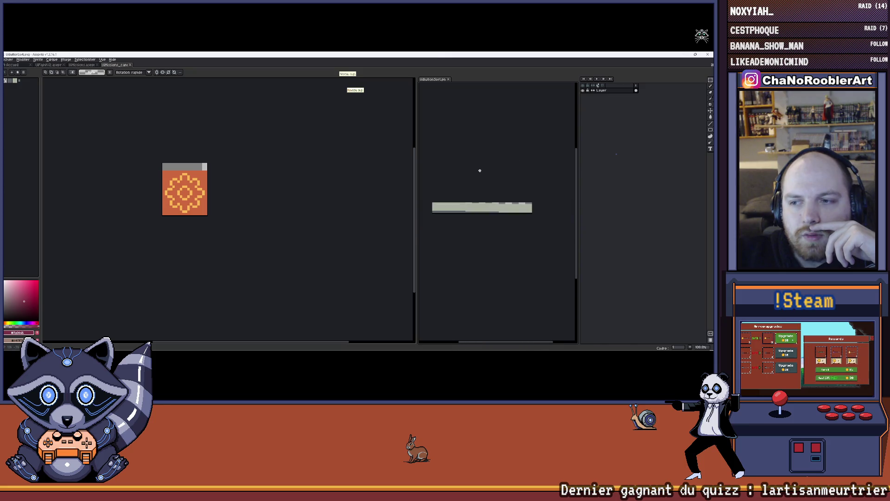
# - Close UIMissions_cancel, pan the battle mockup to the END TURN panel, then select UIMissions
pyautogui.click(131, 65)
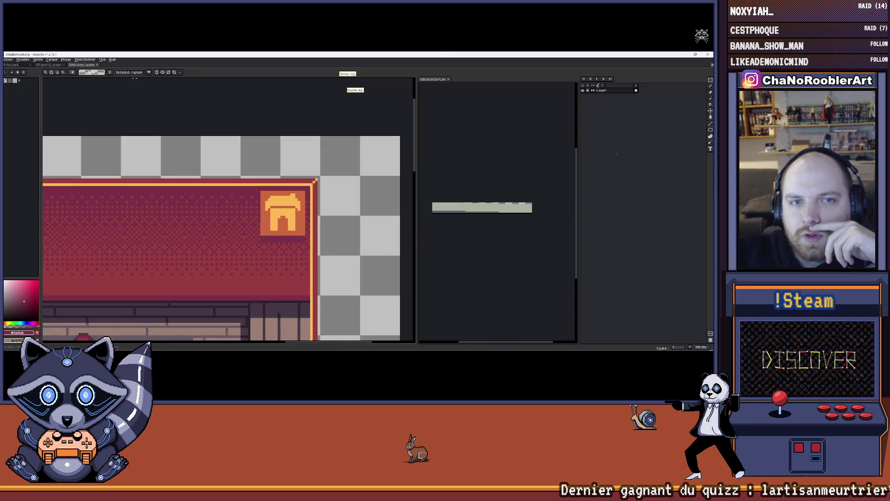
pyautogui.click(49, 65)
pyautogui.moveTo(214, 203); pyautogui.dragTo(77, 190)
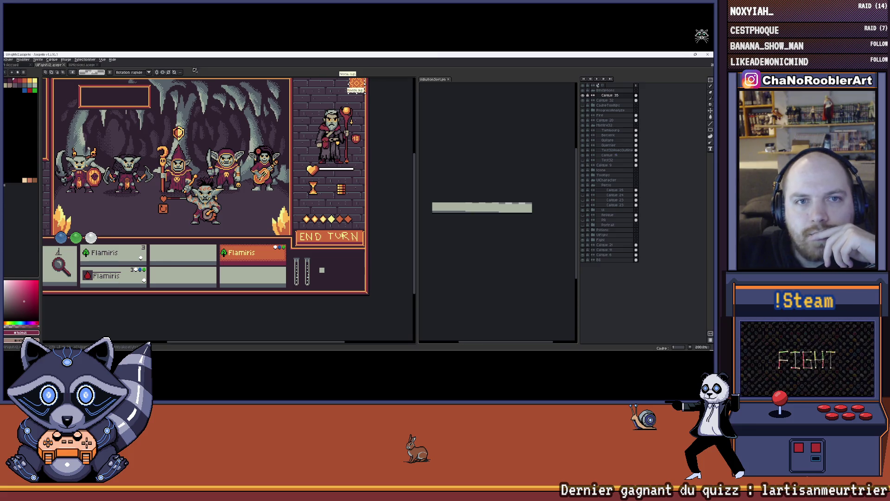
pyautogui.click(82, 65)
# - Bring up the Fichier > Ouvrir dialog again
pyautogui.click(8, 60)
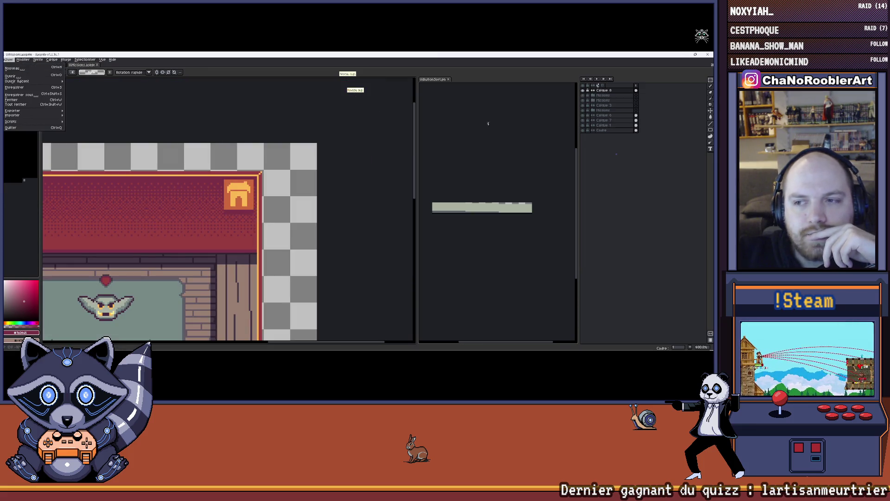
pyautogui.click(546, 129)
pyautogui.click(9, 60)
pyautogui.click(18, 73)
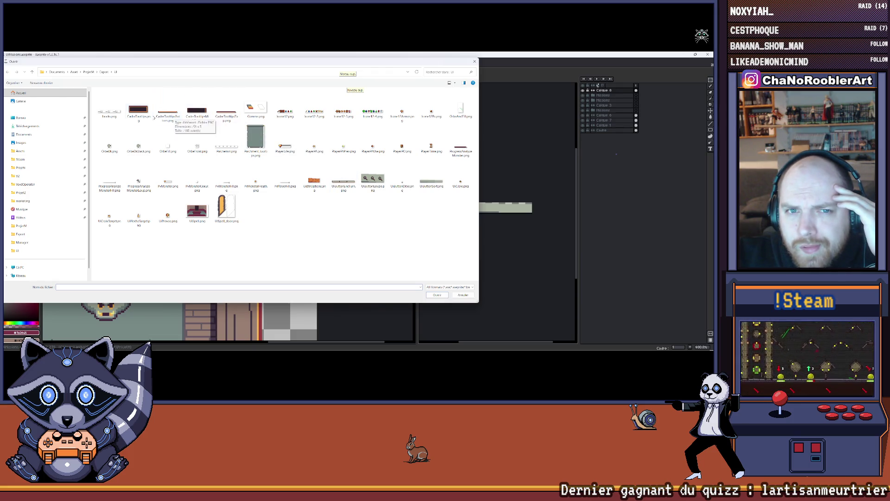
# - Go up to the ProjetM folder and open UiButtons.aseprite
pyautogui.click(103, 72)
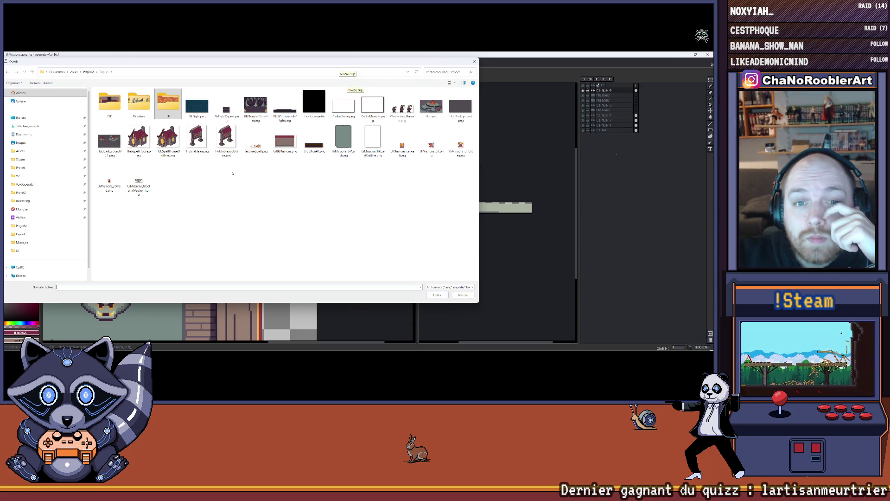
pyautogui.click(89, 71)
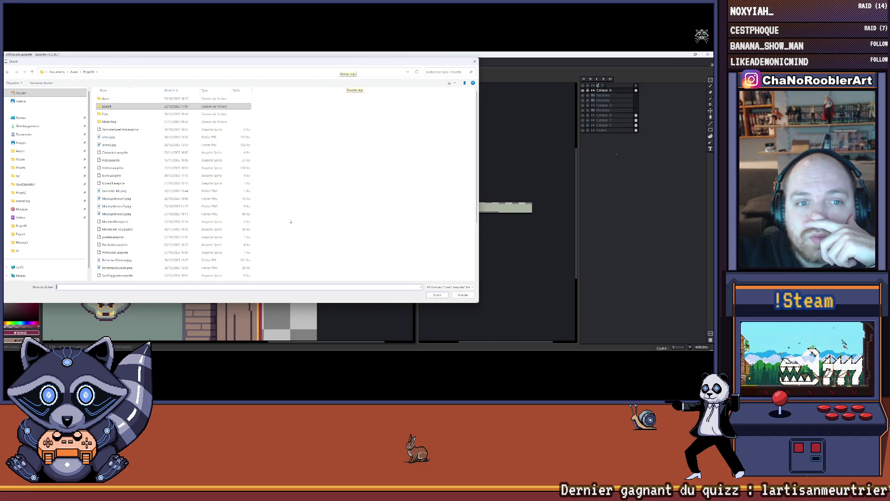
pyautogui.scroll(-3, 176, 121)
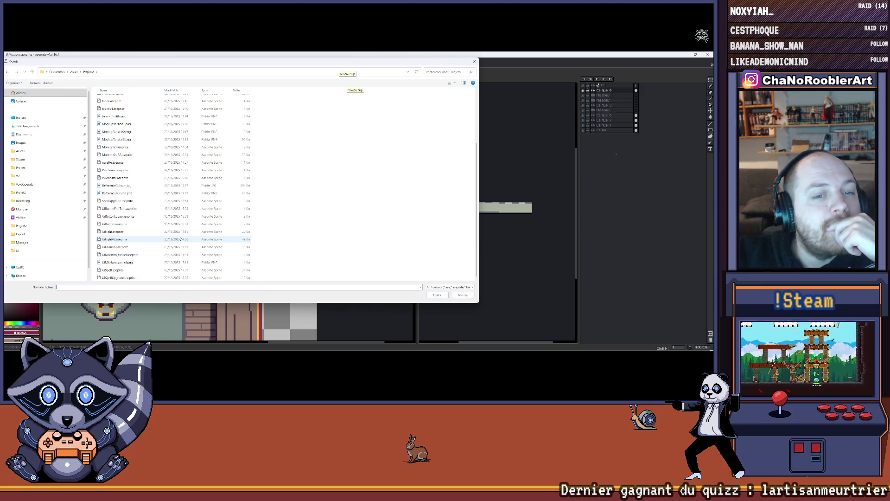
pyautogui.doubleClick(179, 224)
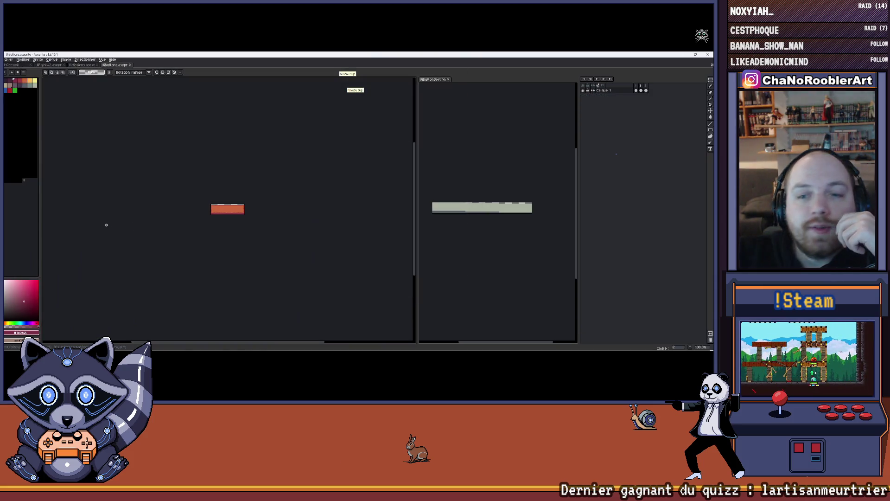
# - Zoom in, play the button animation, and close the UIButtonSort side view
pyautogui.scroll(3, 217, 213)
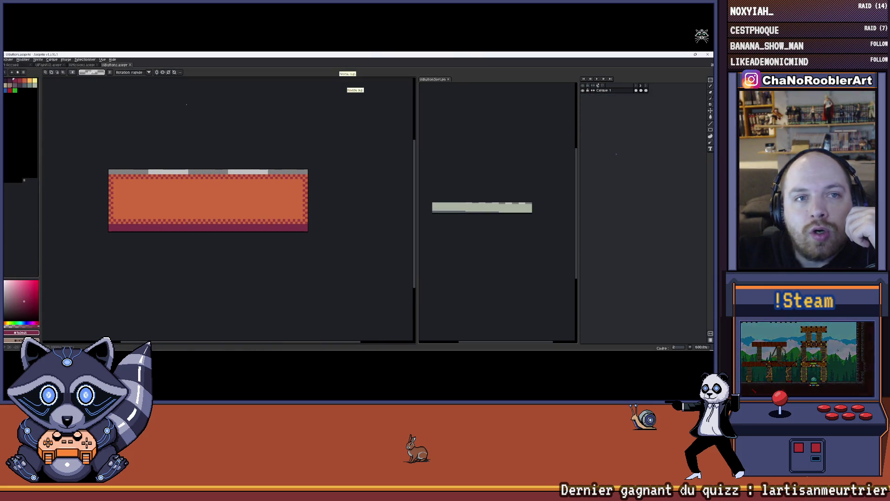
pyautogui.click(596, 79)
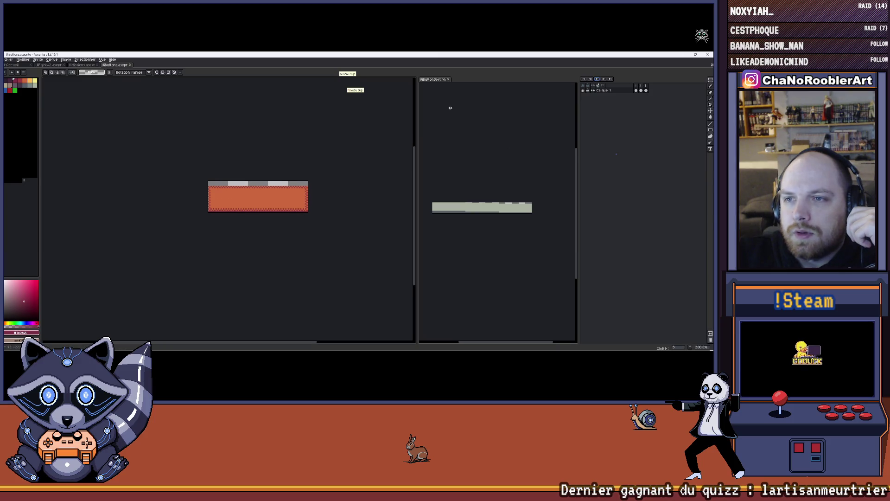
pyautogui.click(448, 80)
pyautogui.scroll(1, 215, 153)
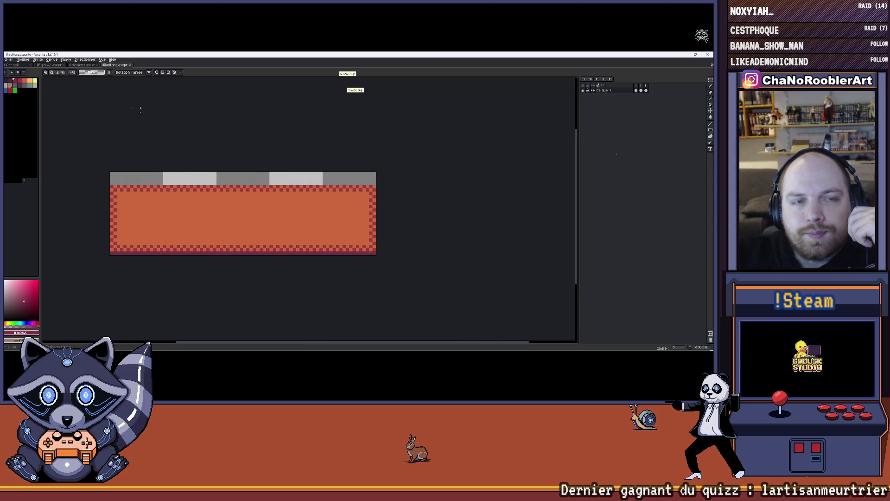
# - Export the button sprite sheet over UIButtonSort.png, then bring up the Open dialog
pyautogui.click(9, 60)
pyautogui.moveTo(33, 111)
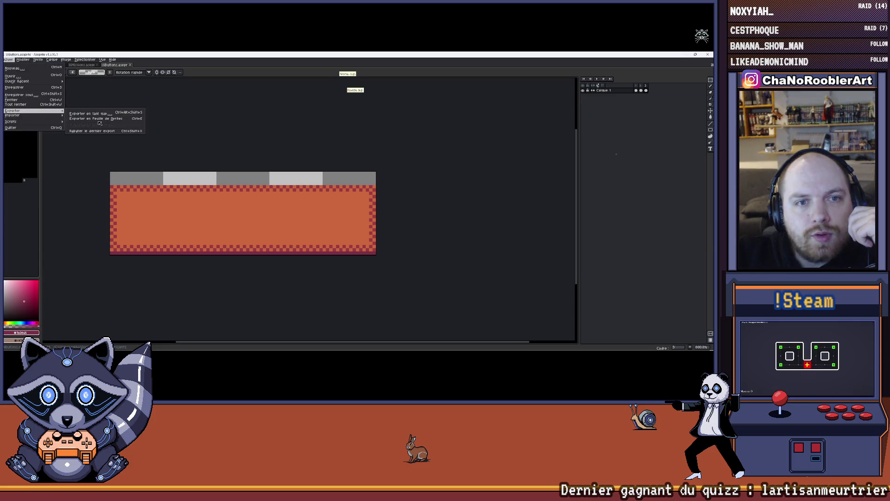
pyautogui.click(102, 119)
pyautogui.click(262, 159)
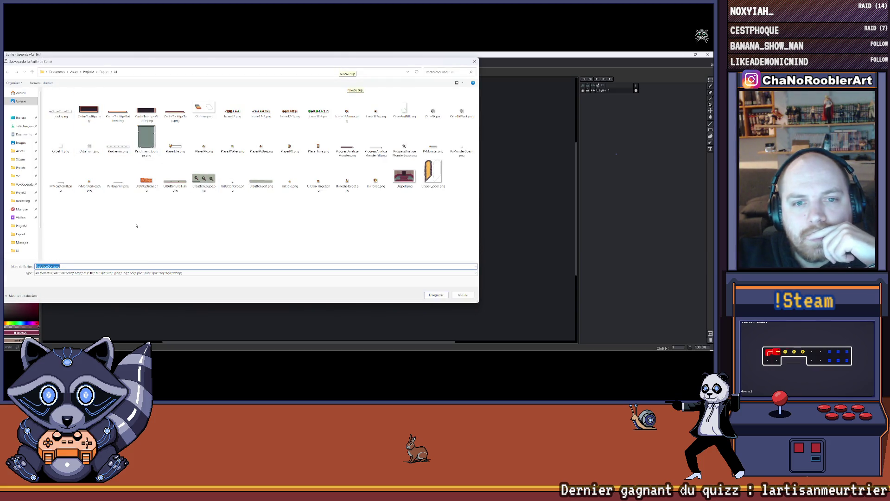
pyautogui.doubleClick(260, 190)
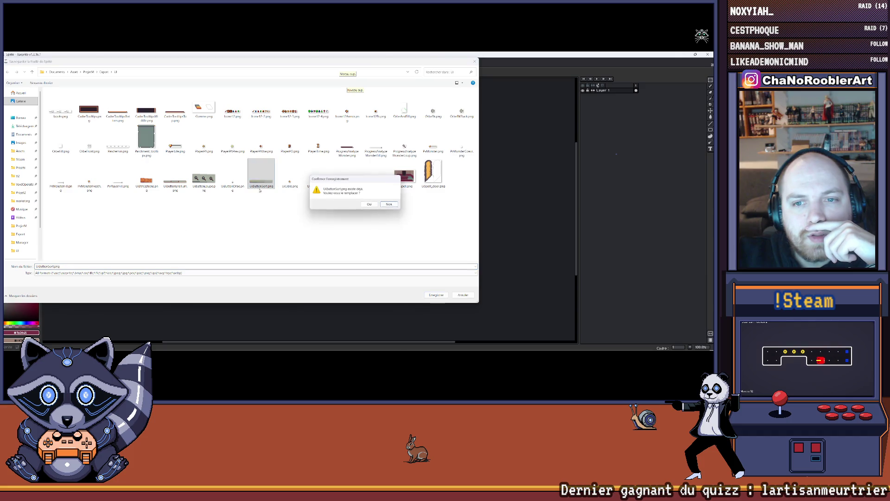
pyautogui.click(369, 204)
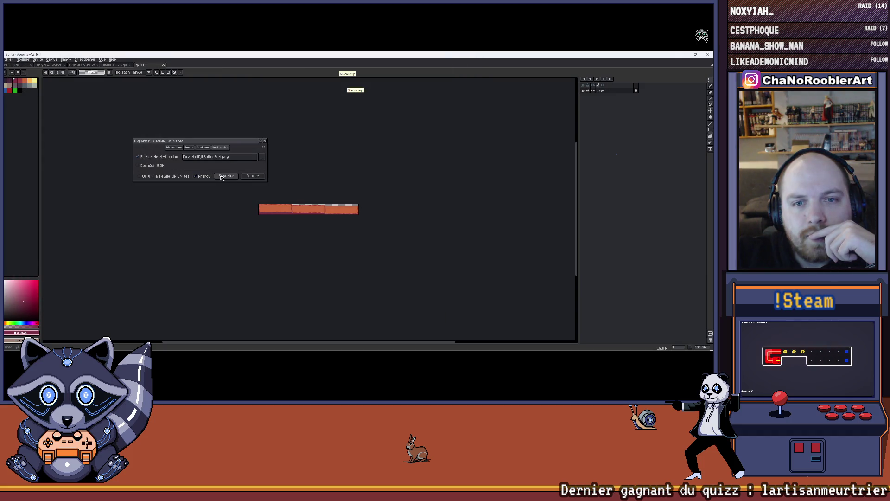
pyautogui.click(222, 177)
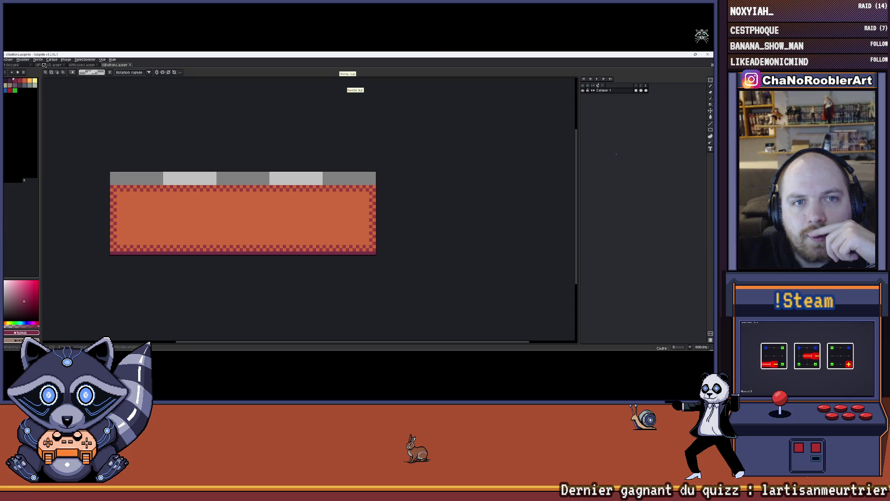
pyautogui.click(9, 59)
pyautogui.click(19, 75)
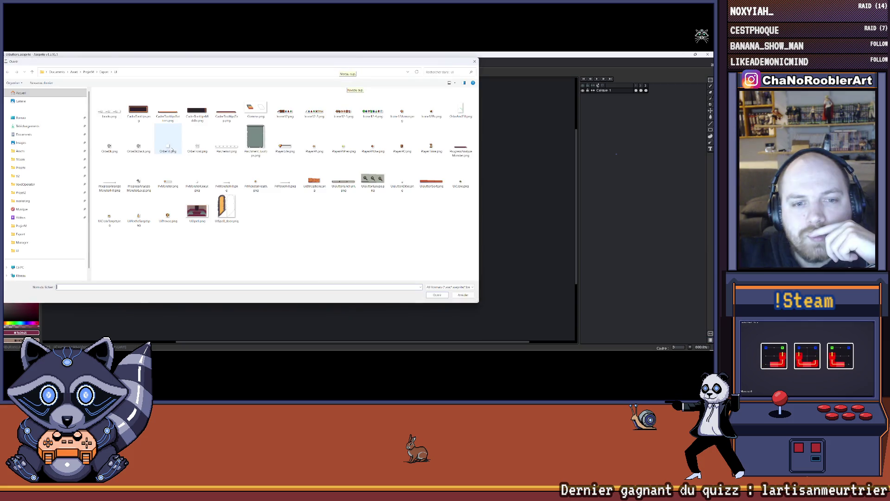
# - Go up to ProjetM, open UIButtonLoupe.aseprite and play its animation
pyautogui.click(103, 73)
pyautogui.click(92, 74)
pyautogui.scroll(-3, 171, 223)
pyautogui.doubleClick(116, 215)
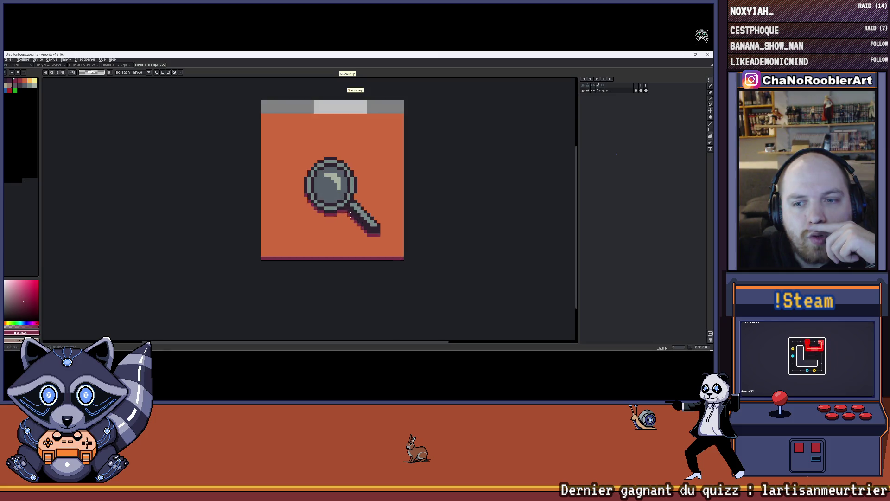
pyautogui.click(596, 79)
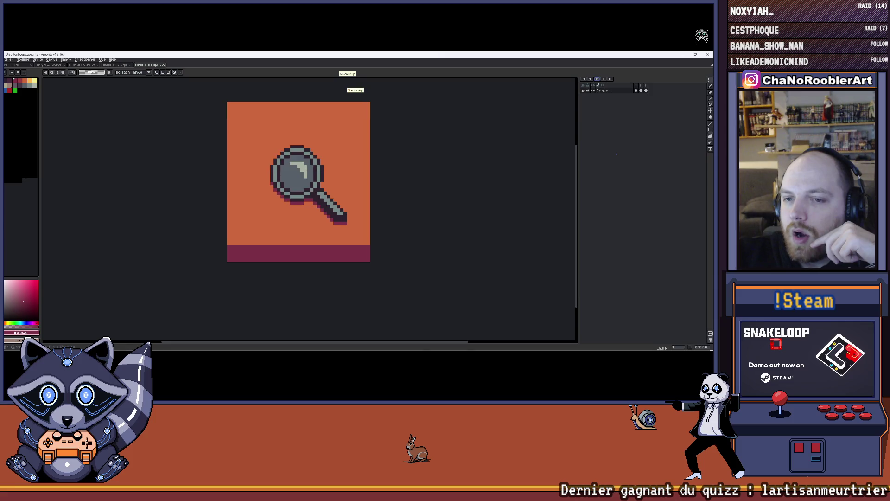
# - Compare against the UIFightV2 fight scene, then return to the UIButtonLoupe sprite
pyautogui.moveTo(468, 346)
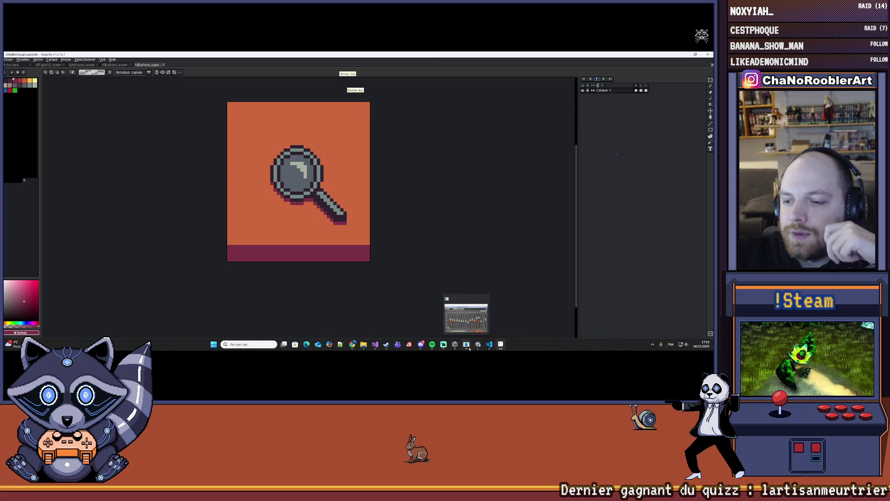
pyautogui.click(48, 64)
pyautogui.scroll(1, 339, 230)
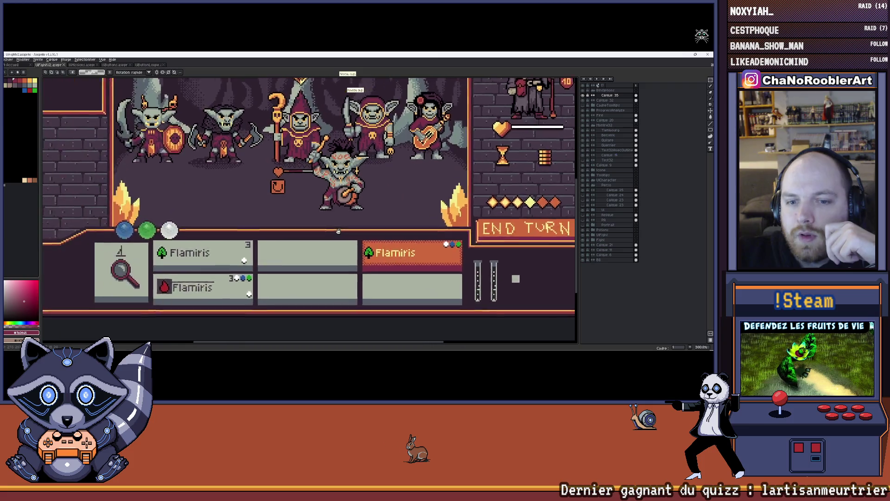
pyautogui.hscroll(-2, 338, 230)
pyautogui.hscroll(3, 346, 260)
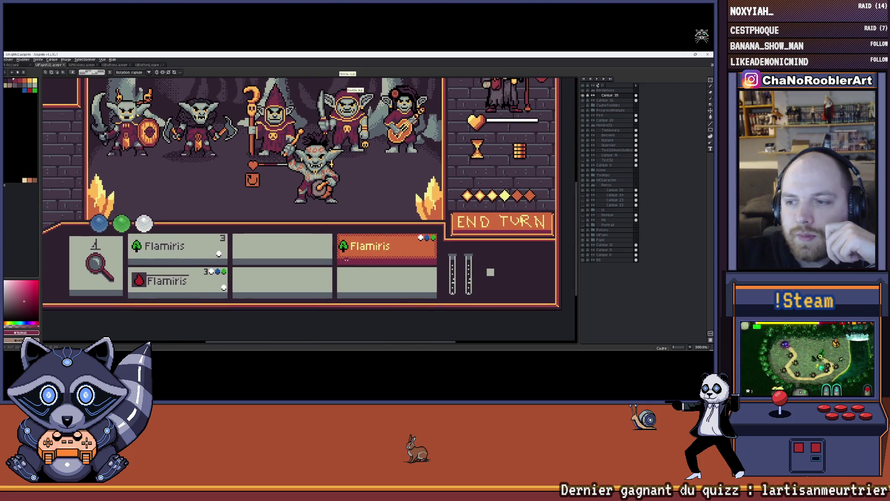
pyautogui.click(139, 65)
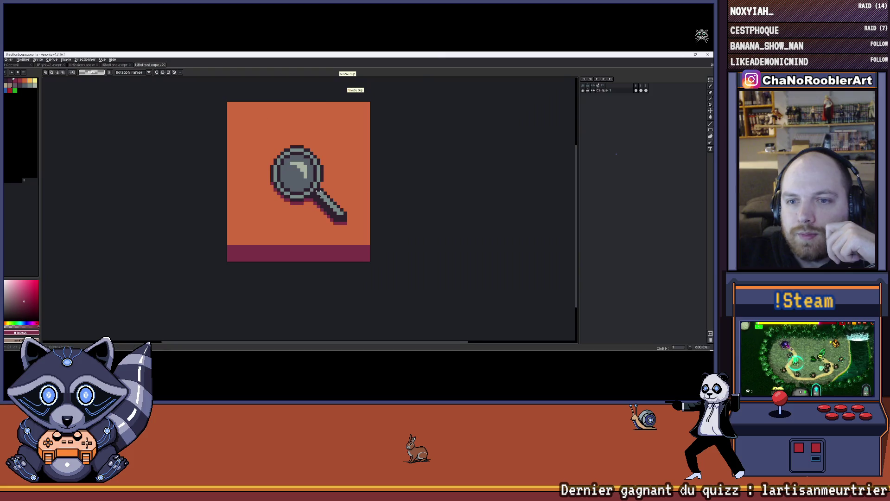
pyautogui.scroll(1, 268, 230)
# - Pick the maroon colour and pencil ten dark notch pixels along the bottom band's top edge
pyautogui.press('i')
pyautogui.press('b')
pyautogui.click(197, 255)
pyautogui.click(210, 255)
pyautogui.click(223, 255)
pyautogui.click(236, 256)
pyautogui.click(250, 255)
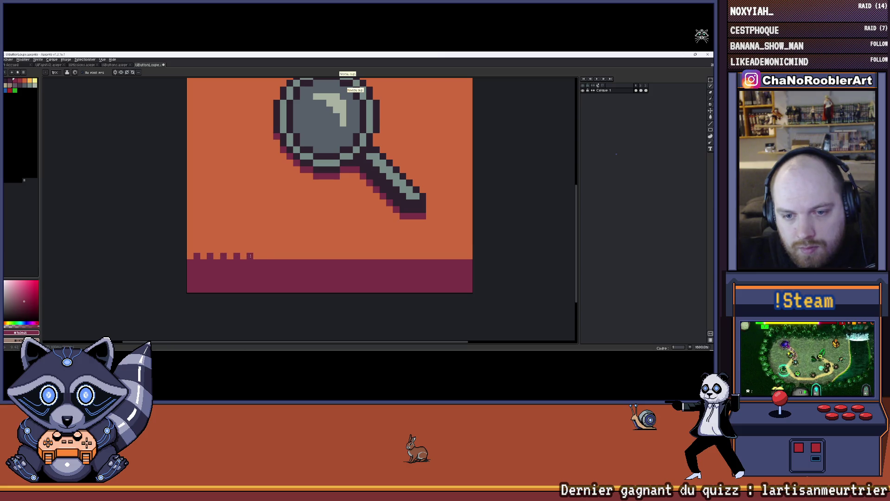
pyautogui.click(263, 255)
pyautogui.click(277, 255)
pyautogui.click(290, 255)
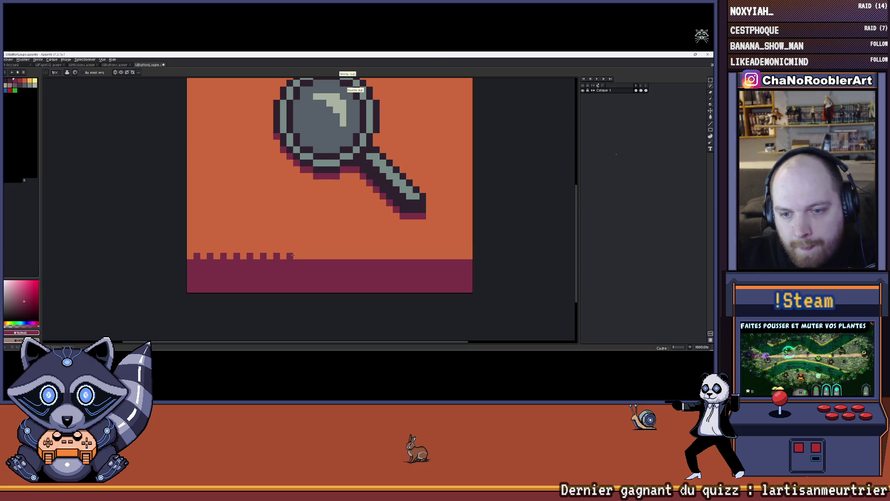
pyautogui.click(316, 256)
pyautogui.click(329, 256)
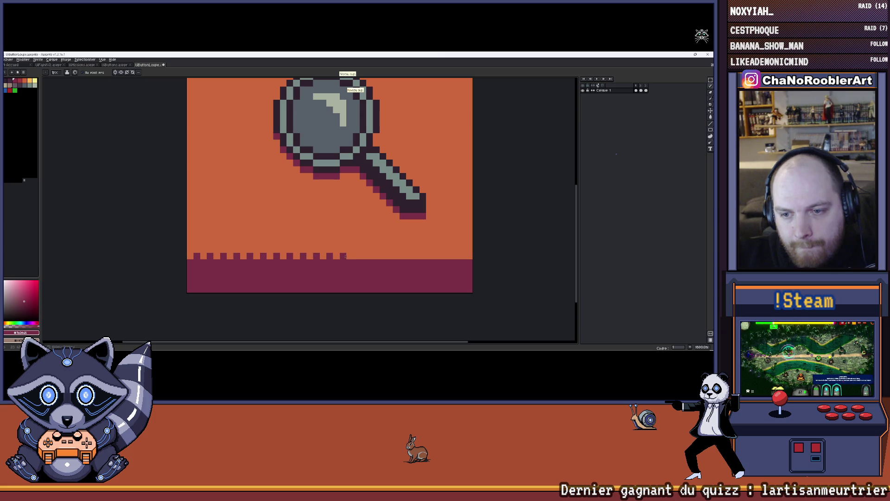
pyautogui.scroll(-5, 345, 255)
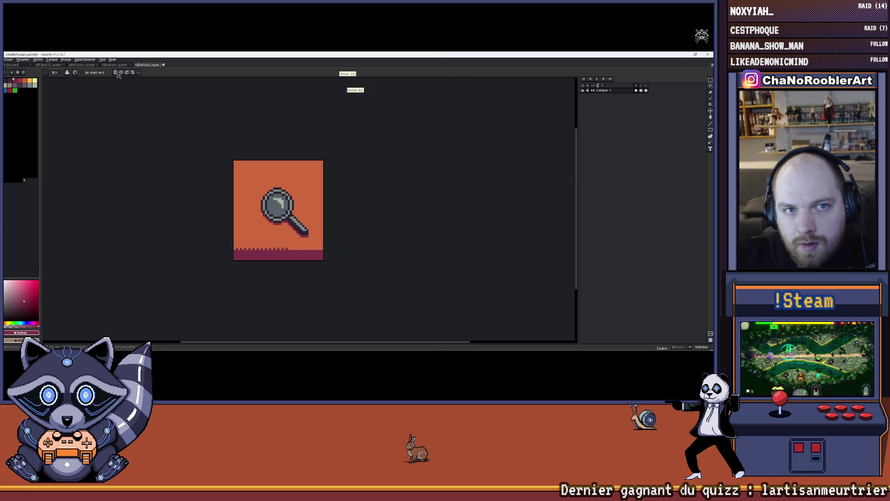
pyautogui.scroll(3, 286, 206)
pyautogui.scroll(-1, 286, 206)
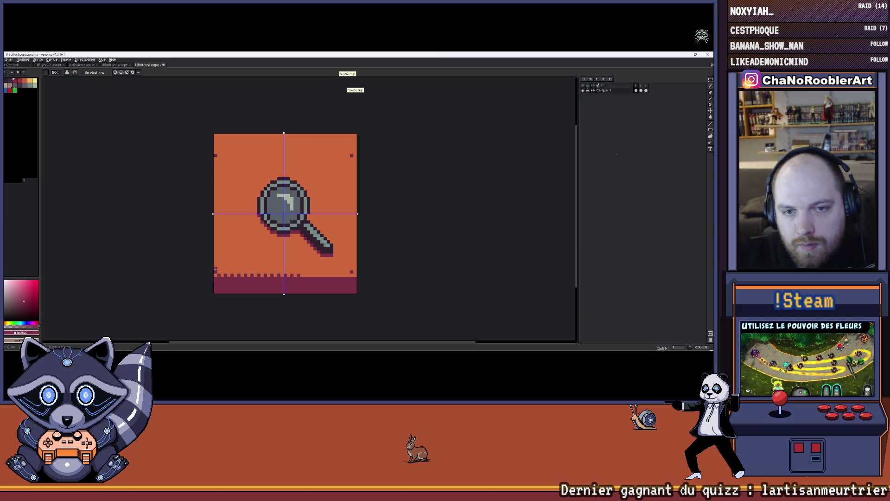
# - Paint mirrored marks near the side edges and reposition the horizontal symmetry line
pyautogui.click(215, 265)
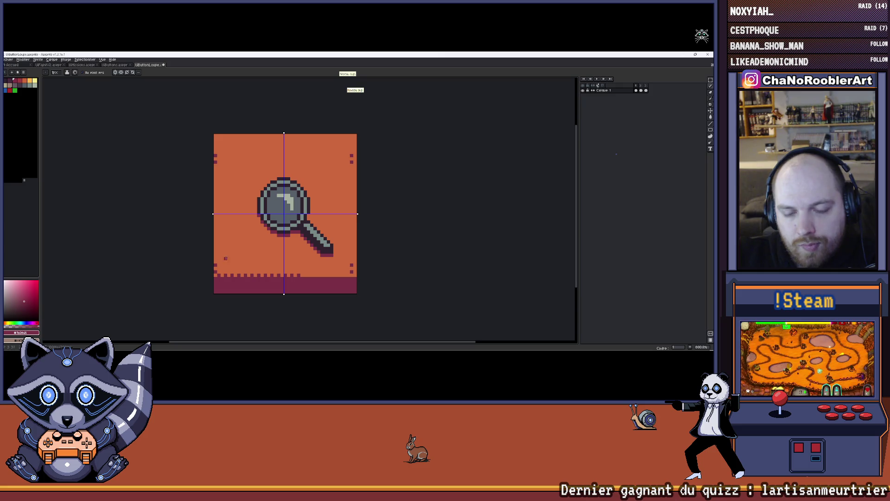
pyautogui.moveTo(357, 214); pyautogui.dragTo(359, 197)
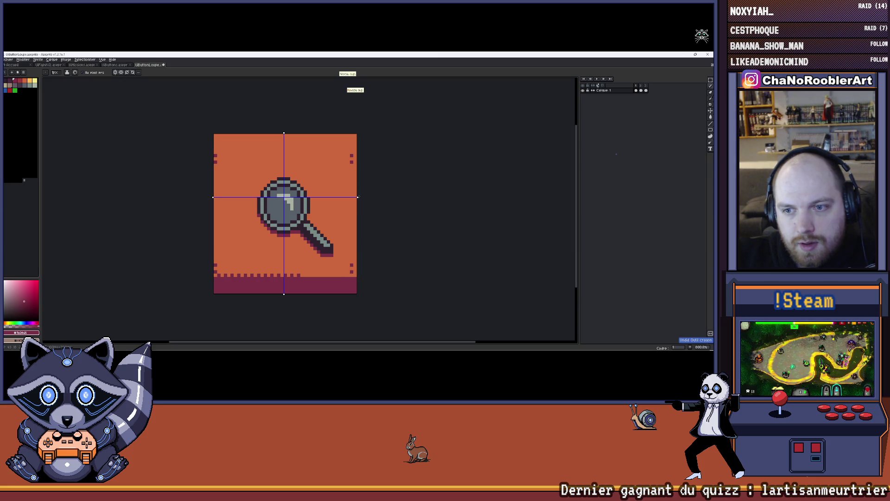
pyautogui.moveTo(358, 197); pyautogui.dragTo(357, 198)
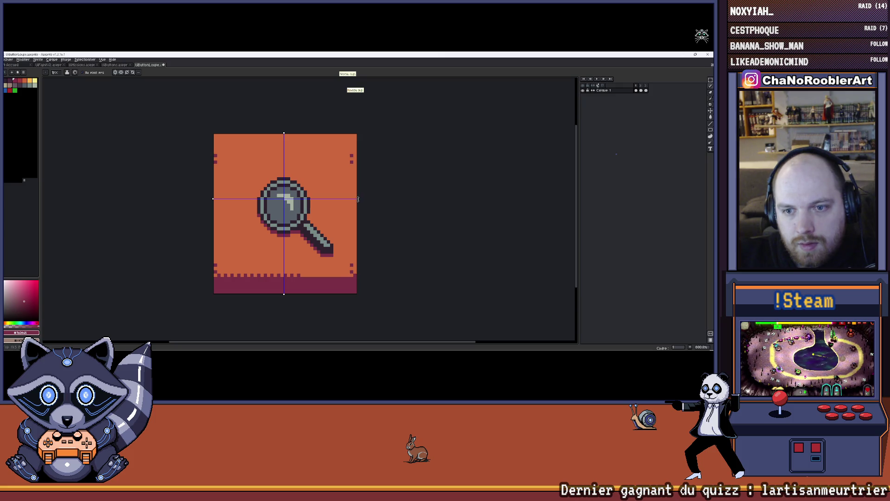
pyautogui.moveTo(357, 198); pyautogui.dragTo(357, 200)
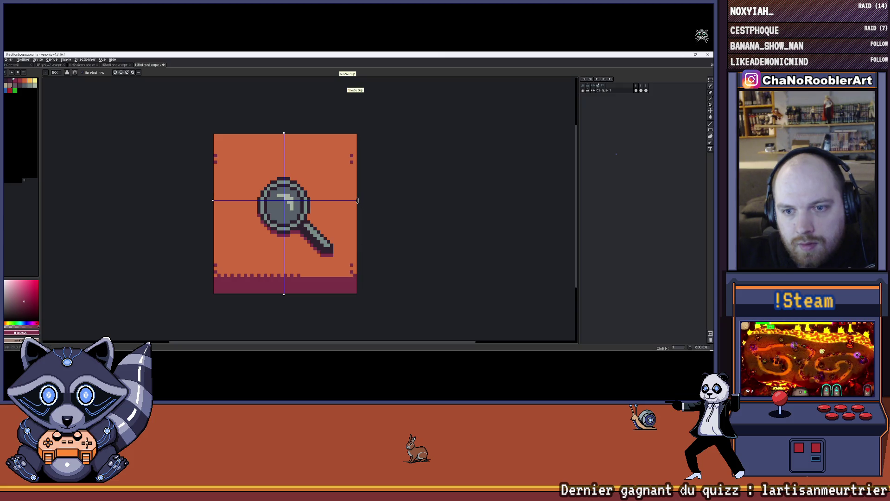
pyautogui.moveTo(358, 200); pyautogui.dragTo(357, 202)
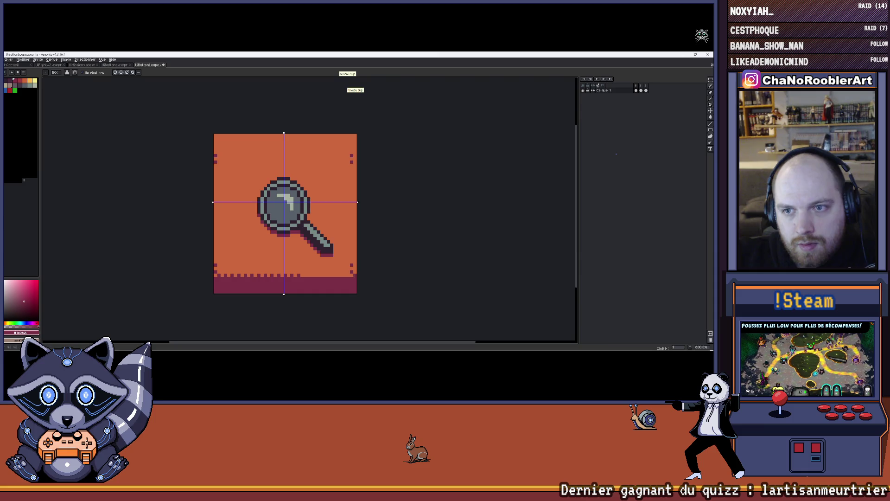
pyautogui.moveTo(357, 202); pyautogui.dragTo(357, 203)
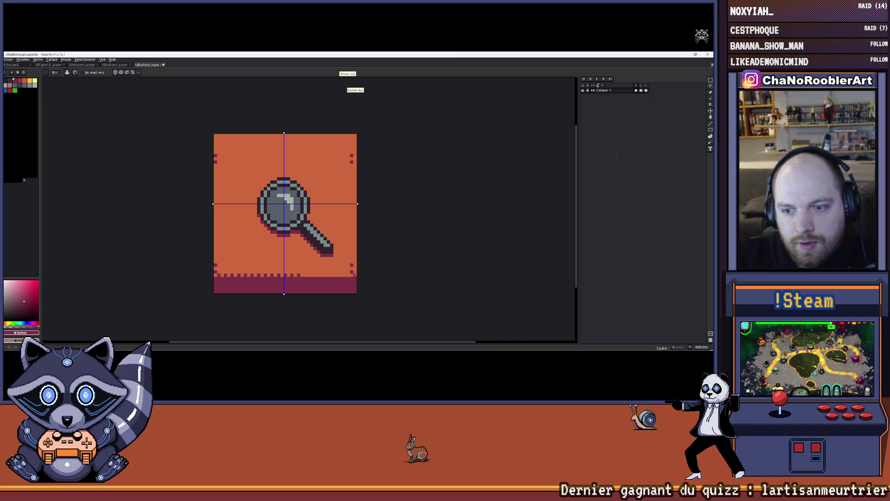
pyautogui.moveTo(358, 204); pyautogui.dragTo(358, 205)
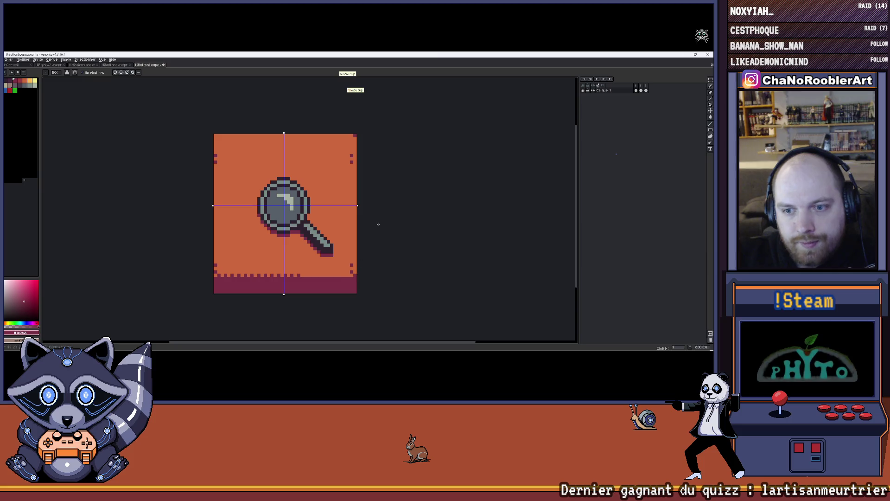
# - Sample the orange and maroon colours from the sprite and undo the stray pencil strokes
pyautogui.press('i')
pyautogui.keyDown('alt'); pyautogui.click(341, 273); pyautogui.keyUp('alt')
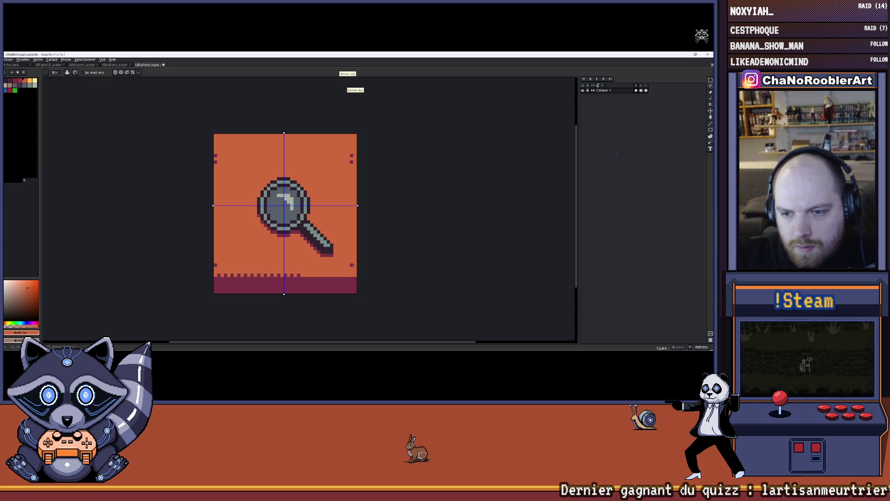
pyautogui.keyDown('alt'); pyautogui.click(303, 274); pyautogui.keyUp('alt')
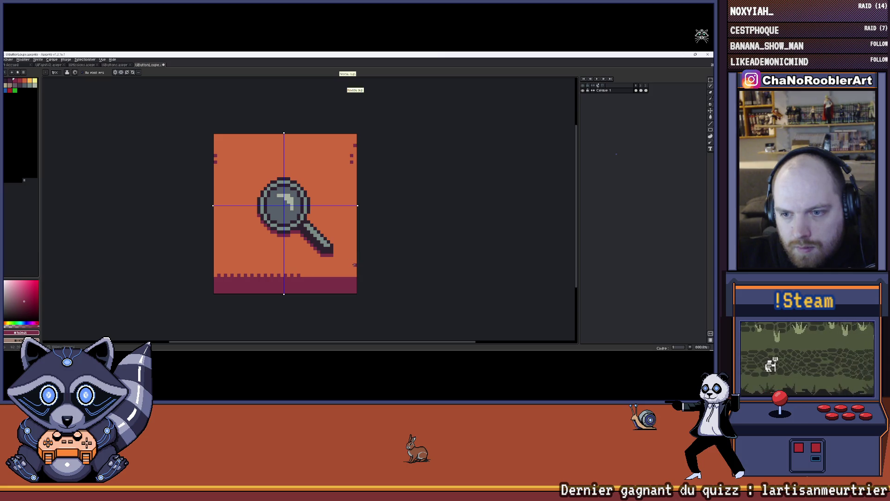
pyautogui.hotkey('ctrl', 'z')
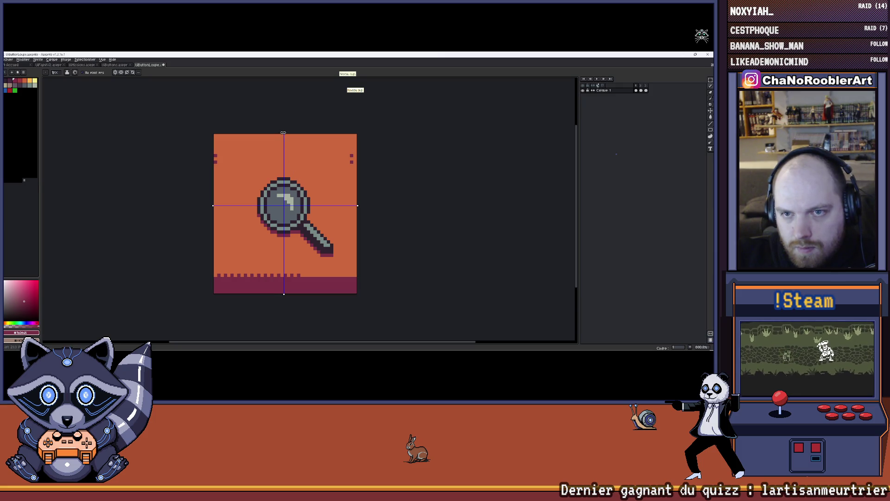
pyautogui.hotkey('ctrl', 'z')
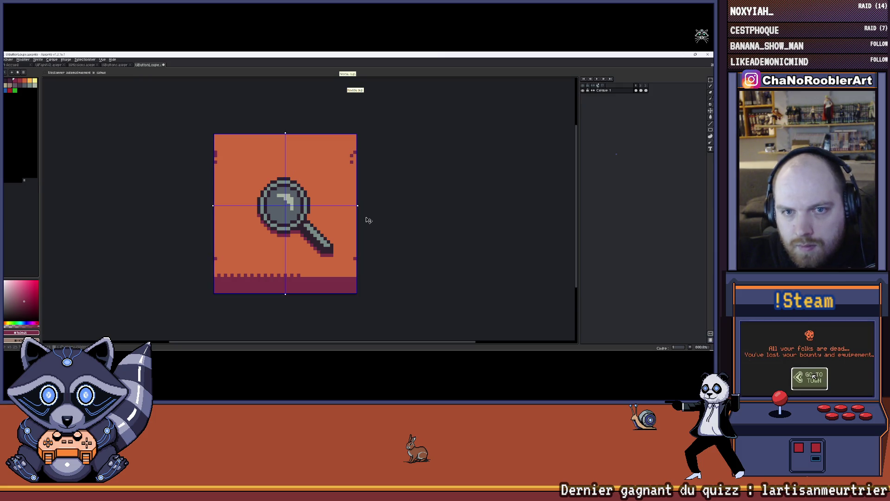
pyautogui.press('i')
# - Repaint the right-edge marks orange, then draw dashed maroon pixels along the edges
pyautogui.click(354, 186)
pyautogui.press('b')
pyautogui.moveTo(351, 157); pyautogui.dragTo(351, 163)
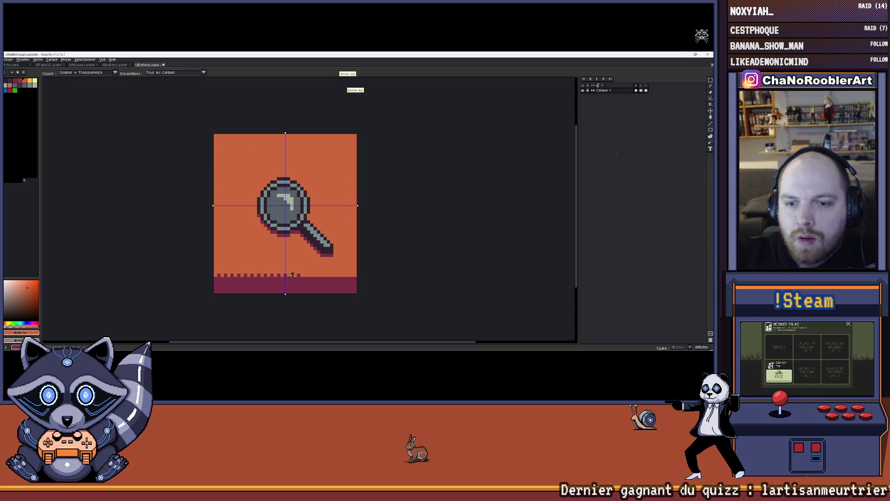
pyautogui.keyDown('alt'); pyautogui.click(221, 275); pyautogui.keyUp('alt')
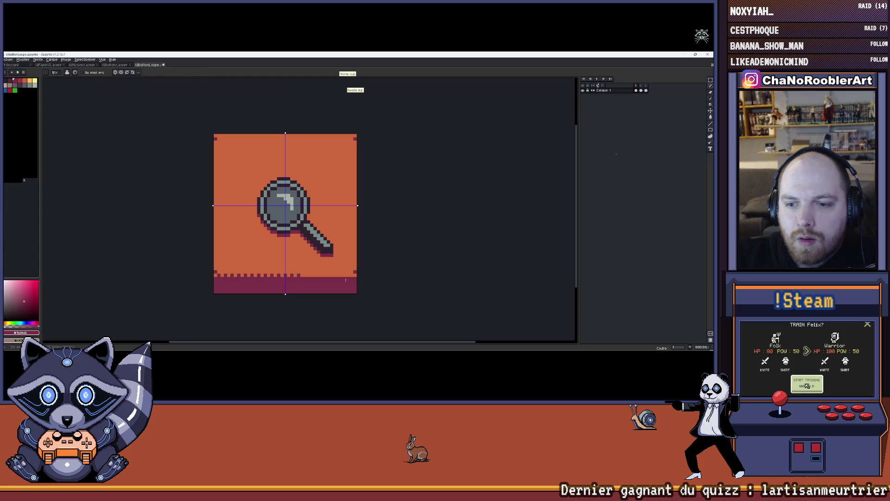
pyautogui.moveTo(347, 275); pyautogui.dragTo(340, 275)
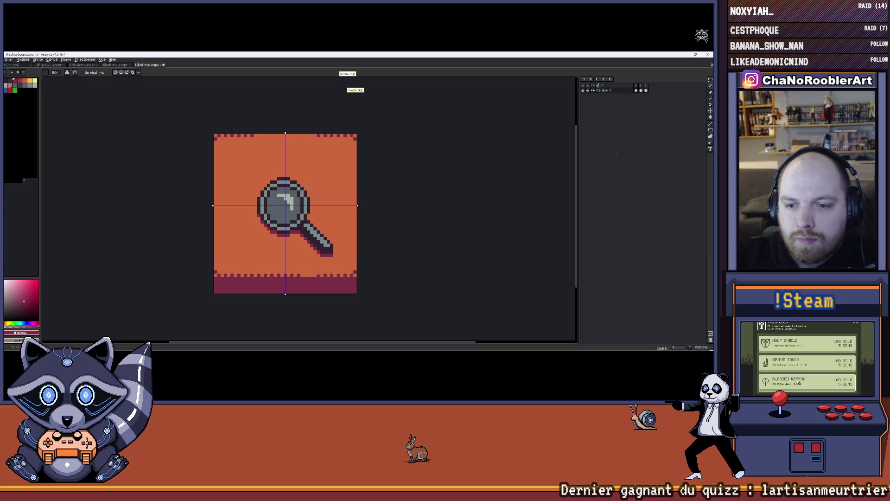
pyautogui.moveTo(325, 274); pyautogui.dragTo(308, 275)
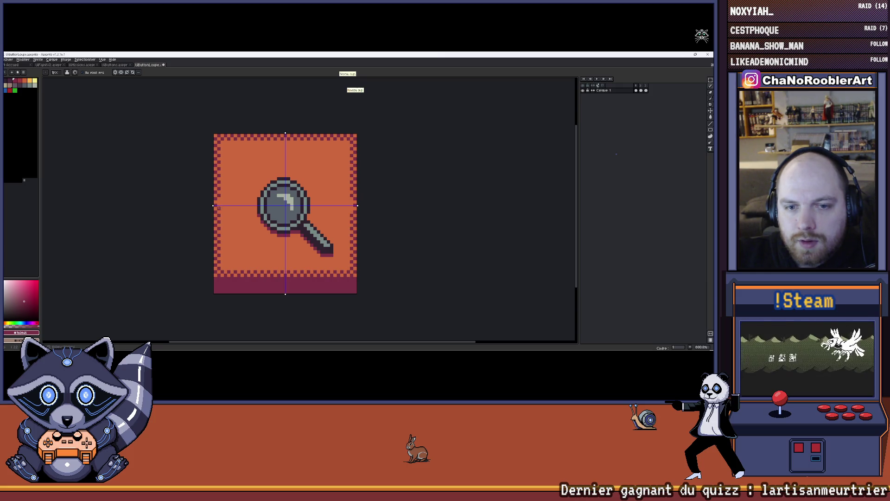
pyautogui.scroll(-6, 235, 206)
# - Select the button face and shift it down two pixels on frames 2 and 3
pyautogui.scroll(2, 264, 214)
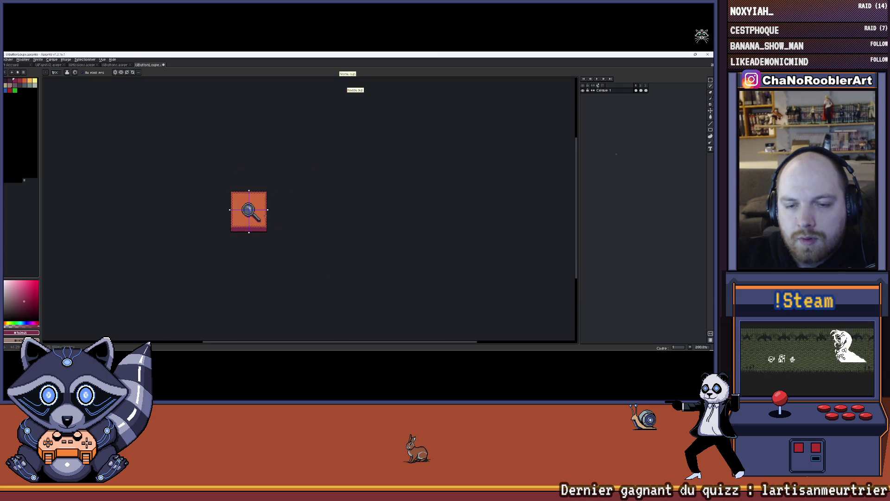
pyautogui.scroll(1, 262, 146)
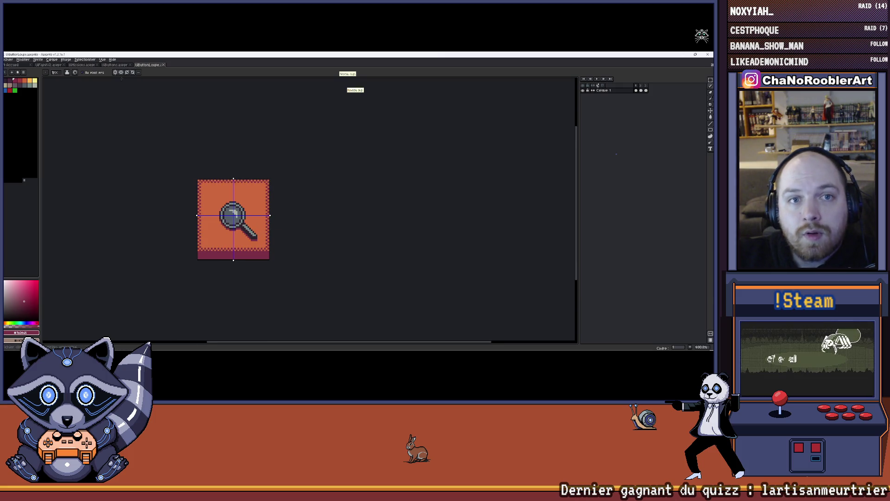
pyautogui.scroll(3, 232, 176)
pyautogui.scroll(-2, 232, 175)
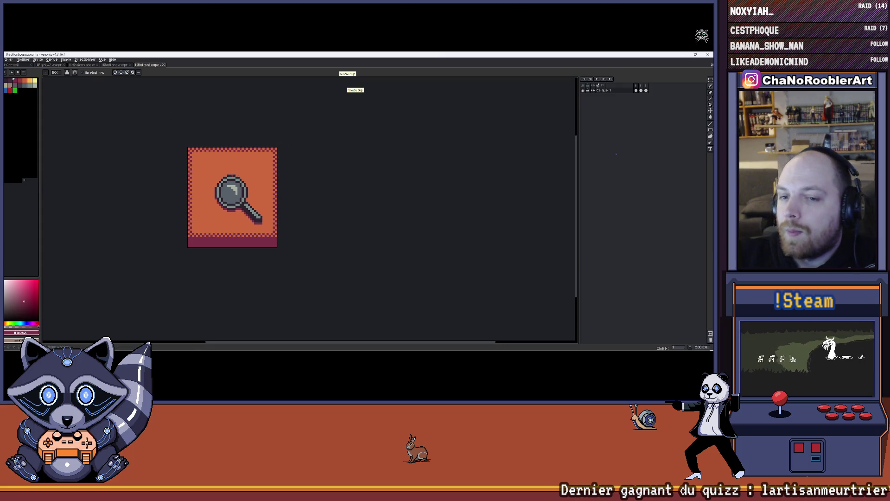
pyautogui.scroll(2, 228, 168)
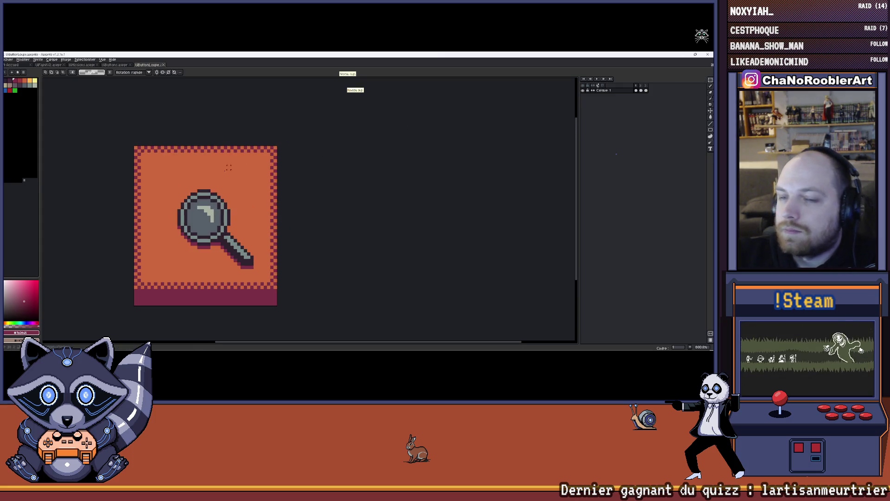
pyautogui.moveTo(135, 147); pyautogui.dragTo(278, 289)
pyautogui.press('.')
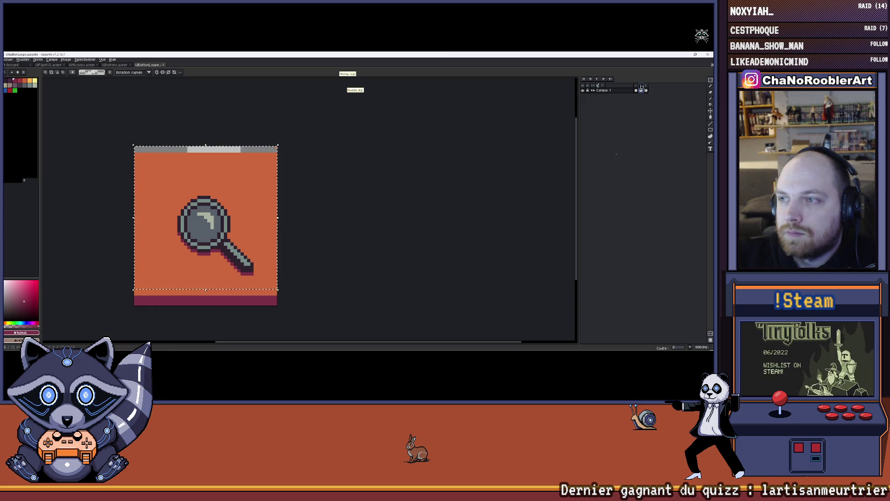
pyautogui.click(255, 189)
pyautogui.moveTo(255, 188); pyautogui.dragTo(255, 196)
pyautogui.hotkey('ctrl', 'd')
pyautogui.press('.')
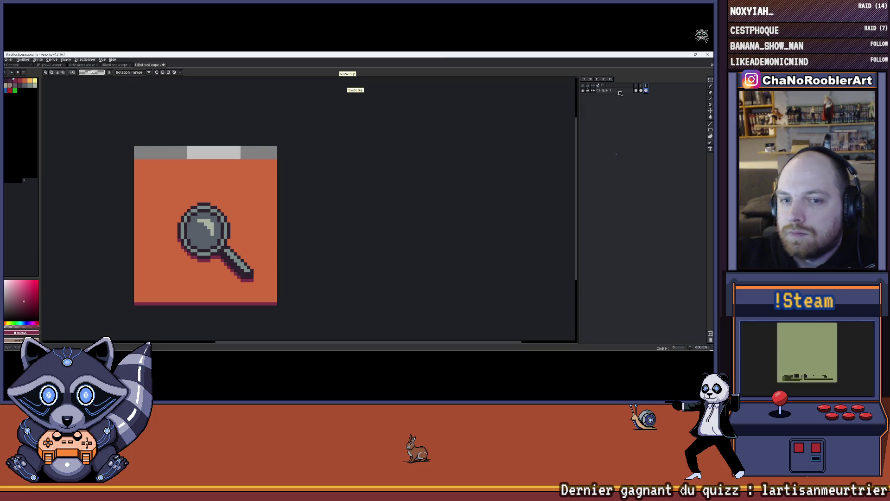
pyautogui.hotkey('ctrl', 'shift', 'd')
pyautogui.moveTo(285, 188); pyautogui.dragTo(278, 201)
pyautogui.hotkey('ctrl', 'd')
# - Save the sprite and export it as a sprite sheet overwriting UIButtonLoupe.png
pyautogui.scroll(-1, 325, 208)
pyautogui.scroll(-1, 328, 207)
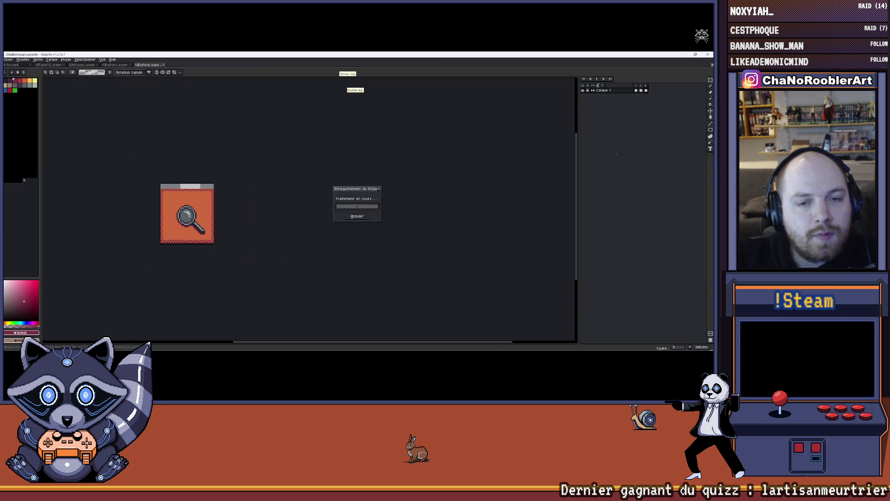
pyautogui.hotkey('ctrl', 's')
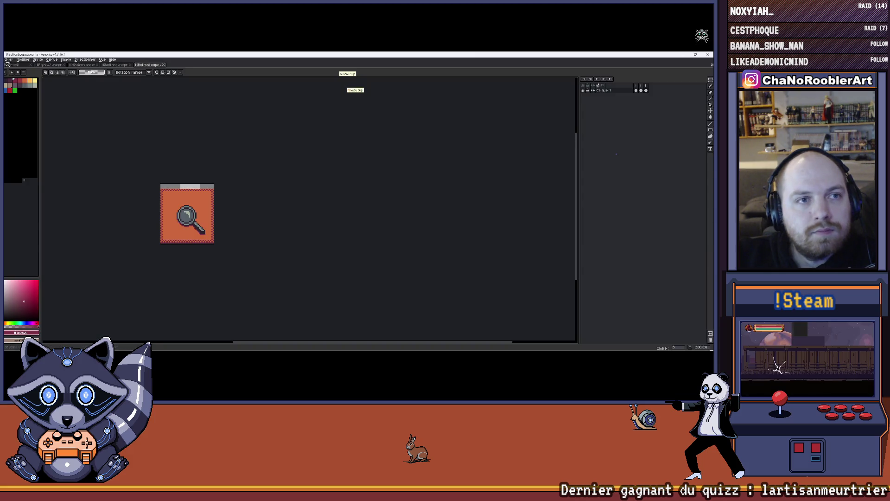
pyautogui.click(8, 59)
pyautogui.moveTo(25, 112)
pyautogui.click(98, 120)
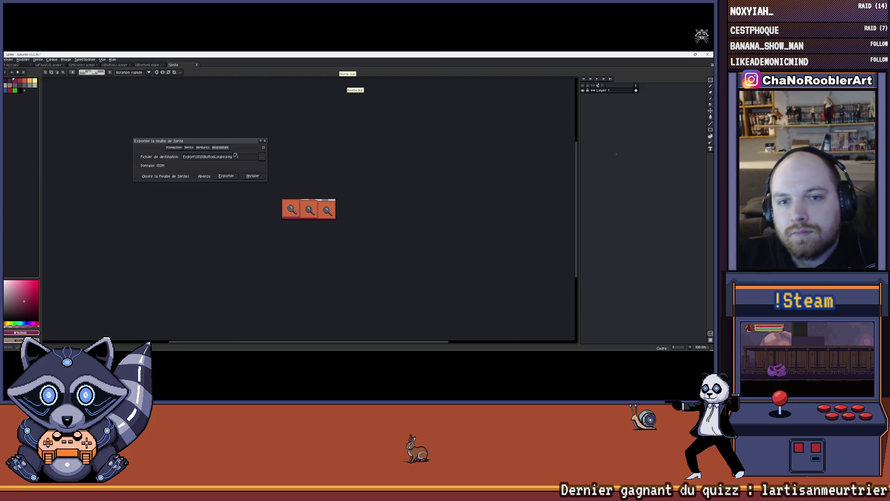
pyautogui.click(260, 159)
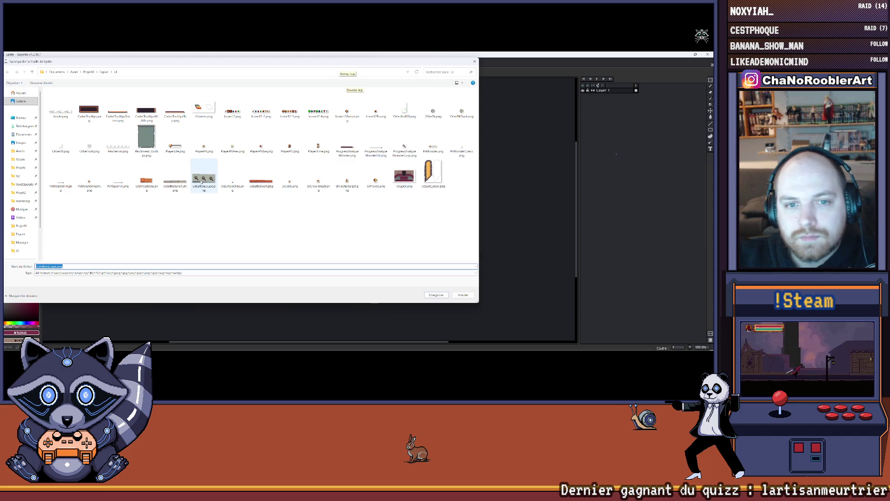
pyautogui.doubleClick(200, 180)
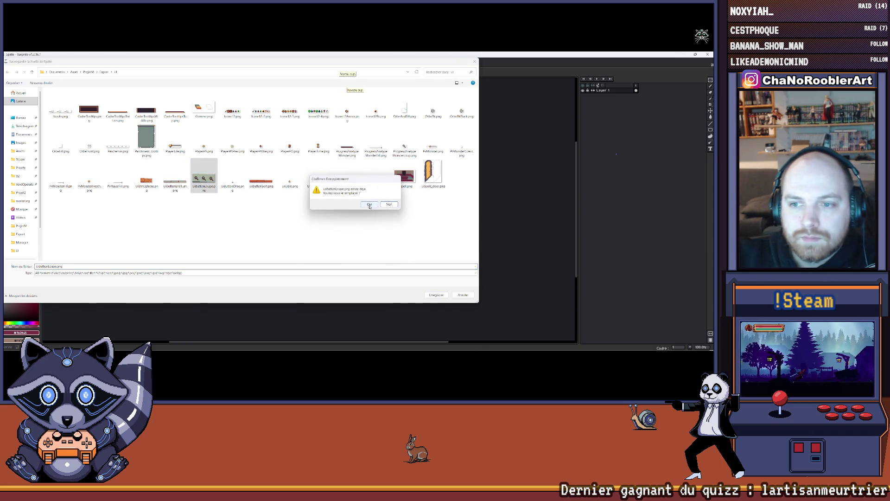
pyautogui.click(369, 205)
pyautogui.click(226, 176)
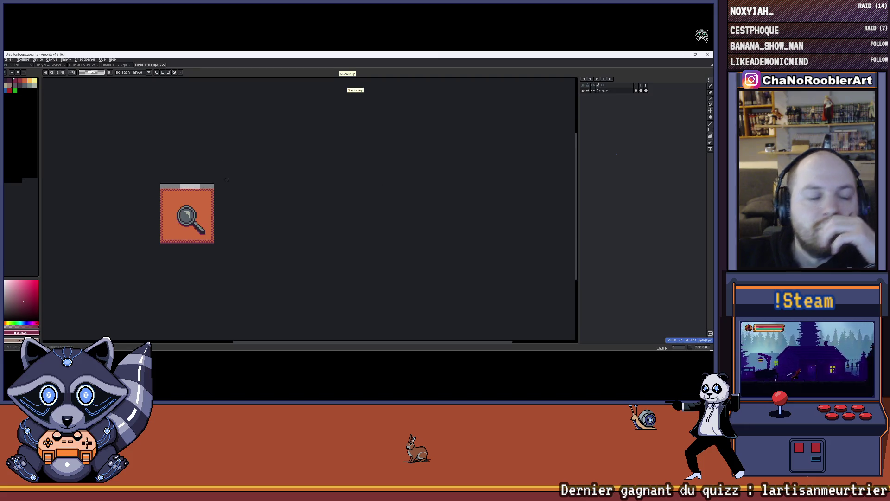
# - Switch between open documents to show the UIButtons sprite
pyautogui.hotkey('ctrl', 'shift', 'Tab')
pyautogui.hotkey('ctrl', 'Tab')
pyautogui.hotkey('ctrl', 'shift', 'Tab')
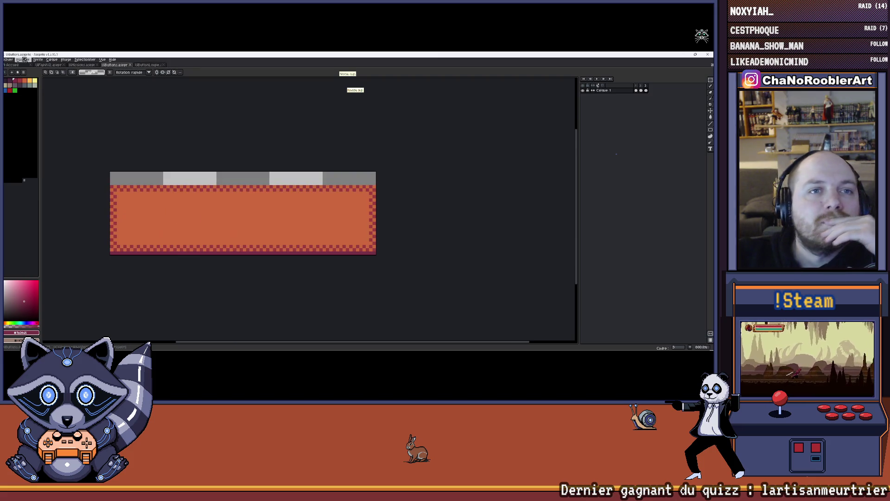
# - Open the exported UIButtonEndTurn.png image and close it again
pyautogui.click(8, 60)
pyautogui.click(10, 76)
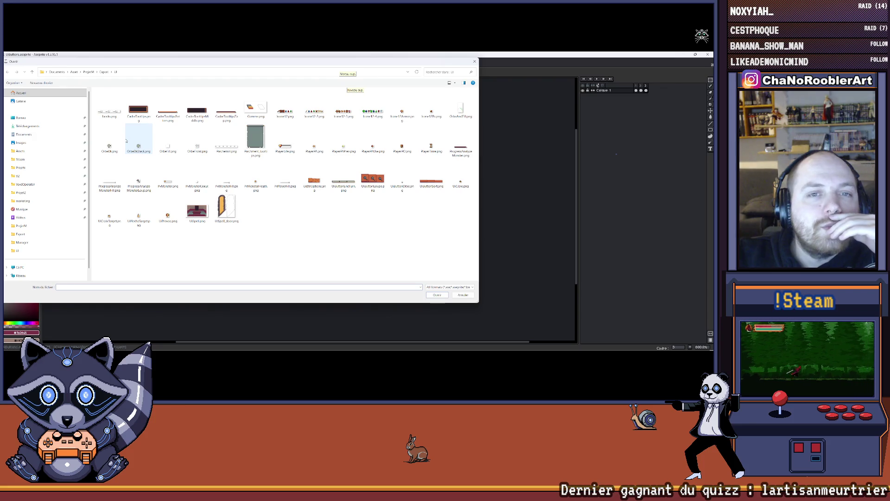
pyautogui.doubleClick(344, 182)
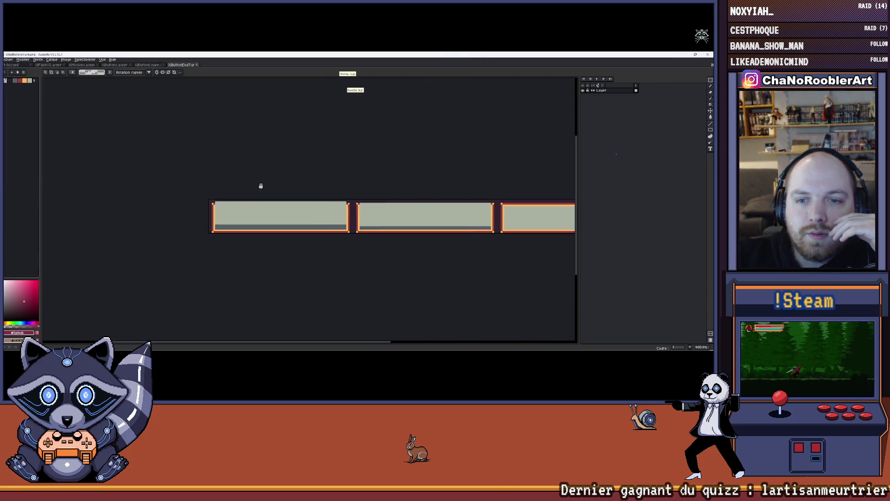
pyautogui.click(197, 65)
# - Browse from the UI folder up to ProjetM and open the UIButtonEndTurn sprite file
pyautogui.click(8, 59)
pyautogui.click(10, 75)
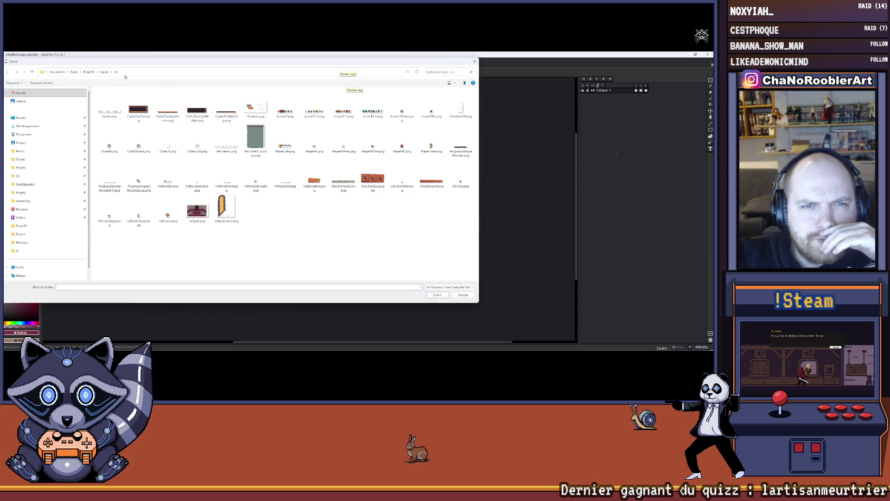
pyautogui.click(104, 72)
pyautogui.doubleClick(165, 102)
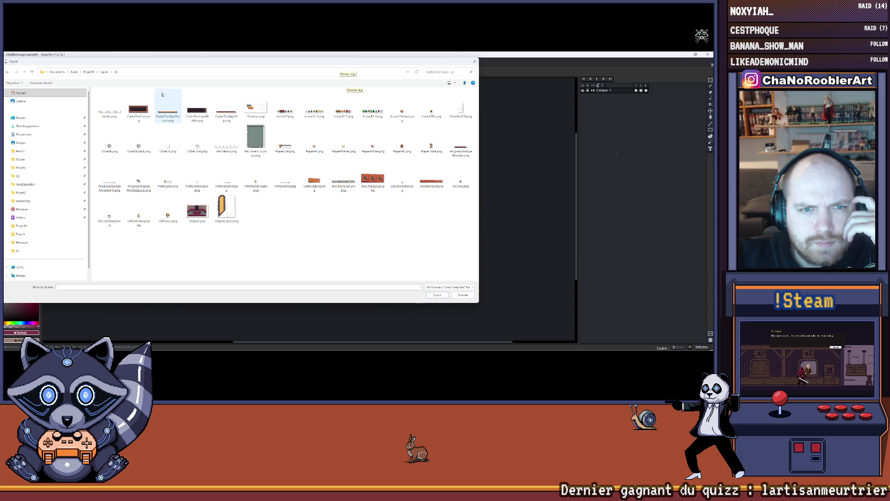
pyautogui.click(89, 72)
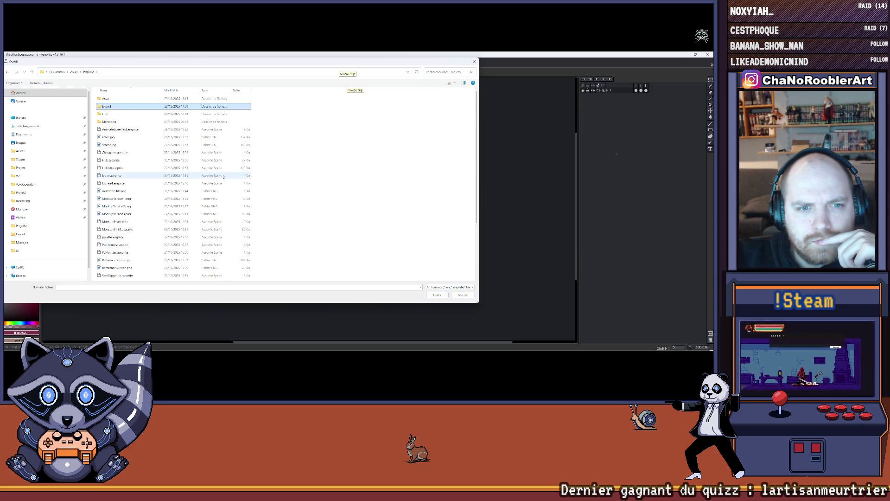
pyautogui.scroll(-3, 156, 196)
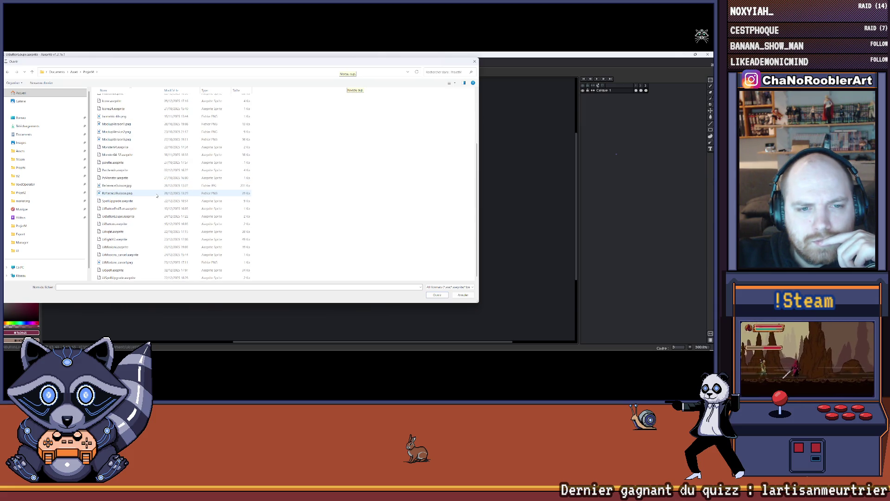
pyautogui.doubleClick(156, 208)
pyautogui.scroll(4, 309, 176)
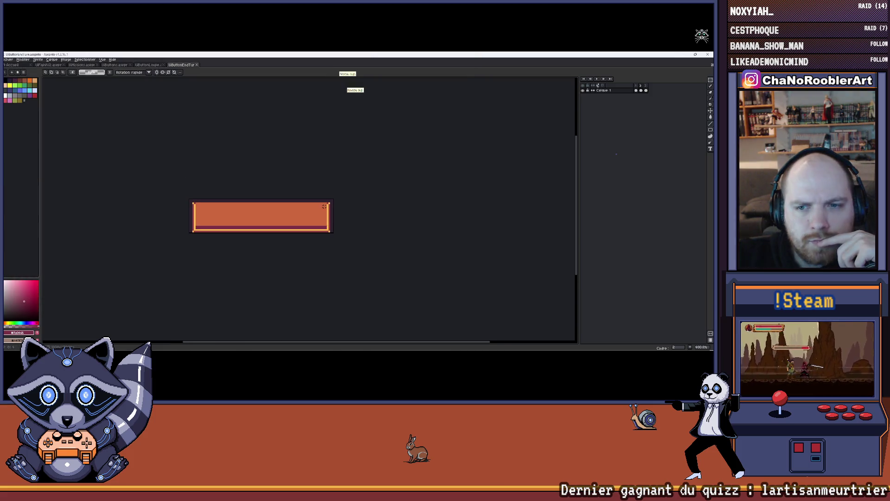
pyautogui.moveTo(310, 177); pyautogui.dragTo(328, 164)
# - Play the End Turn button's frame animation to preview it
pyautogui.click(597, 79)
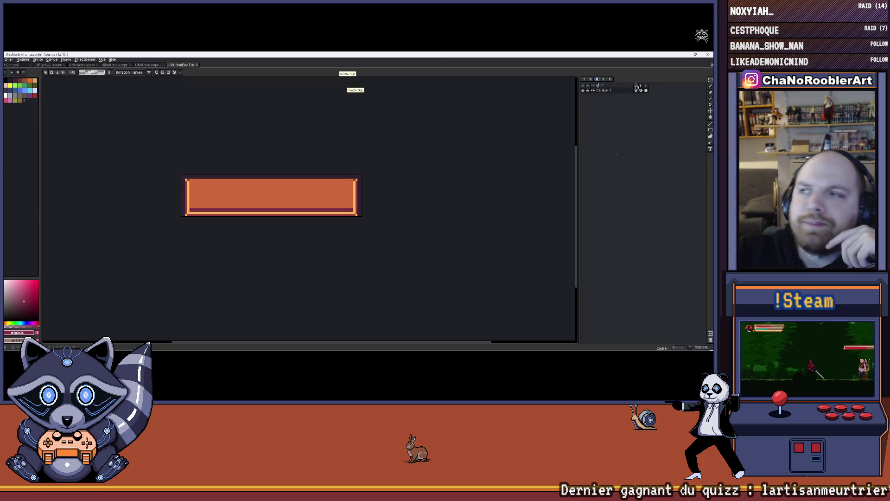
pyautogui.moveTo(496, 352)
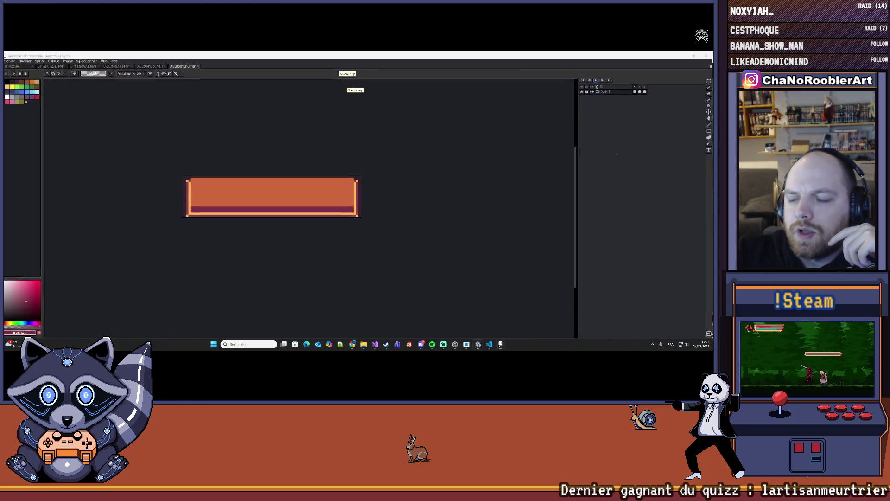
pyautogui.click(500, 344)
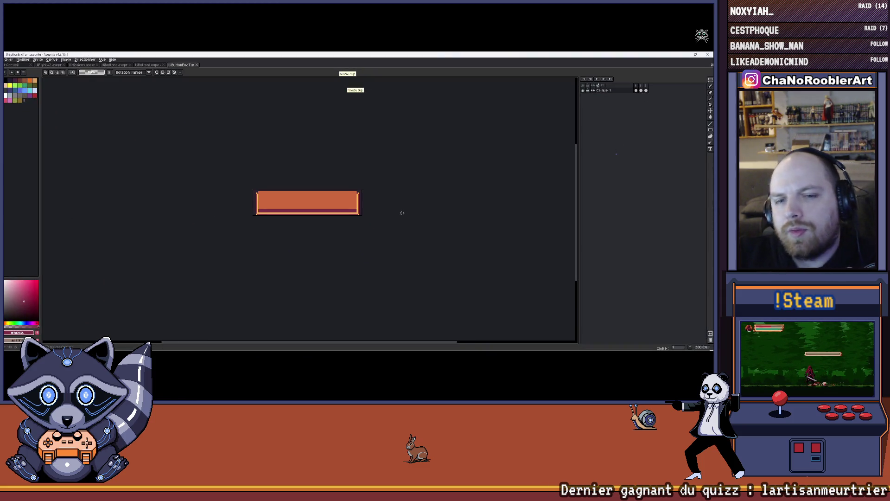
pyautogui.moveTo(402, 212); pyautogui.dragTo(379, 209)
# - Export the frames as a sprite sheet over UIButtonEndTurn.png and close Aseprite
pyautogui.click(8, 59)
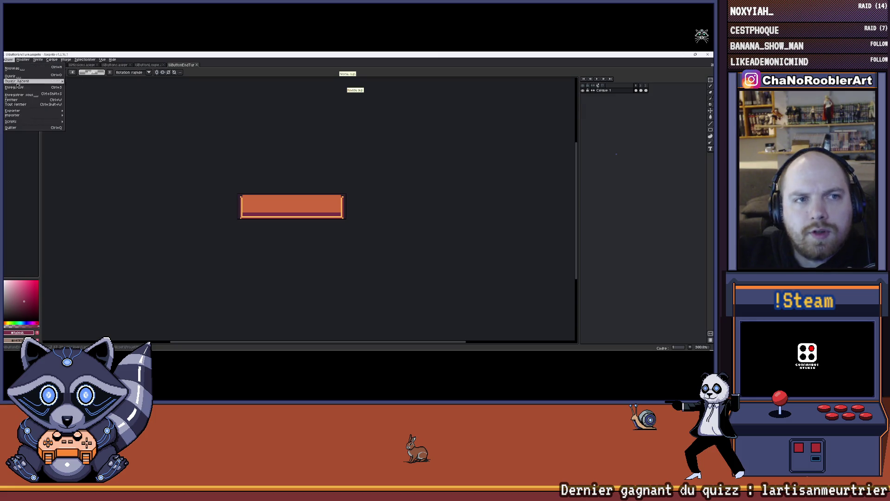
pyautogui.moveTo(55, 111)
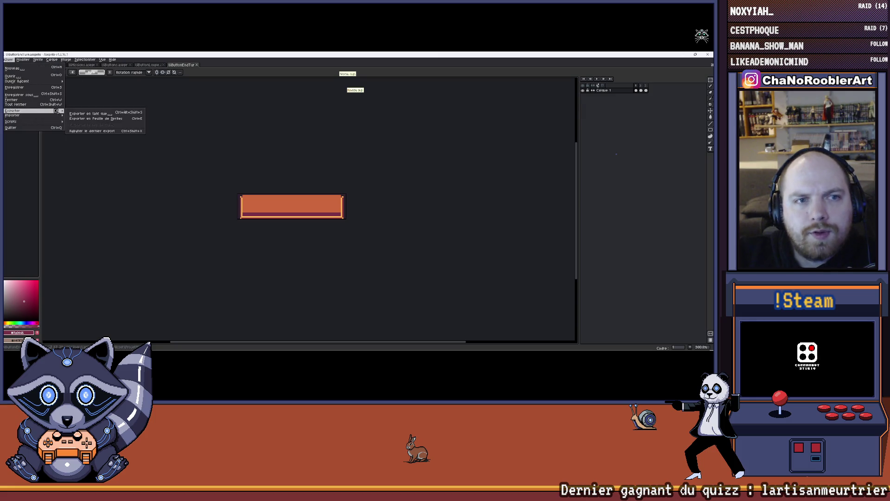
pyautogui.click(96, 119)
pyautogui.click(262, 157)
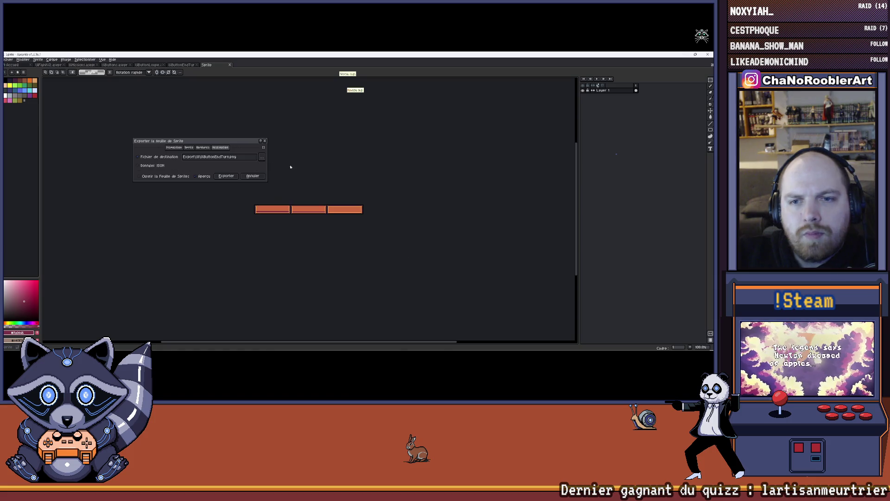
pyautogui.doubleClick(175, 182)
pyautogui.click(370, 204)
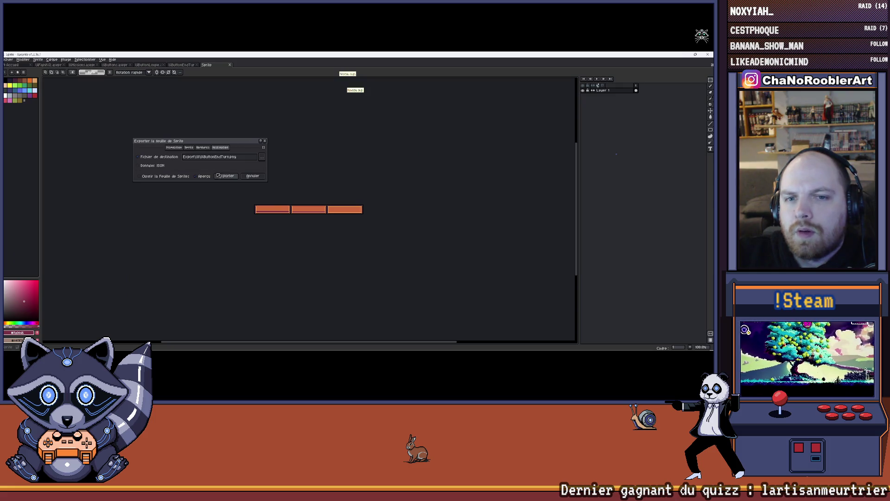
pyautogui.click(218, 176)
pyautogui.click(695, 55)
pyautogui.click(493, 63)
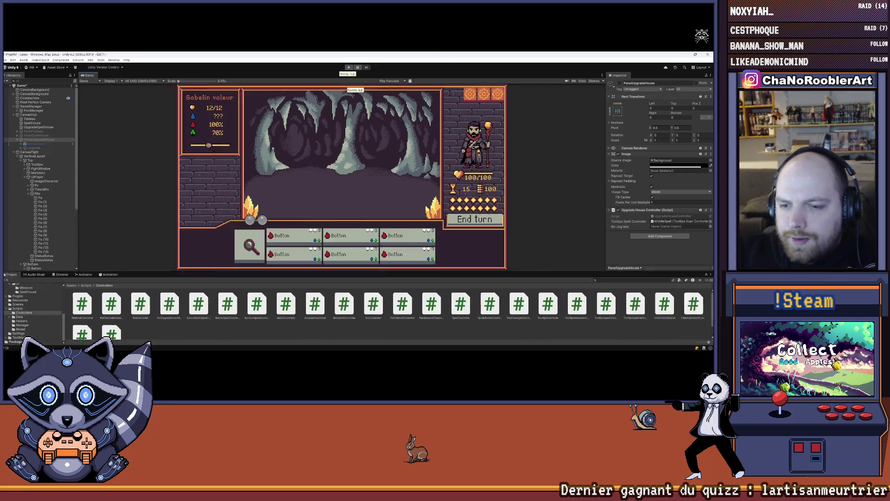
# - Enlarge the Game view and select the first Button under CanvasFight > VerticalLayout > Bottom > ButtonsSort
pyautogui.moveTo(372, 216); pyautogui.dragTo(372, 254)
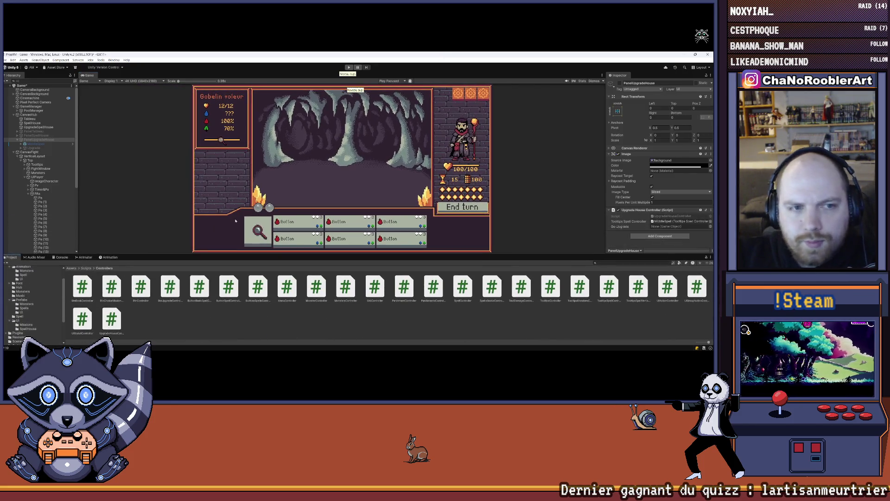
pyautogui.click(13, 153)
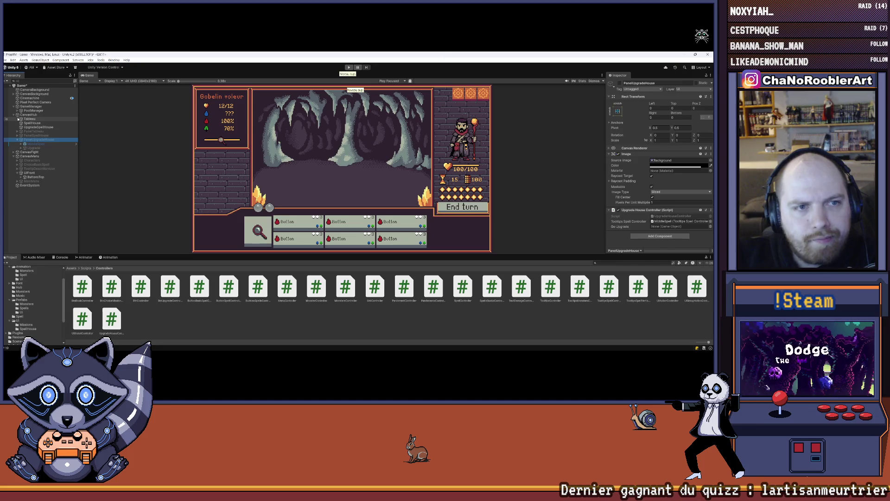
pyautogui.click(13, 152)
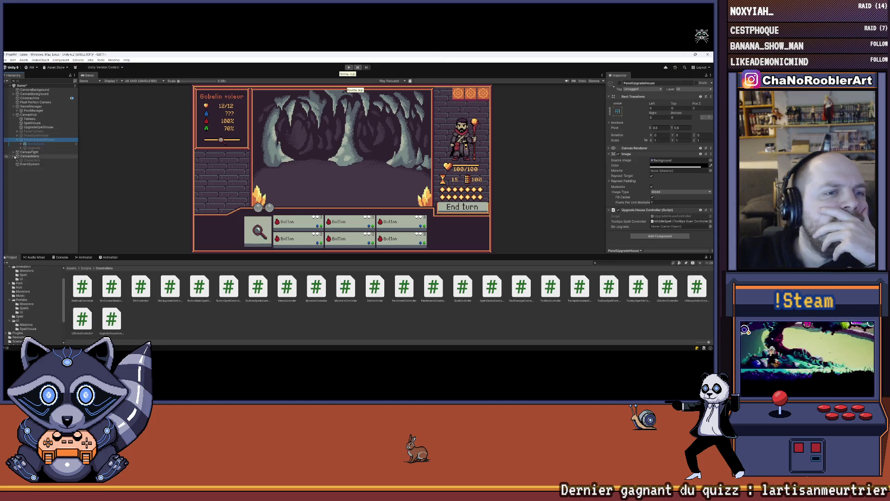
pyautogui.click(17, 155)
pyautogui.click(26, 177)
pyautogui.click(22, 180)
pyautogui.click(25, 194)
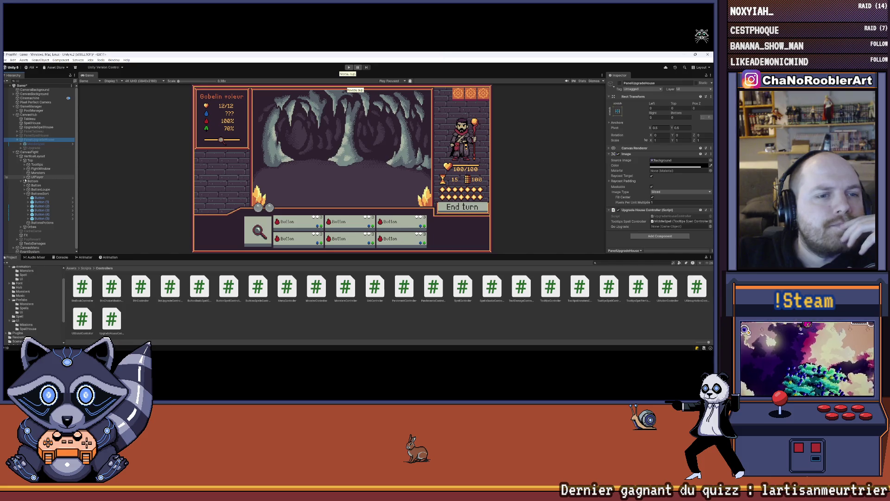
pyautogui.click(38, 197)
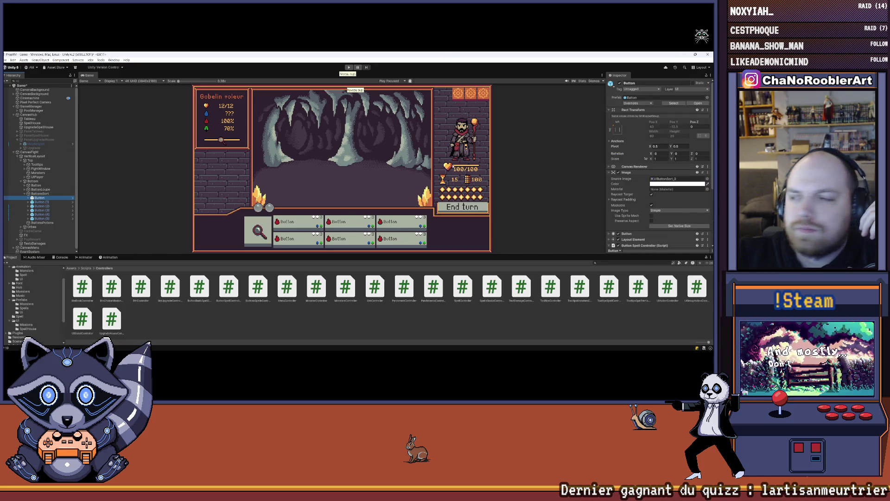
# - Expand its Button component to reveal the Animation transition triggers
pyautogui.scroll(-3, 656, 177)
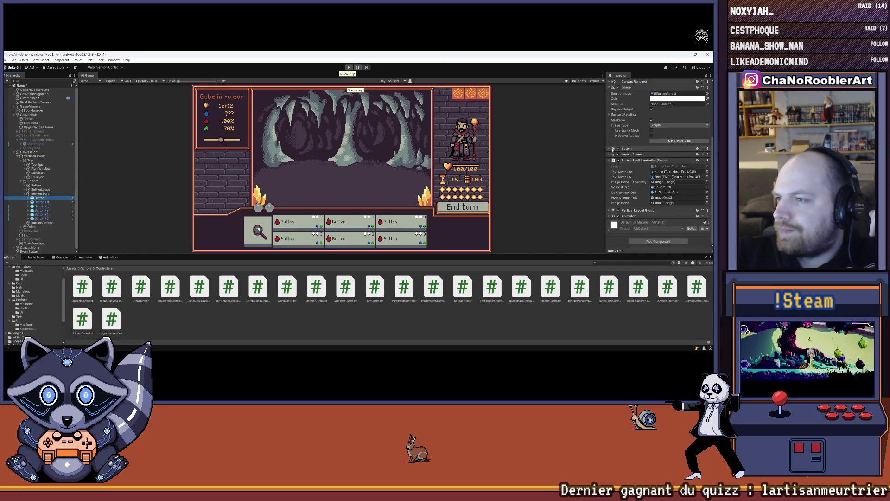
pyautogui.click(610, 148)
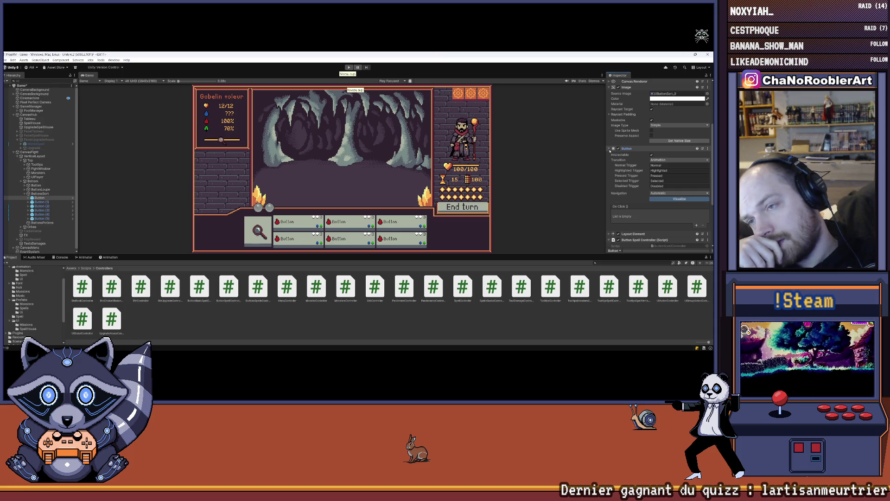
pyautogui.scroll(3, 671, 147)
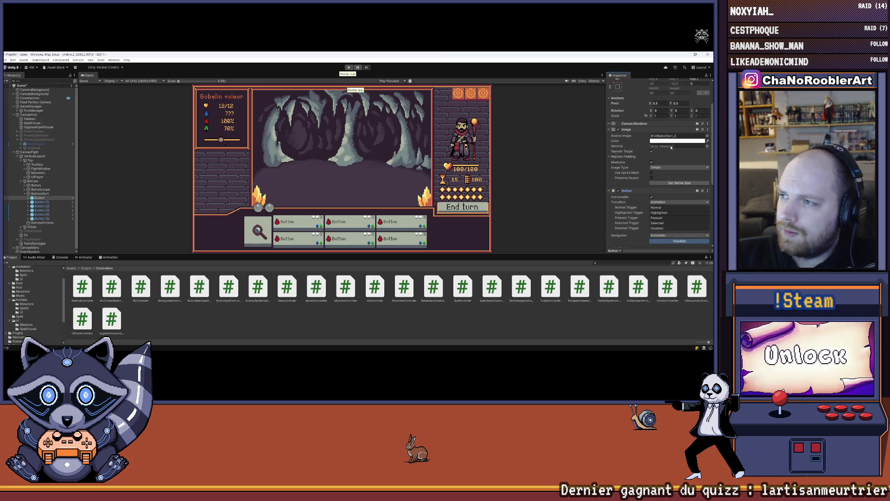
pyautogui.scroll(-5, 671, 147)
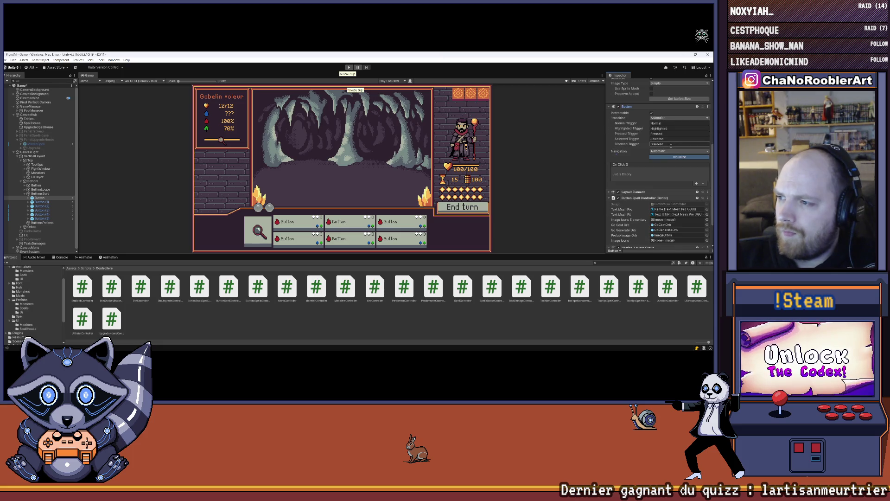
pyautogui.scroll(-2, 671, 147)
# - Expand the button's Animator component and bring up the Animation and Animator windows
pyautogui.click(610, 208)
pyautogui.click(610, 217)
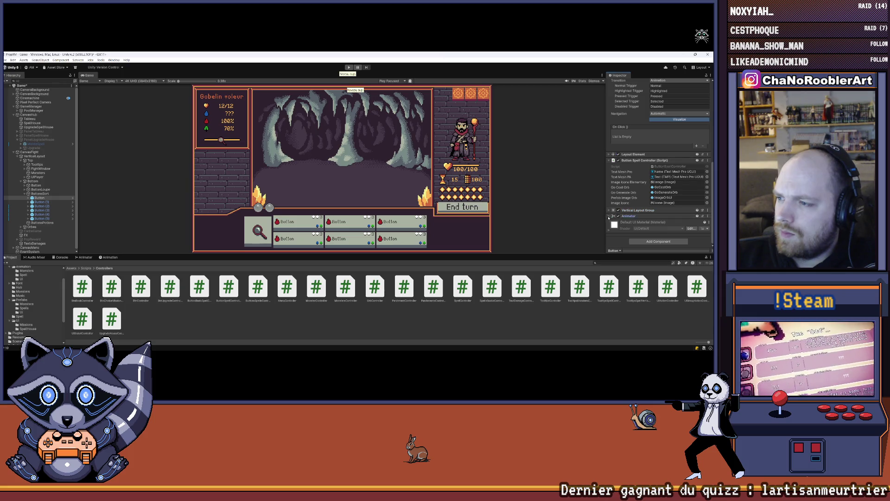
pyautogui.scroll(-2, 672, 200)
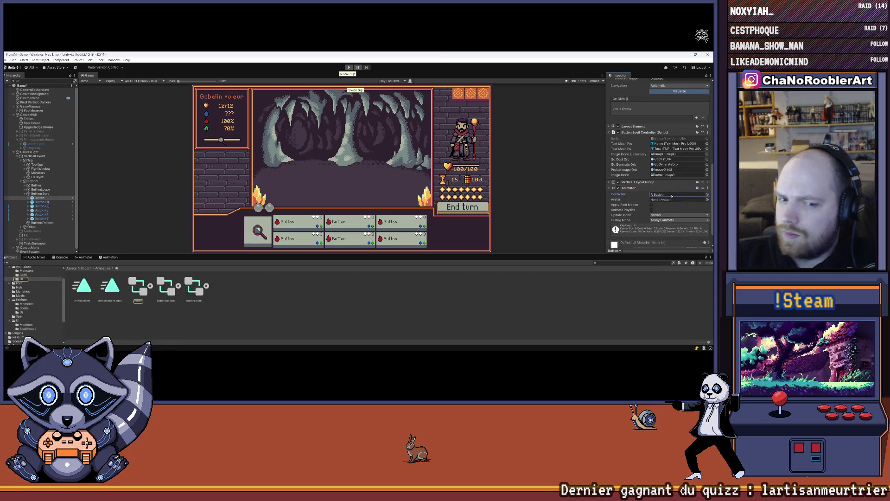
pyautogui.click(39, 198)
pyautogui.click(109, 257)
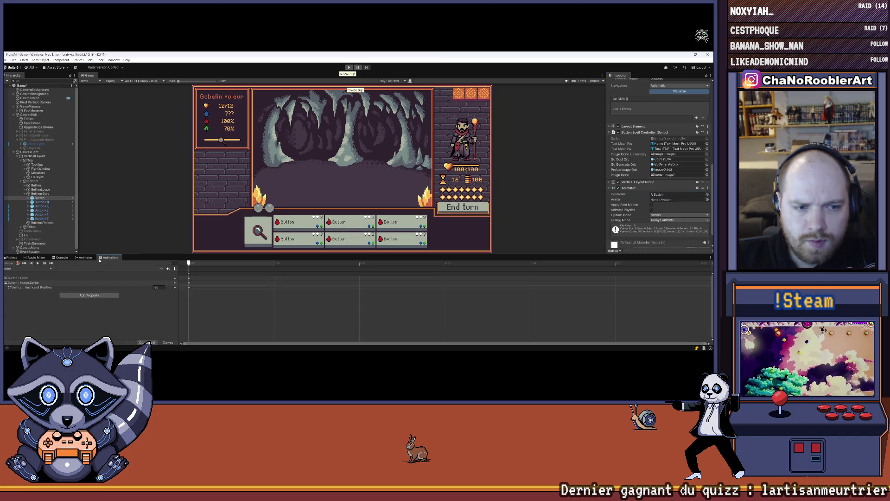
pyautogui.click(85, 258)
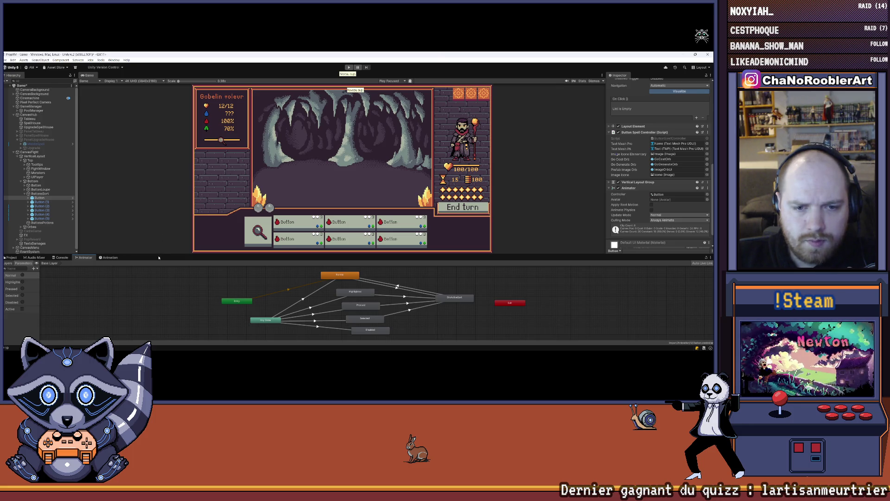
# - Resize the panels and dock the Animation timeline as its own panel
pyautogui.moveTo(157, 255); pyautogui.dragTo(153, 285)
pyautogui.click(112, 288)
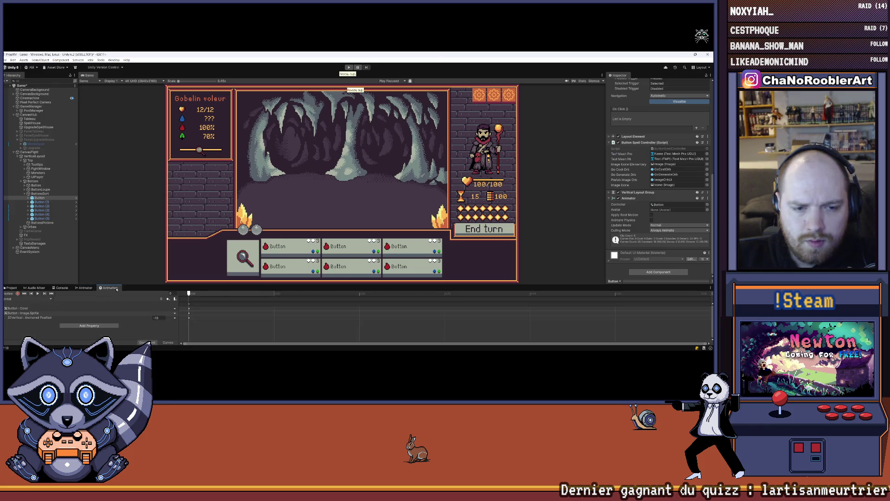
pyautogui.click(85, 287)
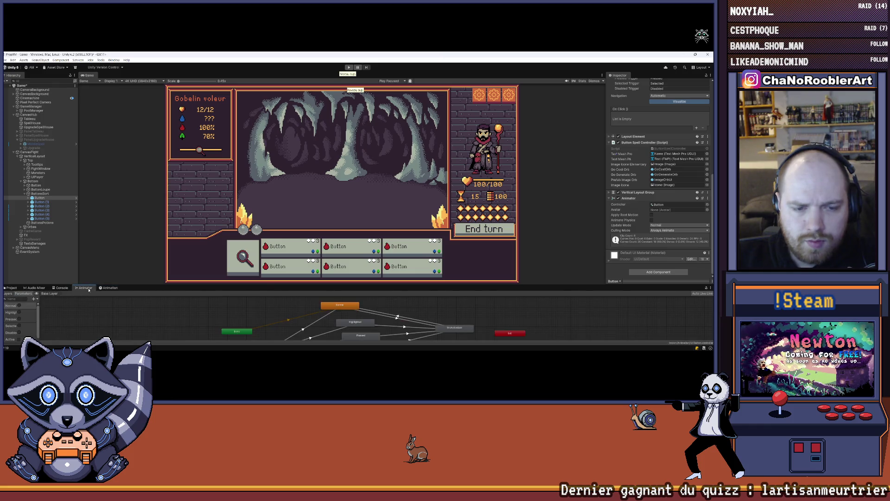
pyautogui.moveTo(313, 289); pyautogui.dragTo(267, 259)
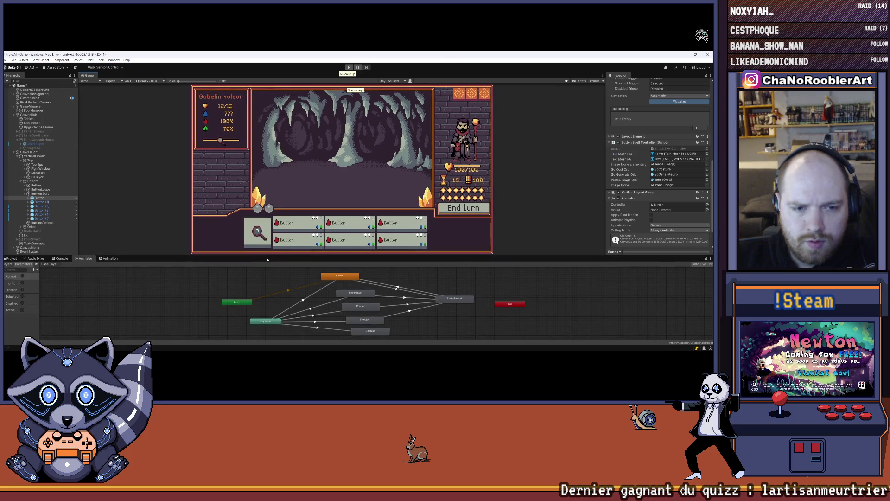
pyautogui.click(109, 258)
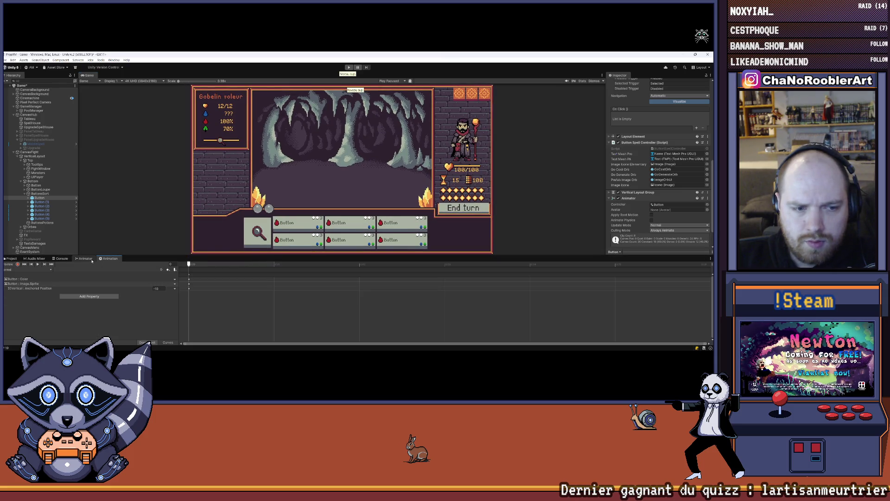
pyautogui.click(86, 258)
pyautogui.moveTo(108, 258)
pyautogui.mouseDown()
pyautogui.moveTo(297, 231)
pyautogui.moveTo(309, 246)
pyautogui.moveTo(309, 325)
pyautogui.mouseUp()
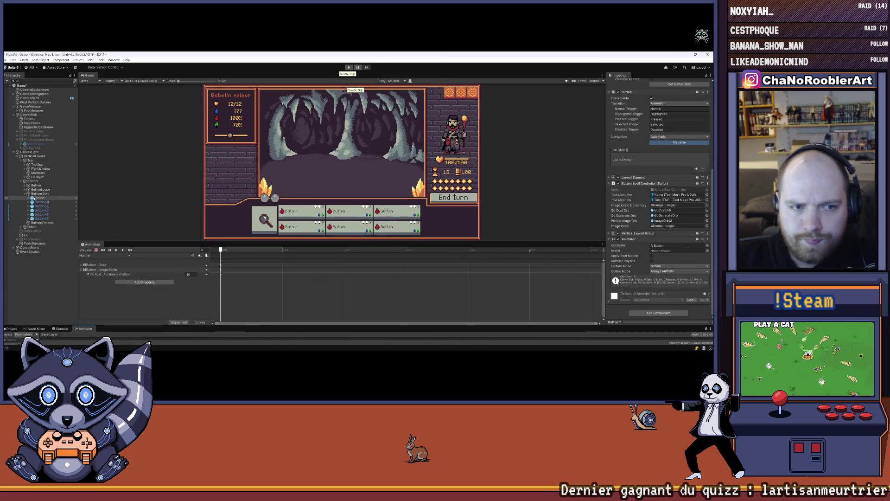
# - Load the BtnActiveSort clip, preview it on the first button, and select its Color property
pyautogui.click(31, 198)
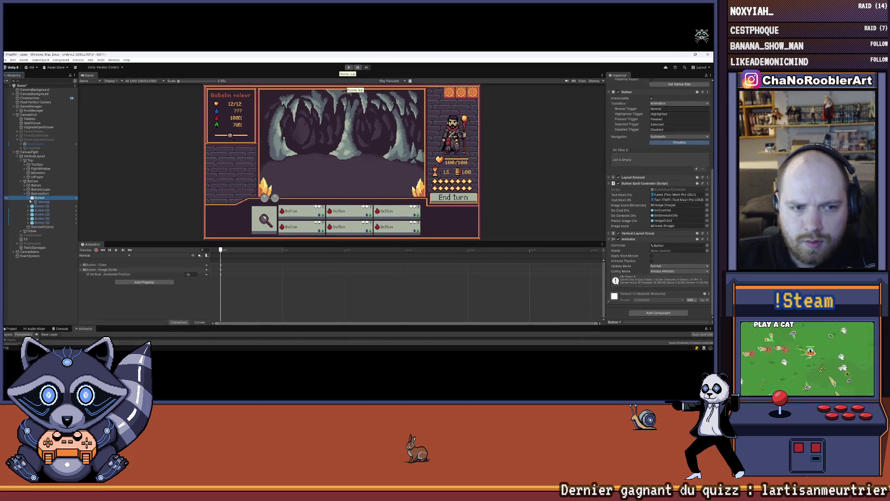
pyautogui.click(106, 256)
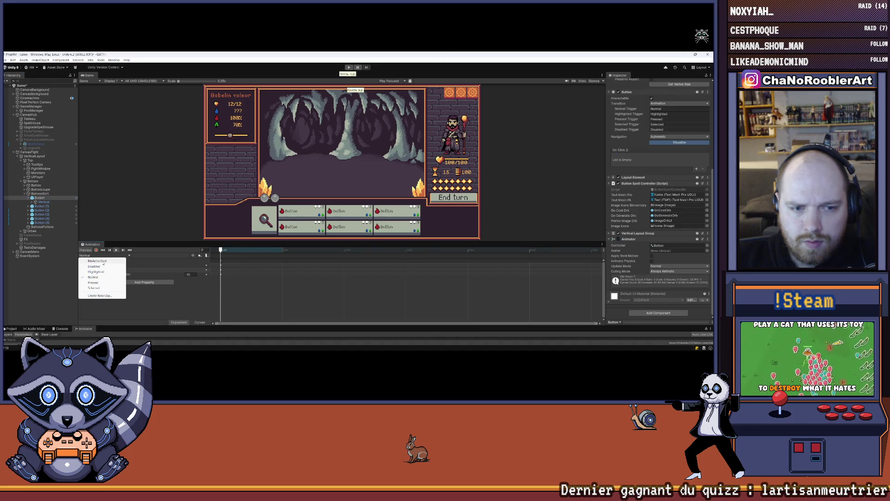
pyautogui.click(97, 261)
pyautogui.click(116, 250)
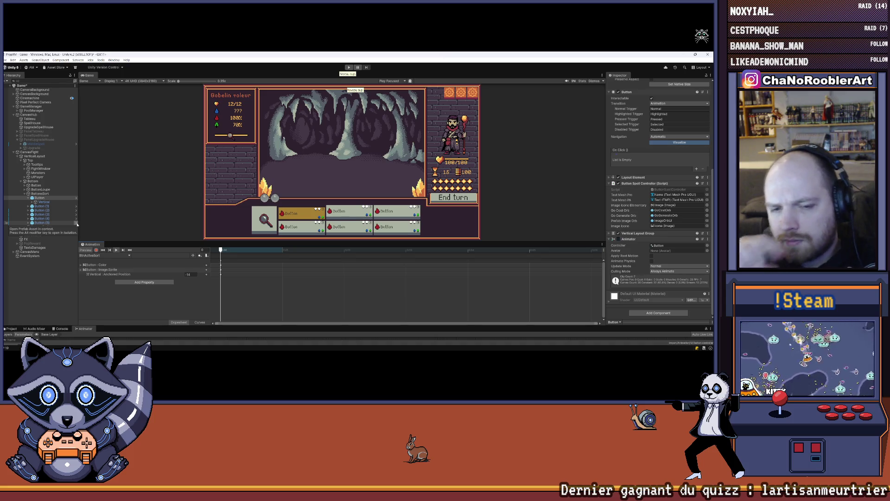
pyautogui.click(116, 265)
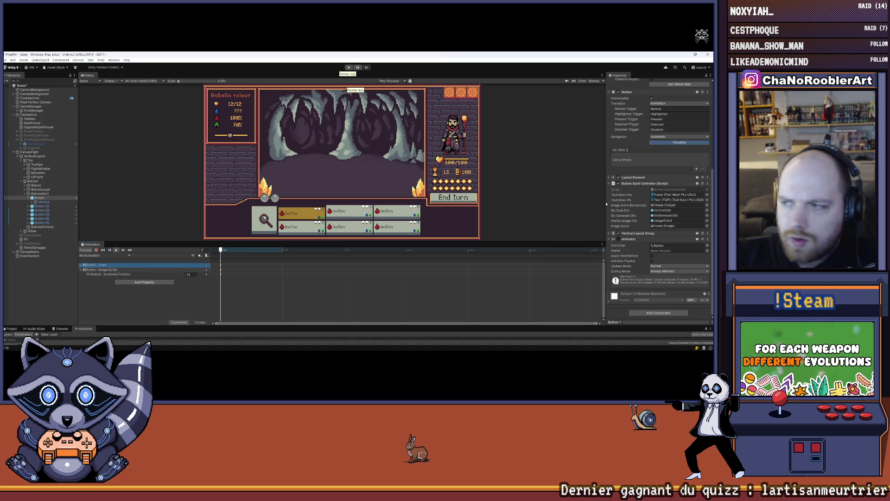
# - Resize the timeline and Animator panels so both are visible
pyautogui.scroll(5, 678, 168)
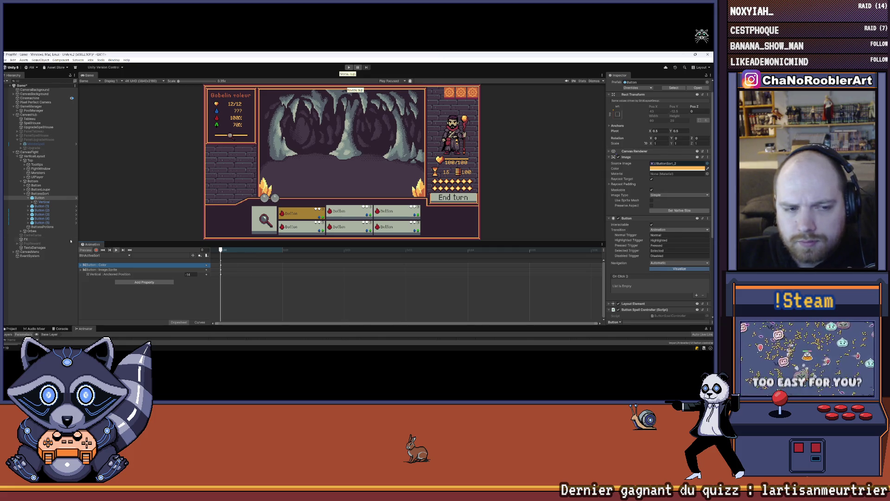
pyautogui.moveTo(91, 246)
pyautogui.mouseDown()
pyautogui.moveTo(94, 238)
pyautogui.moveTo(93, 250)
pyautogui.mouseUp()
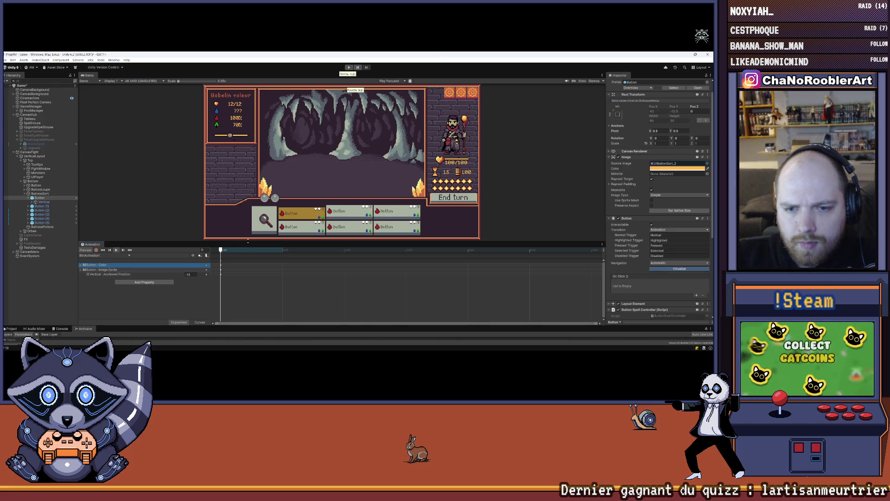
pyautogui.moveTo(248, 241); pyautogui.dragTo(248, 207)
pyautogui.moveTo(229, 326); pyautogui.dragTo(228, 242)
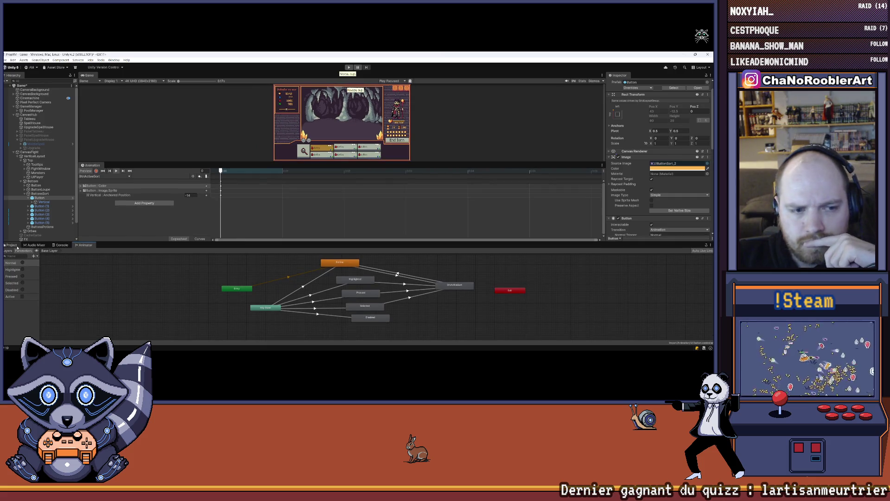
# - Navigate the Project panel to Assets > Import > UI
pyautogui.click(17, 246)
pyautogui.scroll(2, 22, 287)
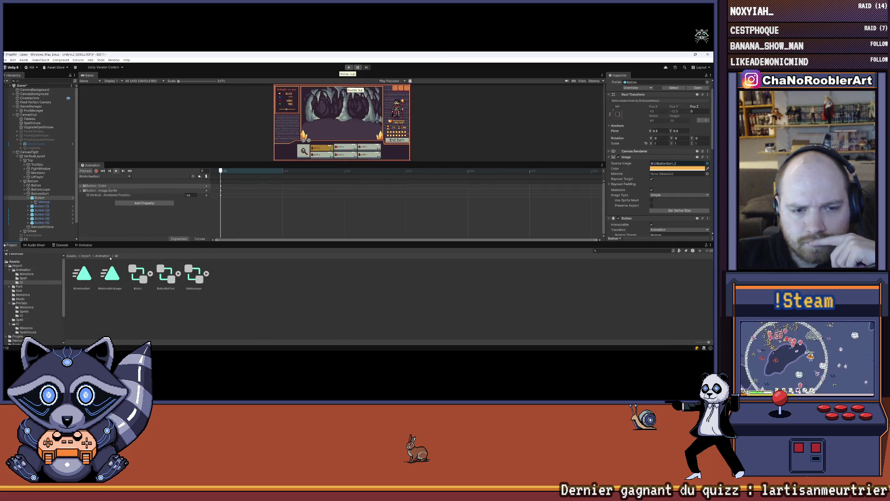
pyautogui.click(19, 265)
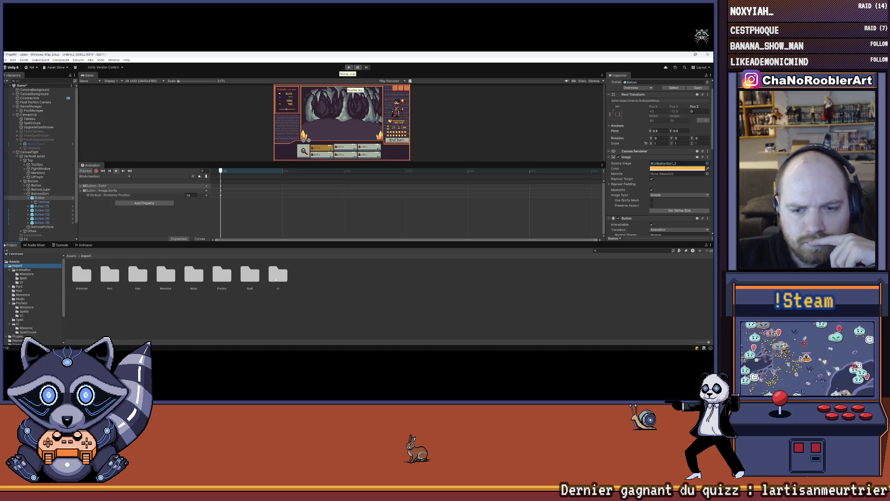
pyautogui.doubleClick(277, 278)
pyautogui.scroll(-1, 409, 319)
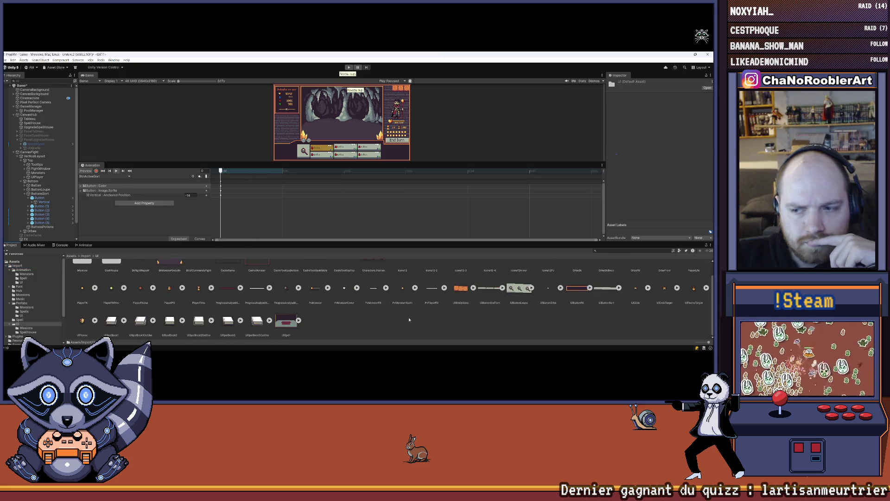
pyautogui.scroll(1, 410, 319)
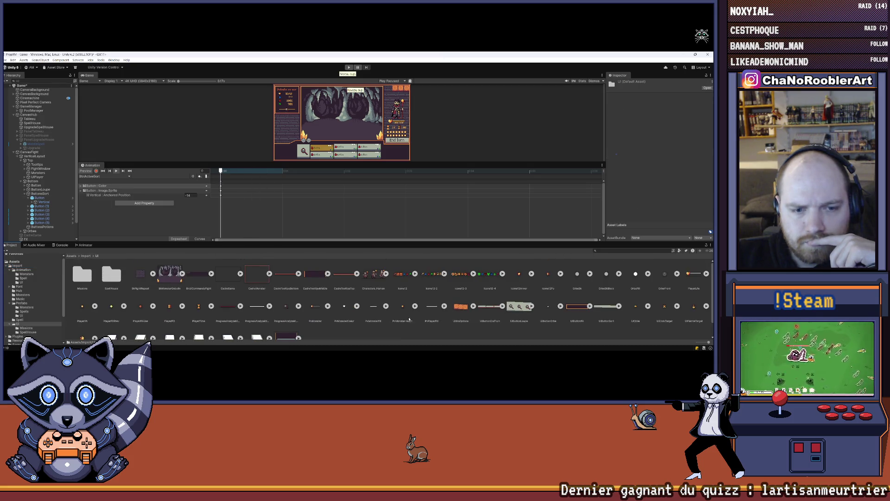
# - Create a new folder named Btns in UI and open it
pyautogui.rightClick(313, 332)
pyautogui.moveTo(361, 203)
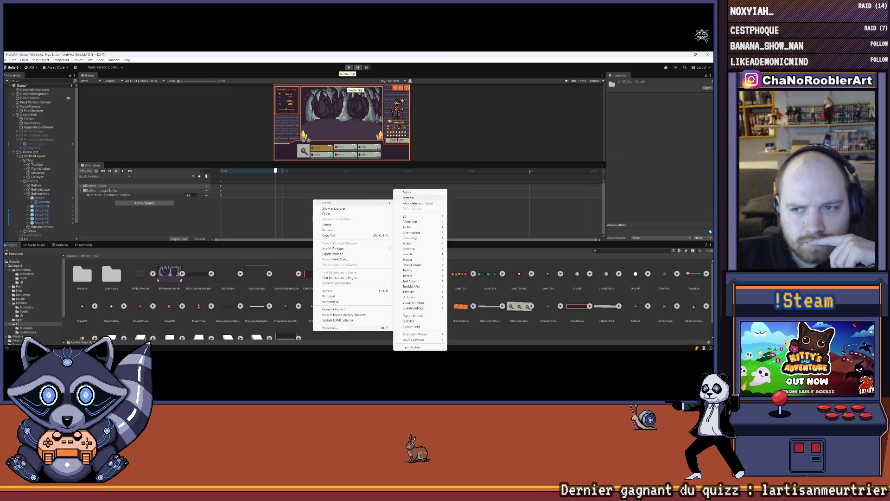
pyautogui.click(474, 327)
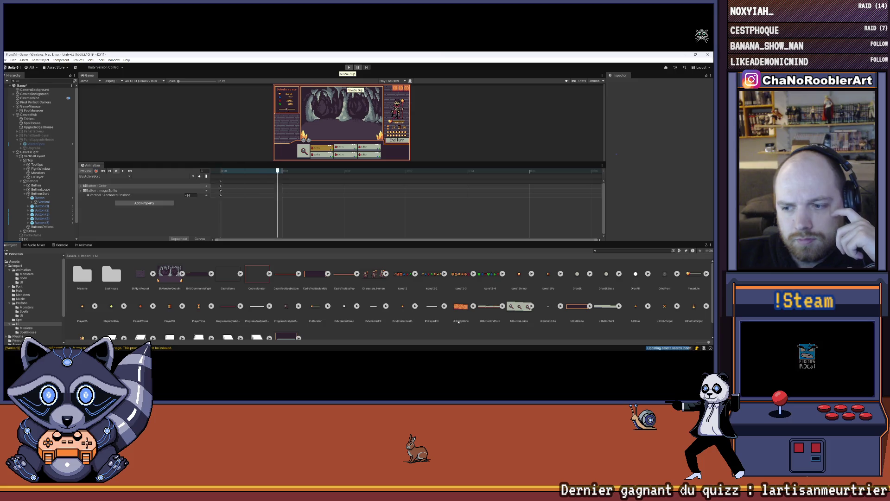
pyautogui.rightClick(411, 335)
pyautogui.moveTo(482, 205)
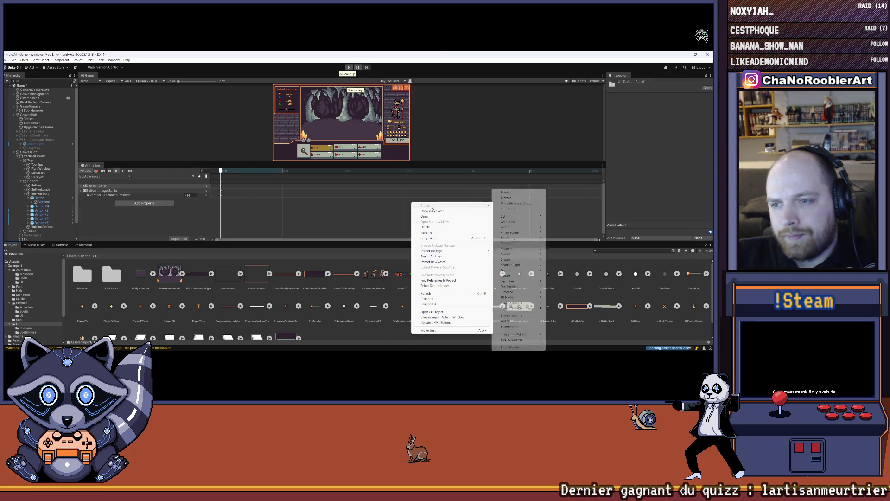
pyautogui.click(524, 194)
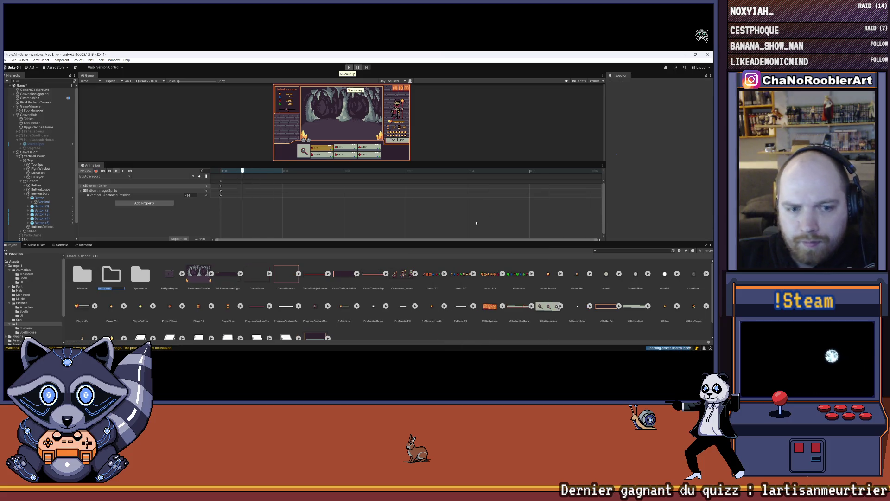
pyautogui.write('Btns')
pyautogui.press('Return')
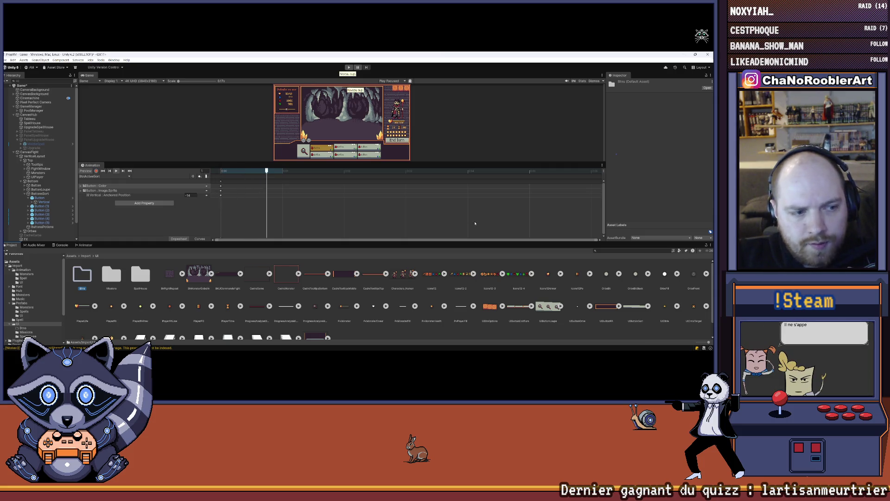
pyautogui.doubleClick(88, 277)
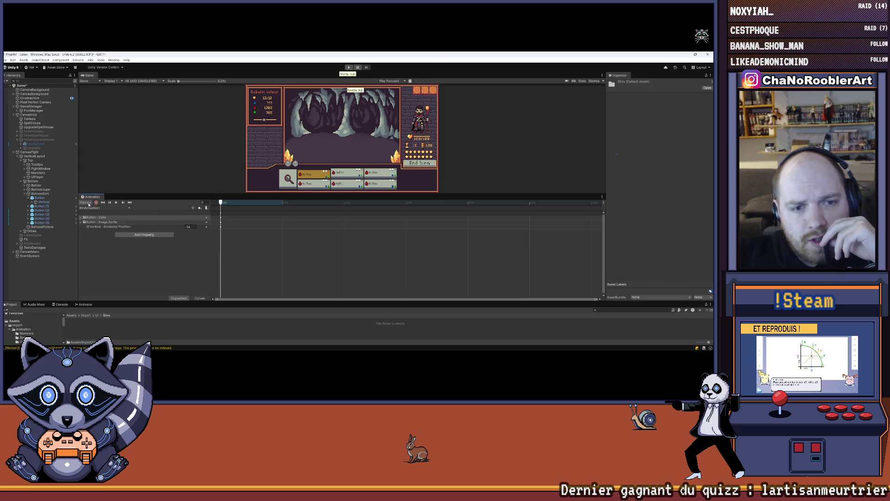
# - Pick a button animation clip and enlarge the Project panel to view the imported button textures
pyautogui.click(96, 208)
pyautogui.click(109, 212)
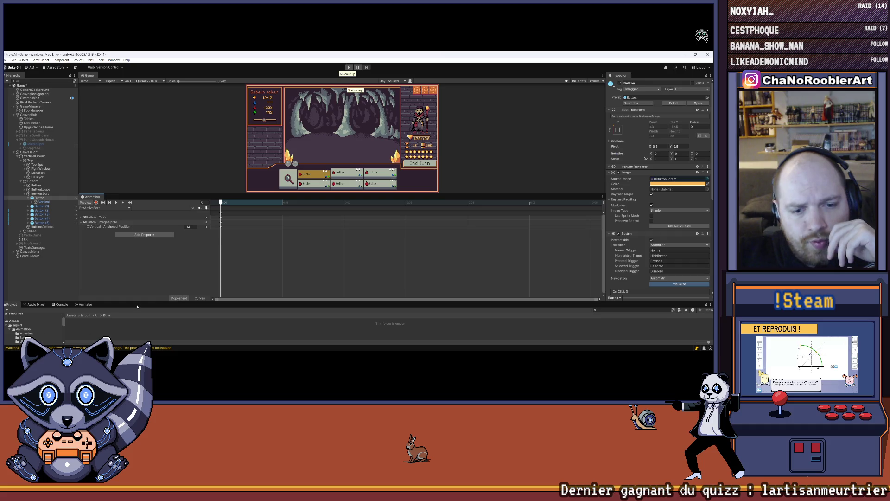
pyautogui.moveTo(136, 301); pyautogui.dragTo(136, 271)
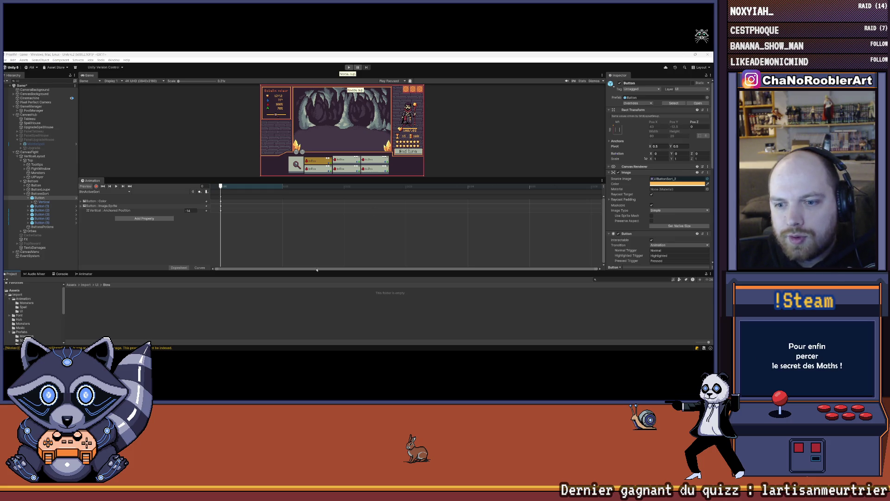
pyautogui.moveTo(316, 269); pyautogui.dragTo(336, 316)
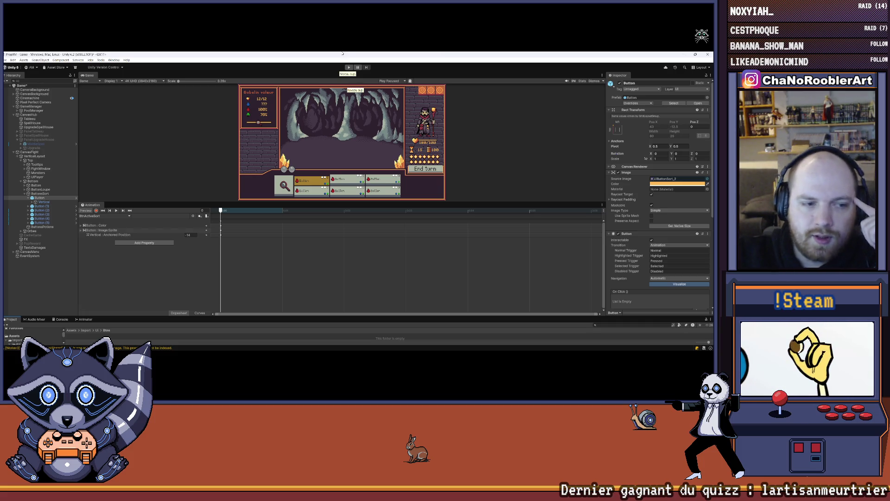
pyautogui.moveTo(235, 318); pyautogui.dragTo(265, 279)
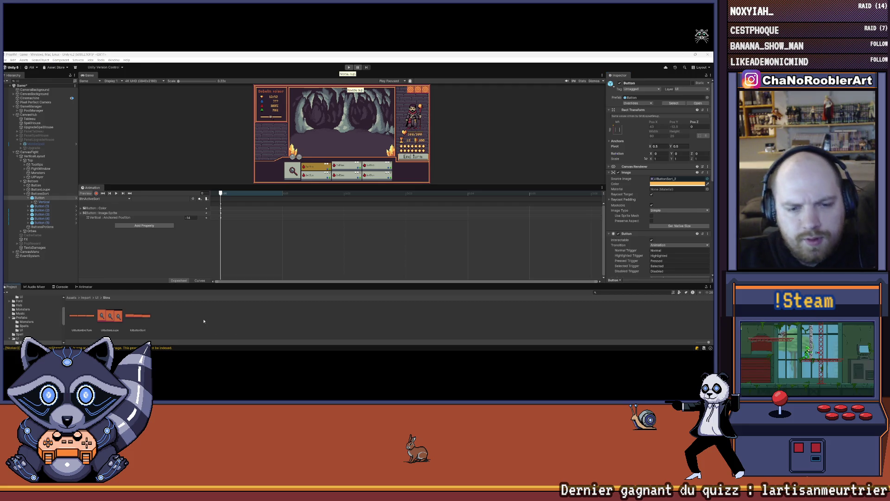
# - Make all three button textures Multiple-mode sprites with Point filtering and 4096 max size
pyautogui.click(120, 321)
pyautogui.hotkey('ctrl', 'a')
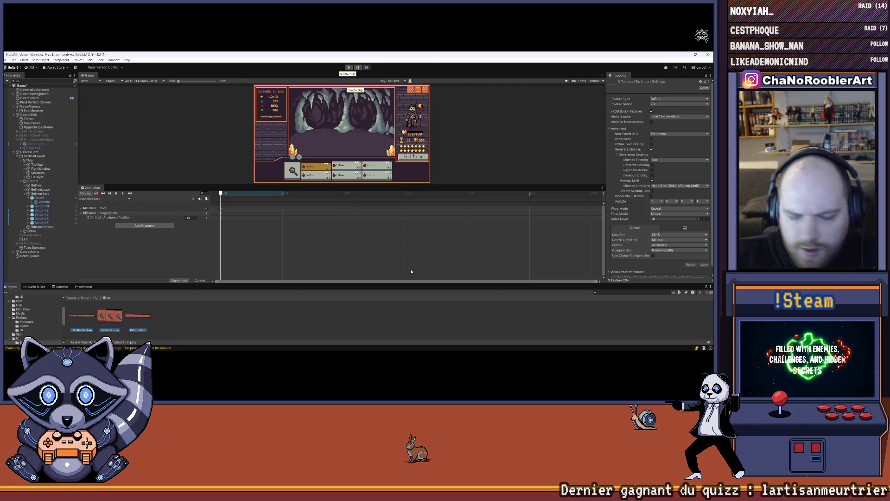
pyautogui.click(654, 99)
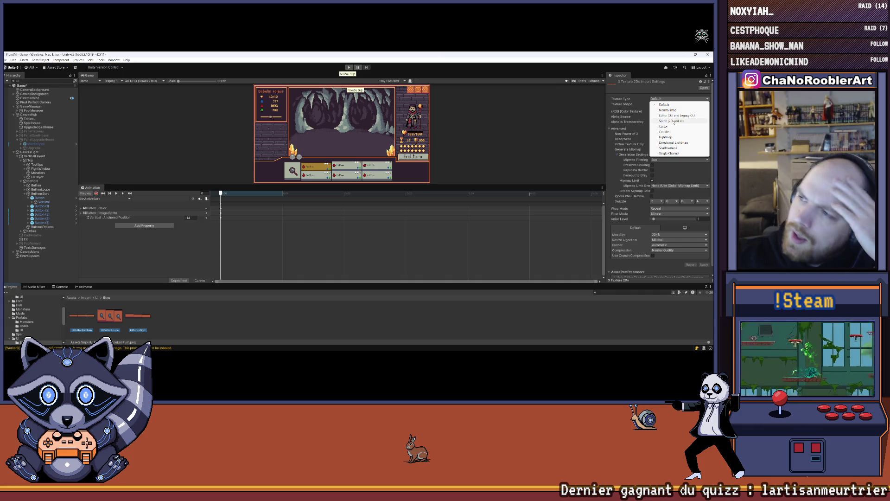
pyautogui.click(674, 122)
pyautogui.click(668, 111)
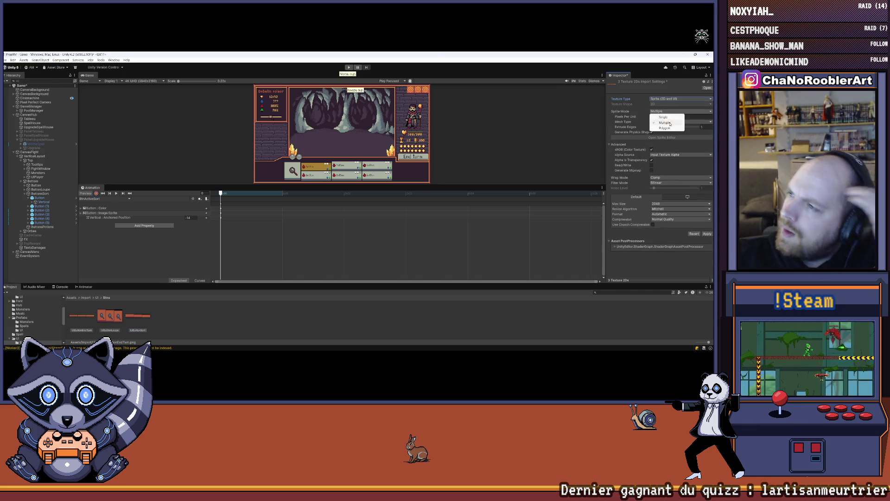
pyautogui.click(670, 124)
pyautogui.click(666, 117)
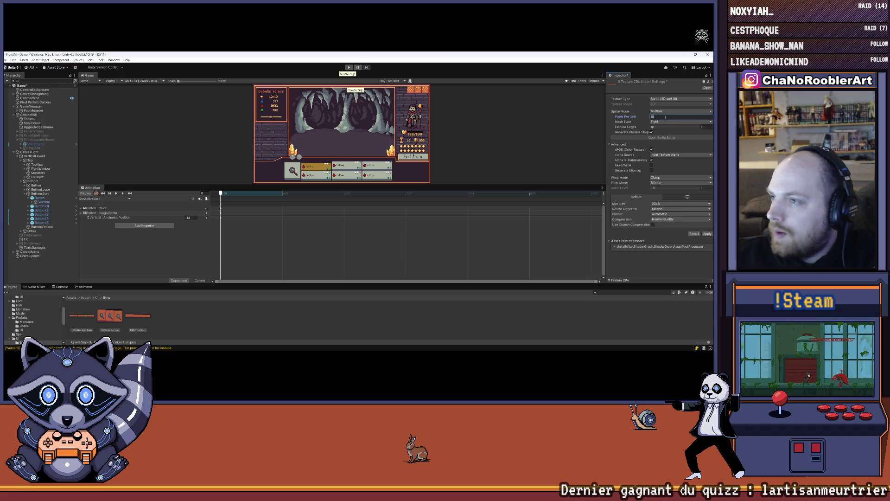
pyautogui.click(656, 183)
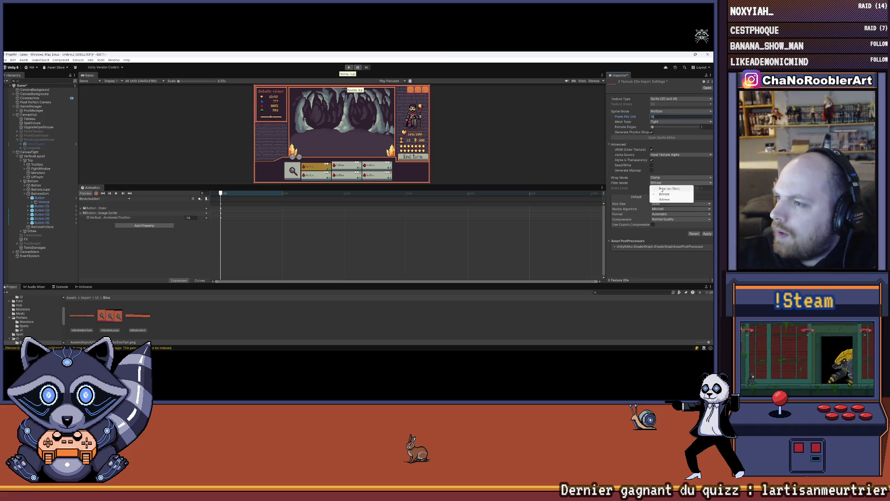
pyautogui.click(662, 189)
pyautogui.click(668, 203)
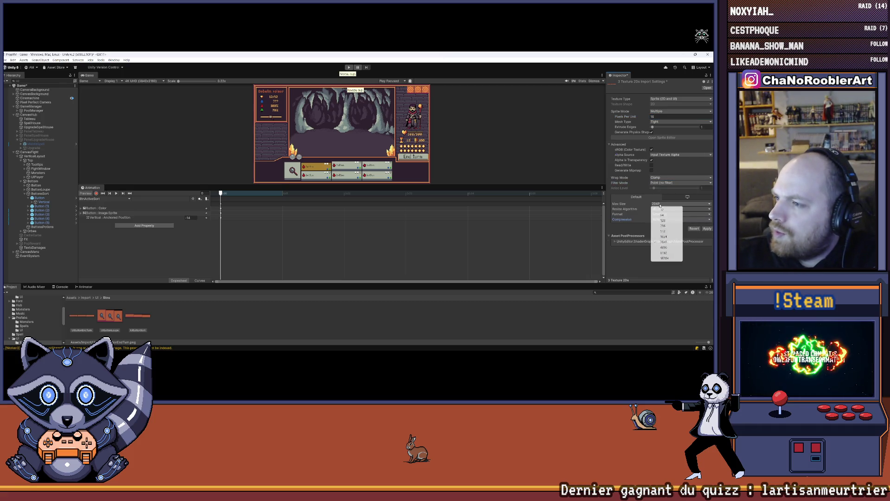
pyautogui.click(663, 247)
pyautogui.click(707, 228)
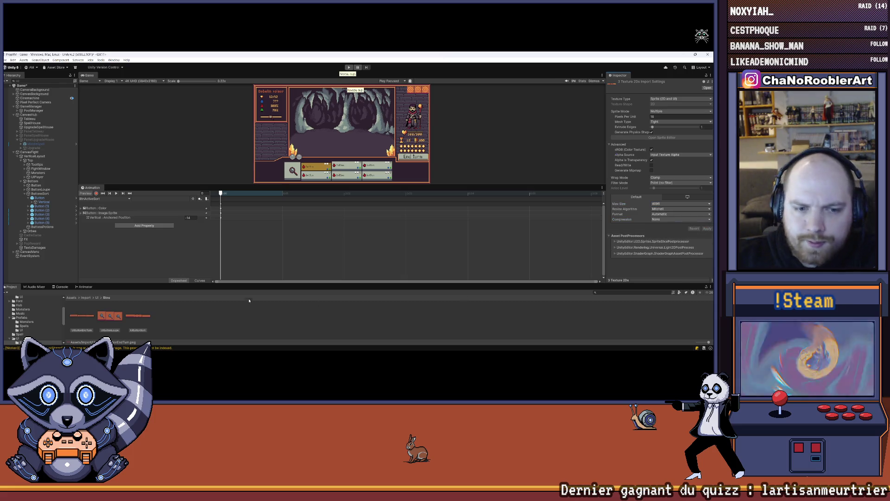
# - Open the UIButtonEndTurn texture in the Sprite Editor
pyautogui.click(110, 316)
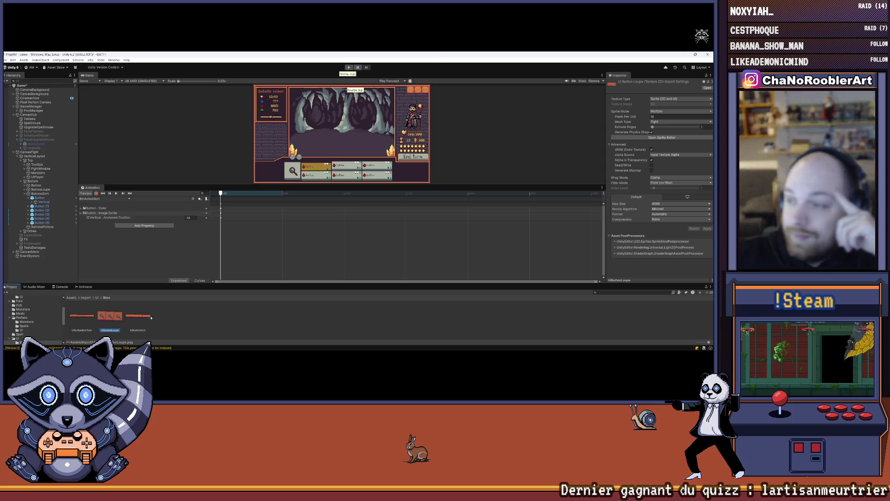
pyautogui.click(148, 316)
pyautogui.click(81, 316)
pyautogui.click(662, 137)
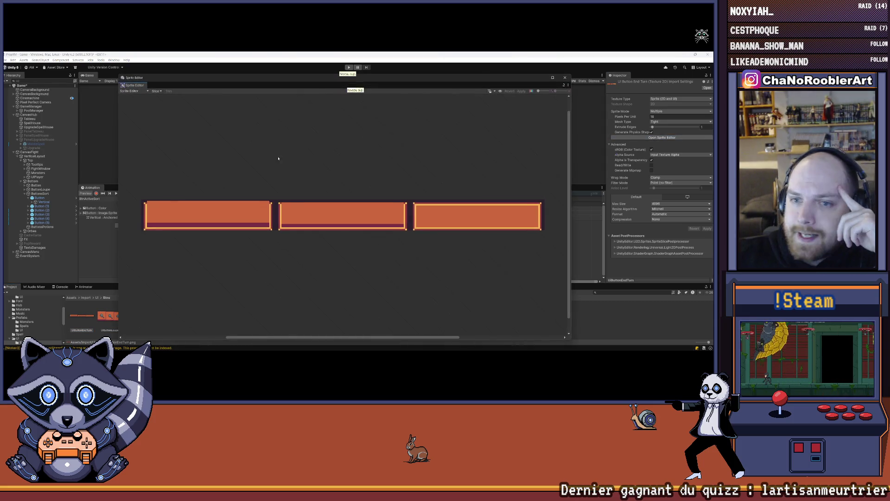
# - Slice the UIButtonEndTurn sheet into 3 columns by grid cell count and apply
pyautogui.click(157, 91)
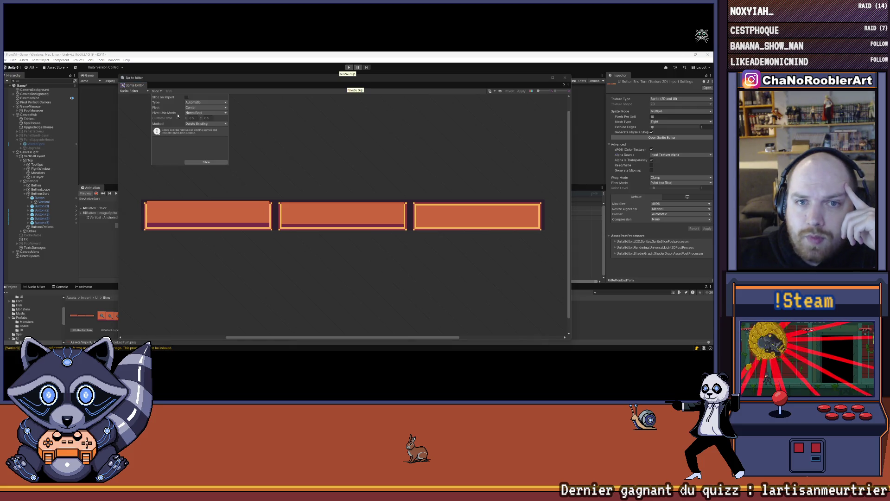
pyautogui.click(280, 141)
pyautogui.click(155, 91)
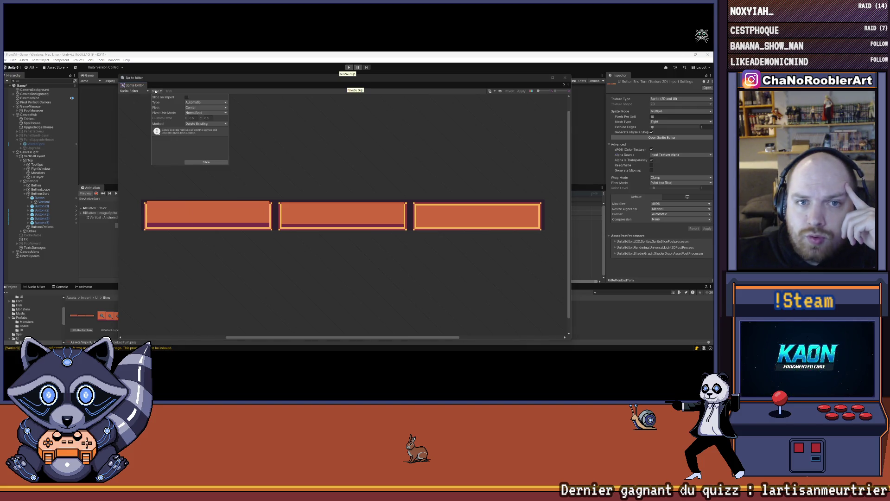
pyautogui.click(203, 107)
pyautogui.click(197, 103)
pyautogui.click(197, 103)
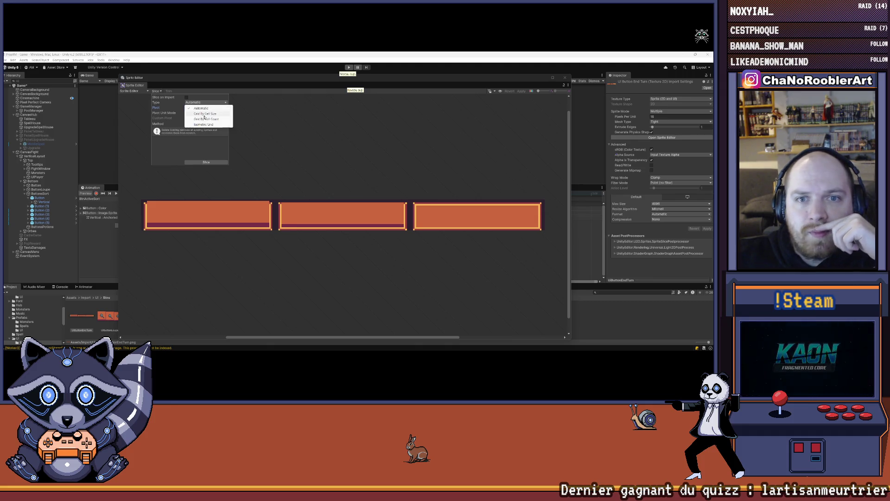
pyautogui.click(207, 119)
pyautogui.write('4')
pyautogui.press('BackSpace')
pyautogui.write('3')
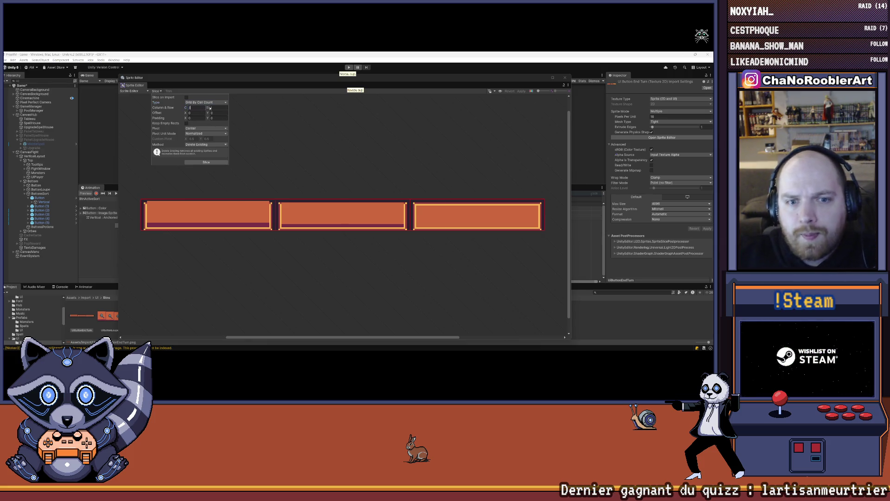
pyautogui.click(214, 163)
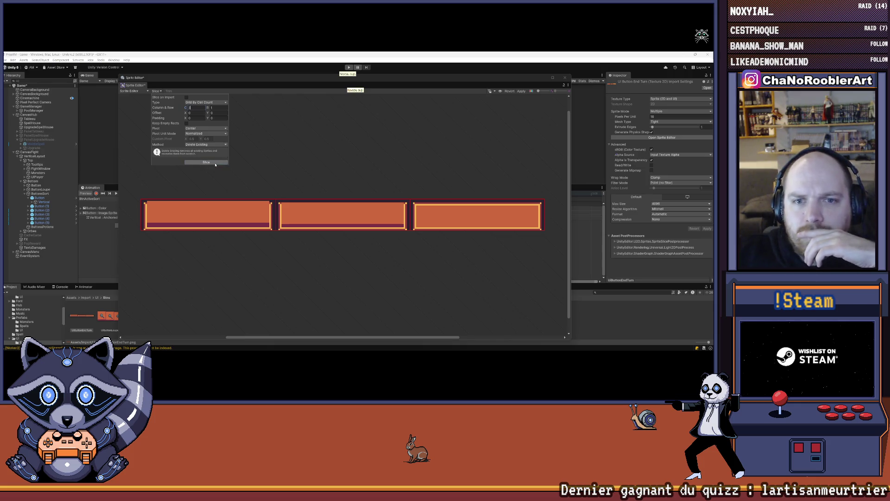
pyautogui.click(215, 163)
pyautogui.click(522, 91)
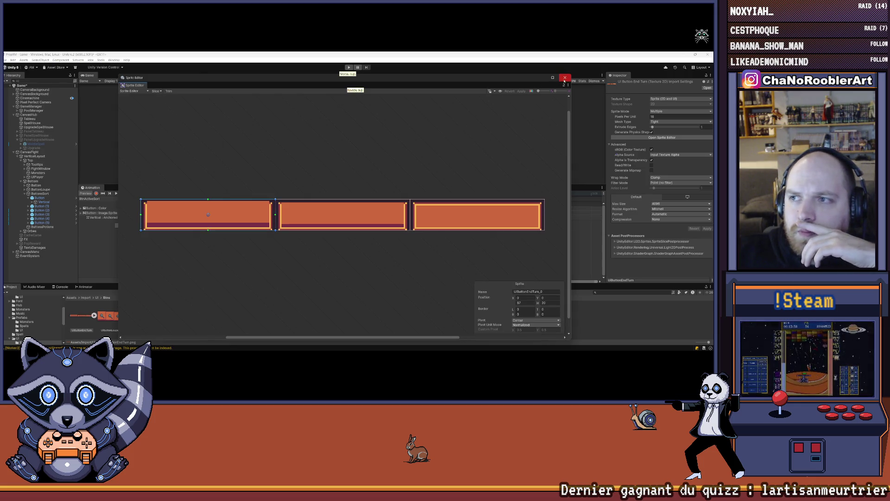
pyautogui.click(565, 78)
# - Slice the UIButtonLoupe sheet into three separate sprites
pyautogui.click(104, 314)
pyautogui.doubleClick(105, 314)
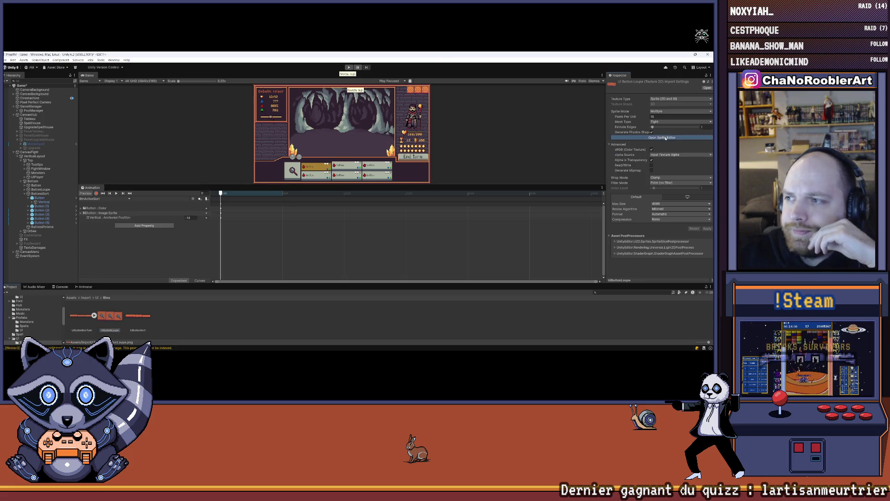
pyautogui.click(158, 91)
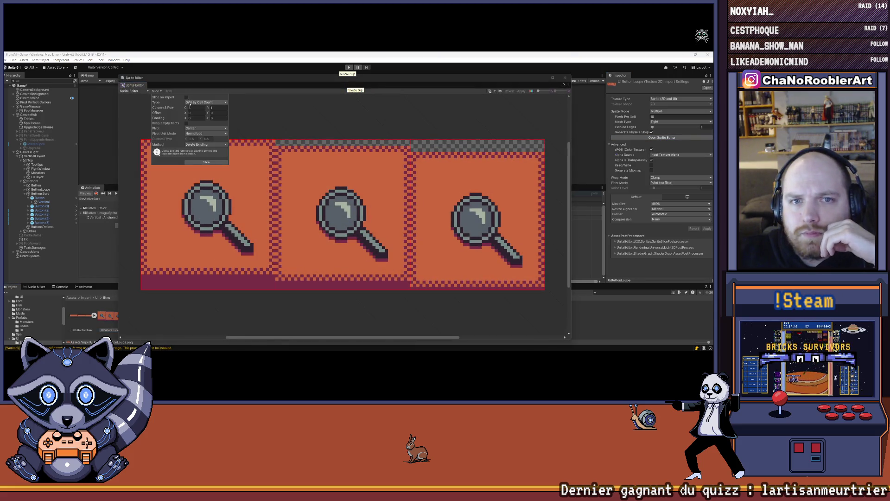
pyautogui.click(206, 162)
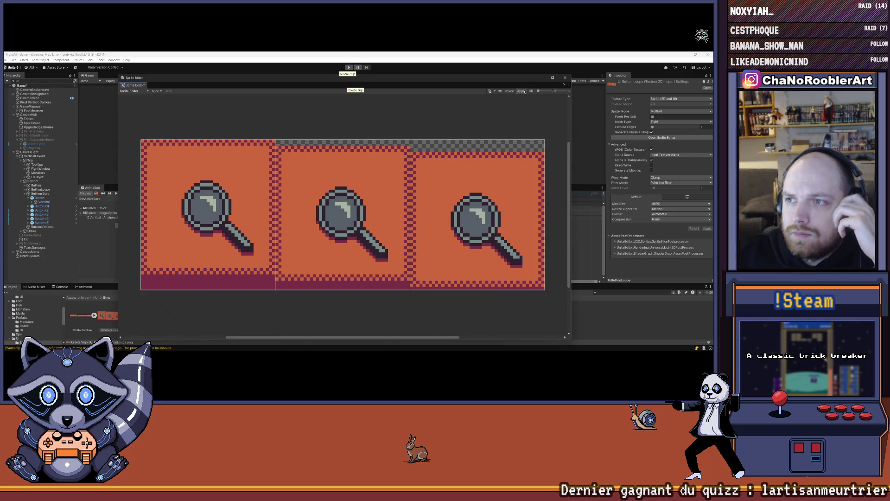
pyautogui.click(562, 79)
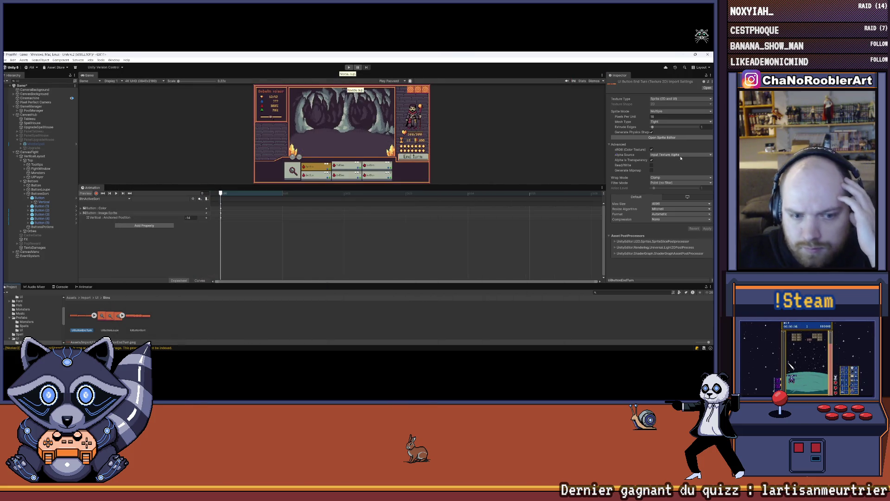
pyautogui.click(661, 137)
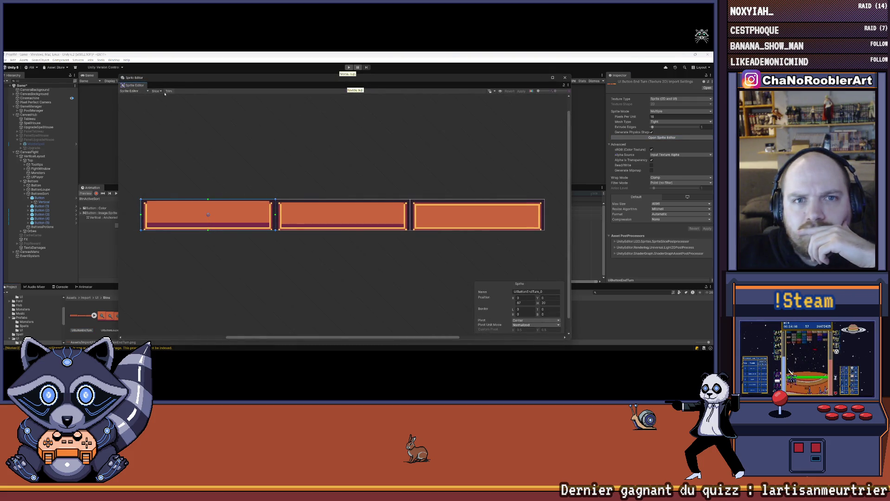
pyautogui.click(157, 91)
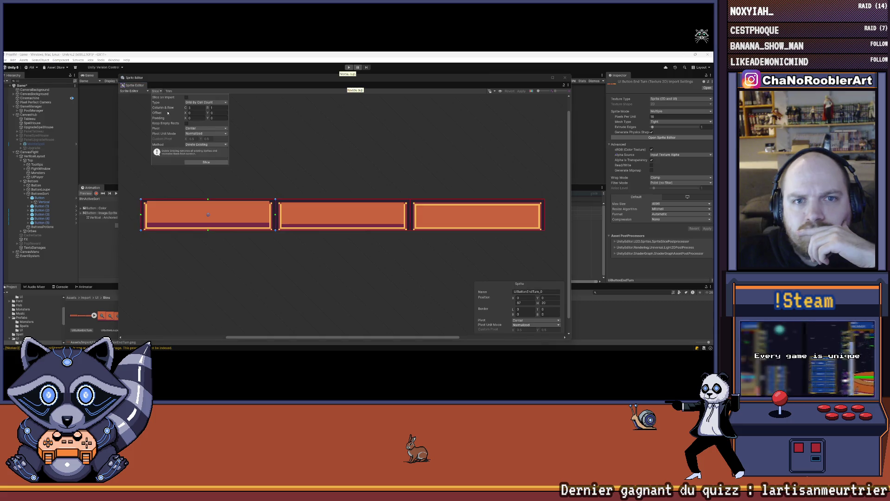
pyautogui.click(202, 163)
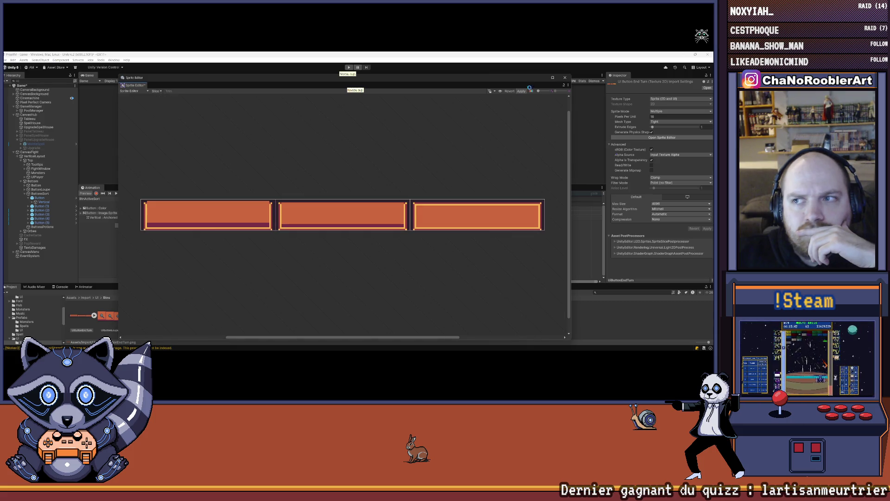
pyautogui.click(564, 77)
# - Slice UIButtonSort into three sprites, apply, and close the Sprite Editor
pyautogui.click(138, 316)
pyautogui.click(648, 137)
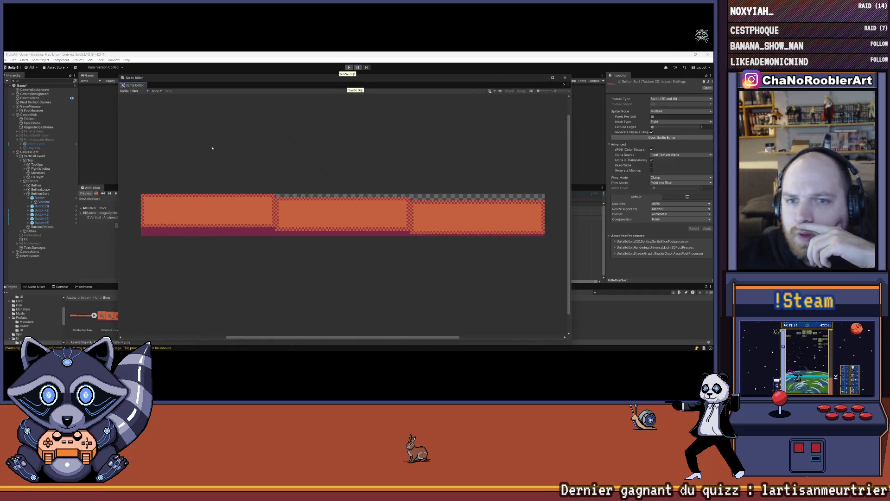
pyautogui.click(156, 91)
pyautogui.click(203, 162)
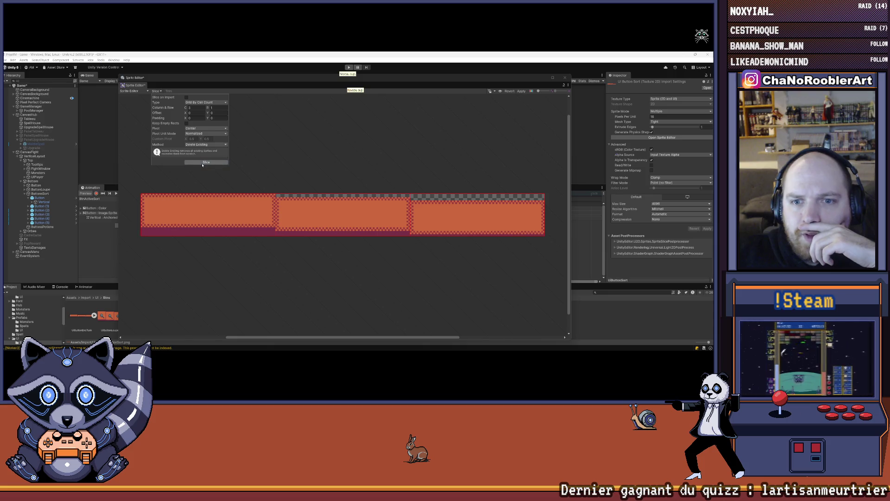
pyautogui.click(521, 91)
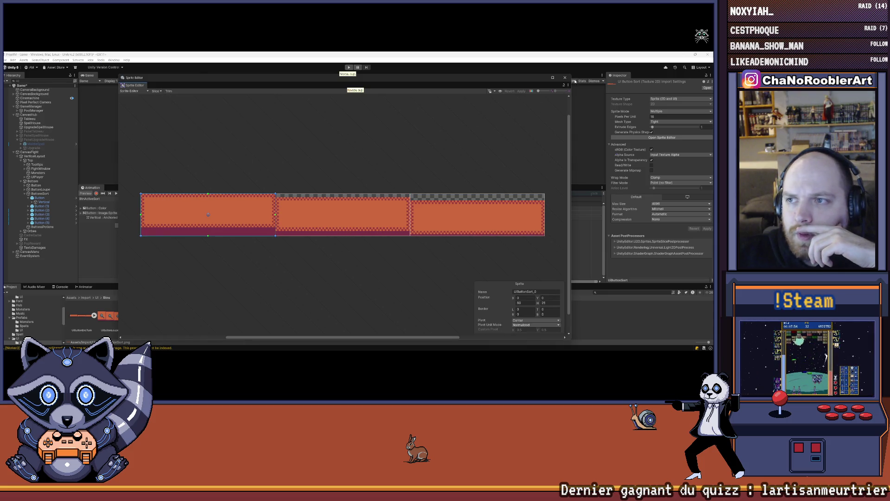
pyautogui.click(565, 77)
pyautogui.scroll(3, 341, 176)
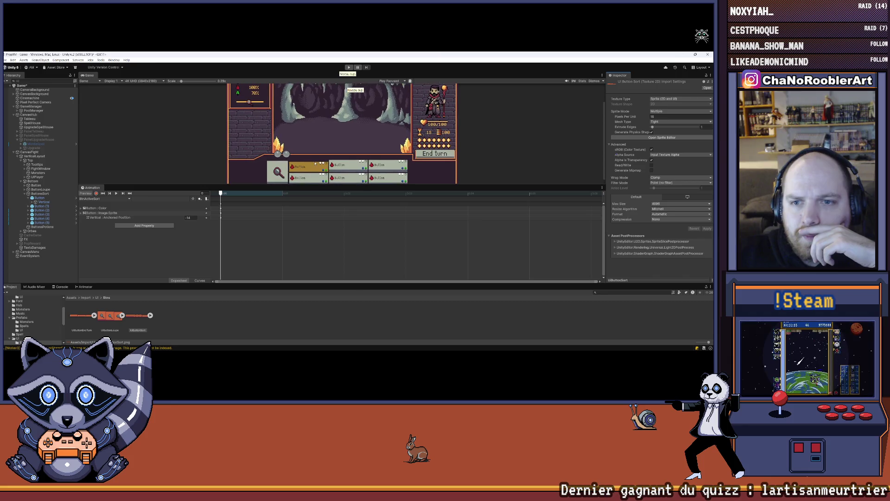
# - Set Button (1)'s Source Image to the orange UIButtonSort_0 sprite
pyautogui.click(44, 206)
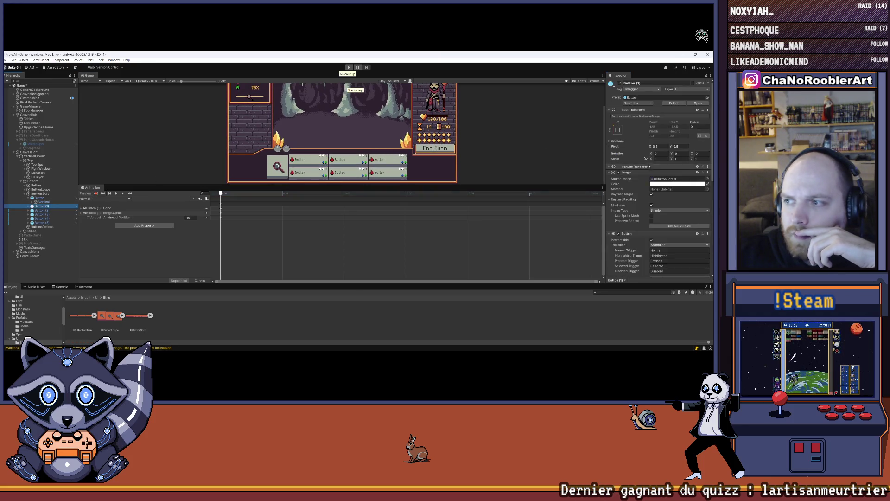
pyautogui.click(150, 315)
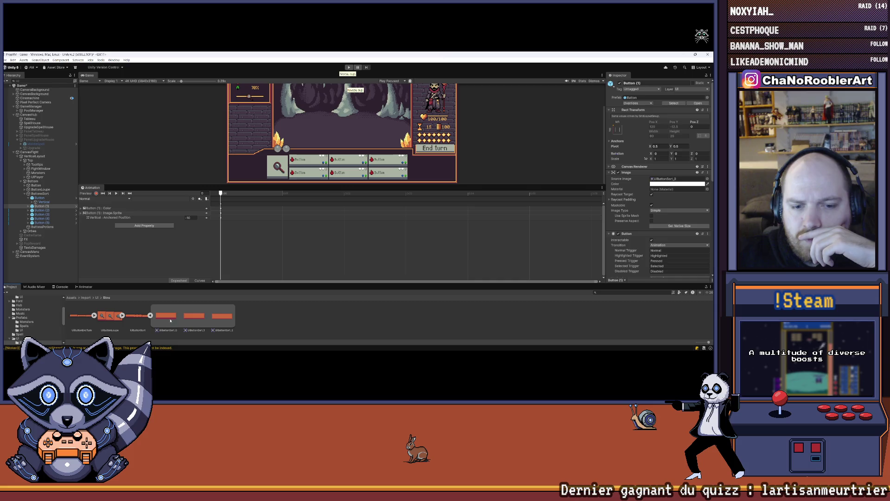
pyautogui.moveTo(165, 315); pyautogui.dragTo(656, 181)
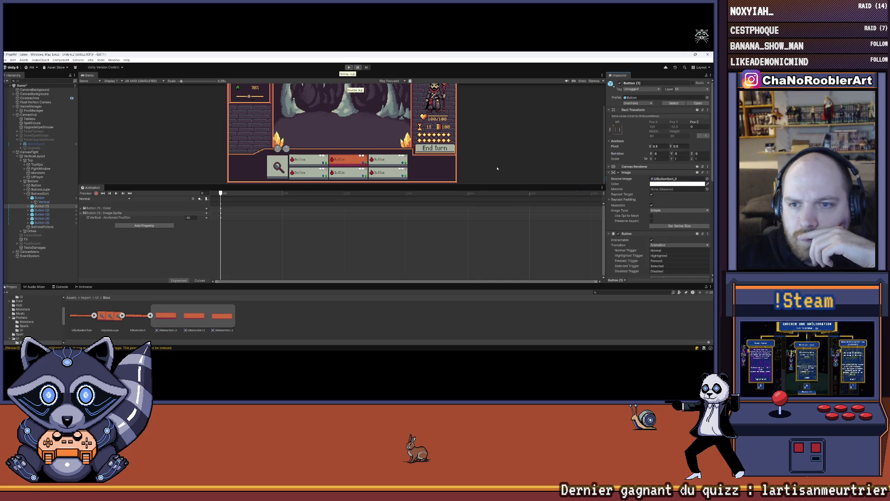
pyautogui.moveTo(401, 186); pyautogui.dragTo(393, 229)
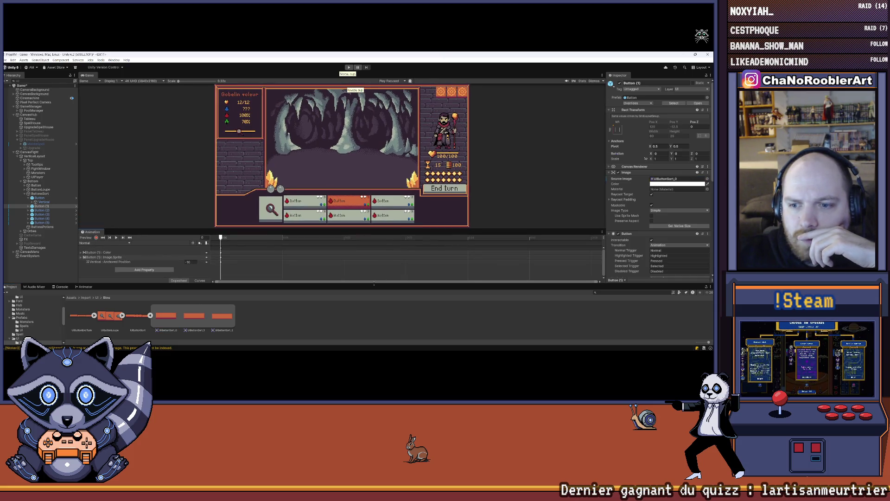
pyautogui.moveTo(374, 283); pyautogui.dragTo(375, 308)
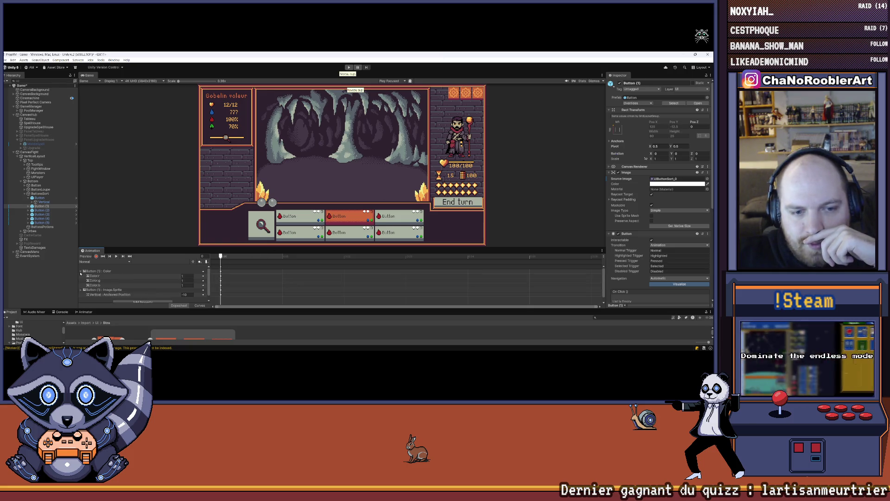
# - Delete the Image.Sprite property from Button (1)'s Normal animation clip
pyautogui.click(122, 277)
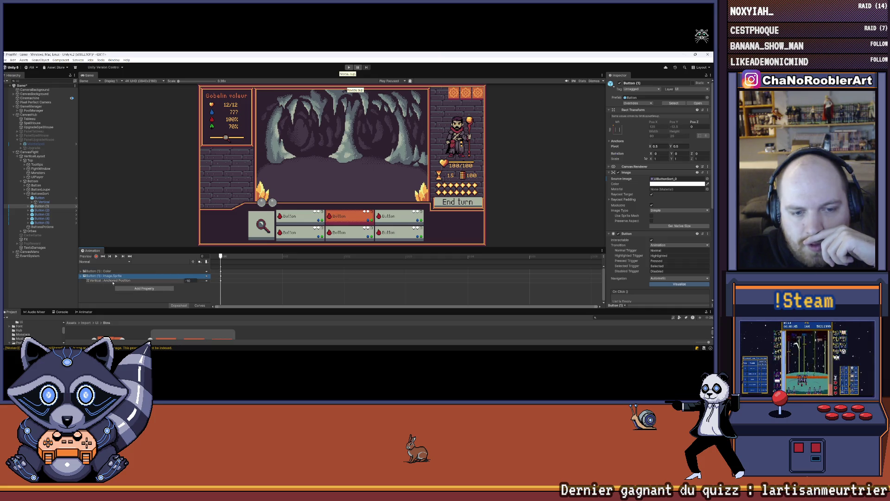
pyautogui.click(81, 277)
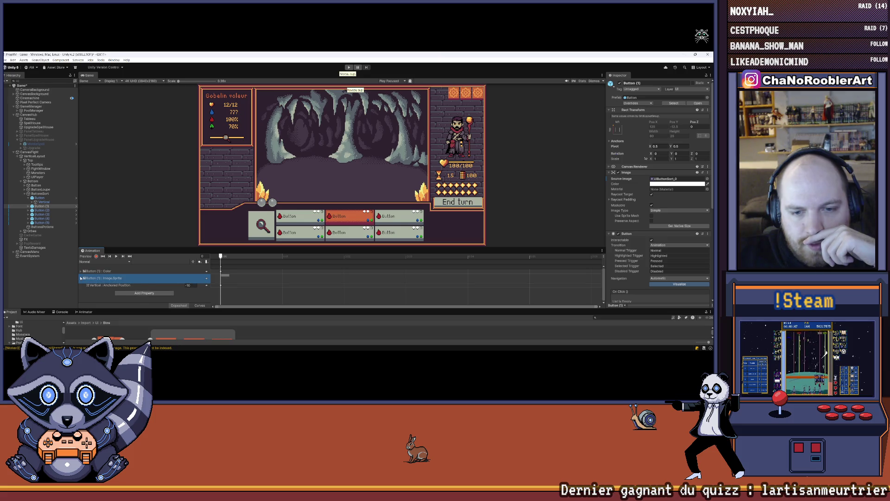
pyautogui.click(221, 285)
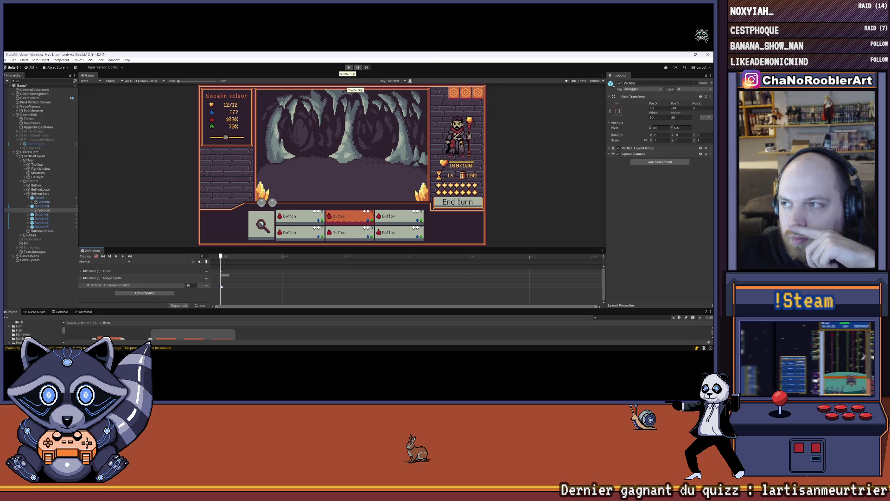
pyautogui.click(110, 279)
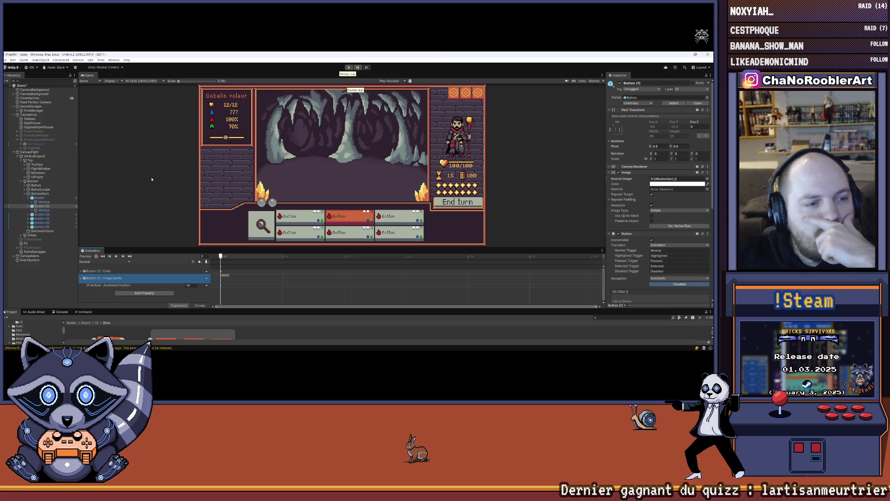
pyautogui.moveTo(226, 308); pyautogui.dragTo(225, 271)
pyautogui.press('Delete')
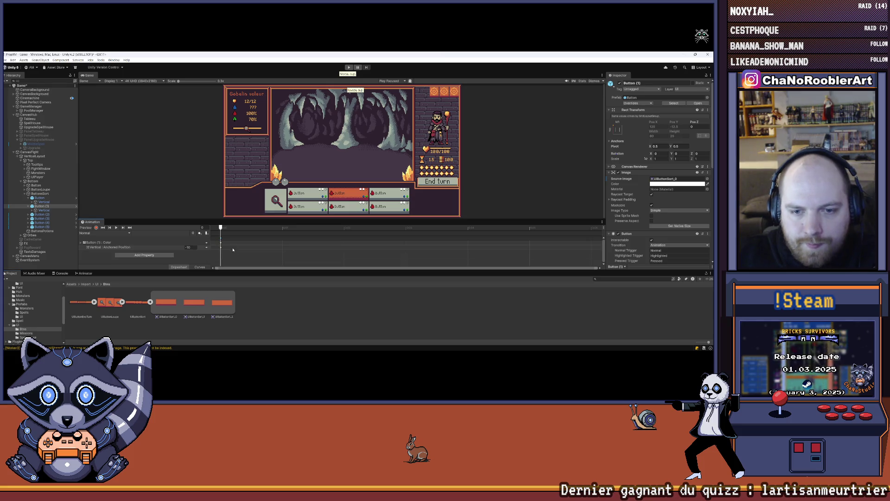
# - Key the orange sprite in the Normal clip, then replace Highlighted's sprite track with UIButtonSort_1
pyautogui.moveTo(222, 253); pyautogui.dragTo(220, 253)
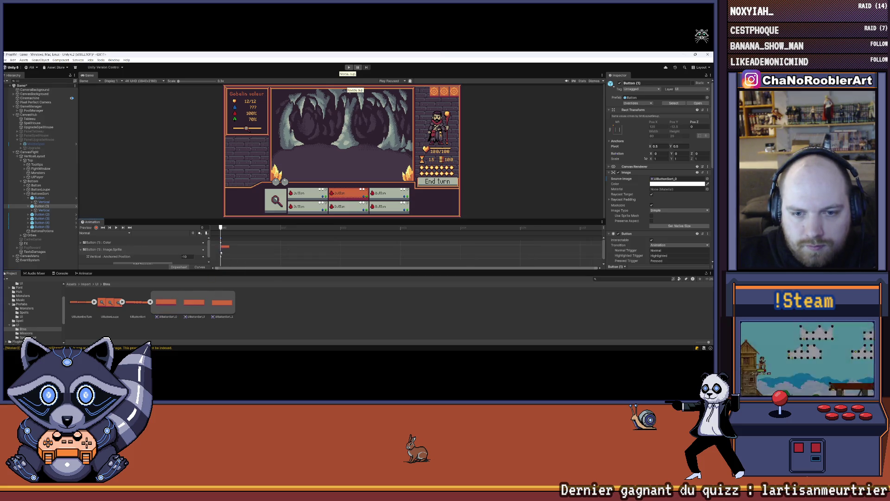
pyautogui.click(117, 227)
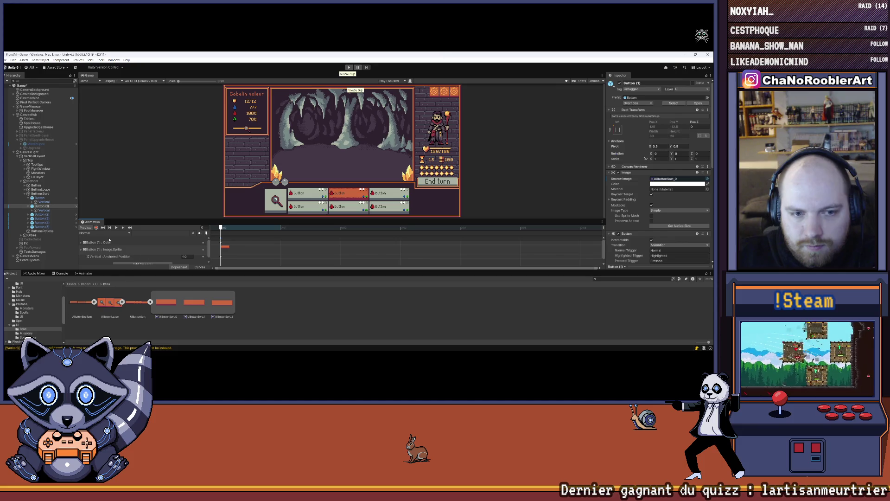
pyautogui.click(107, 233)
pyautogui.click(98, 250)
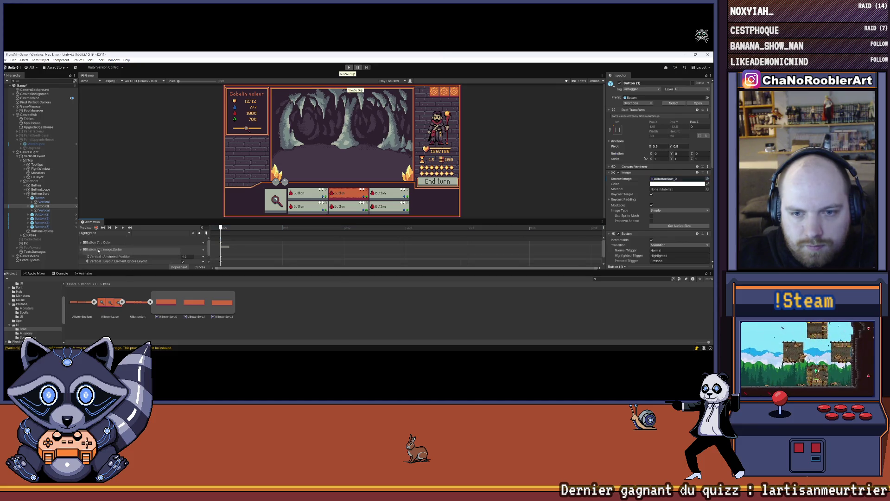
pyautogui.click(117, 227)
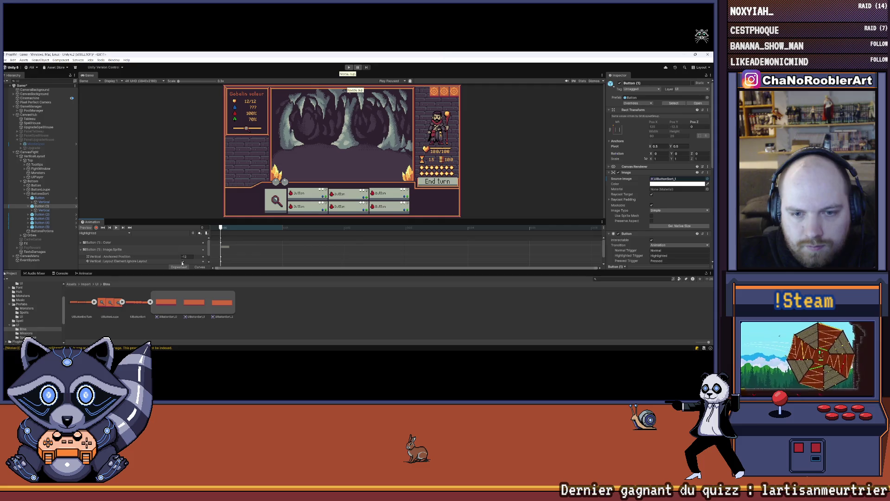
pyautogui.click(223, 248)
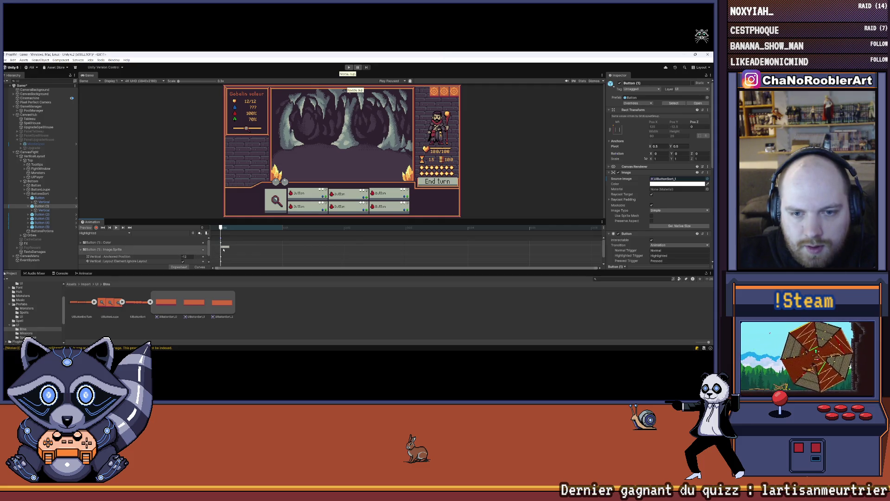
pyautogui.press('Delete')
pyautogui.moveTo(193, 303); pyautogui.dragTo(221, 264)
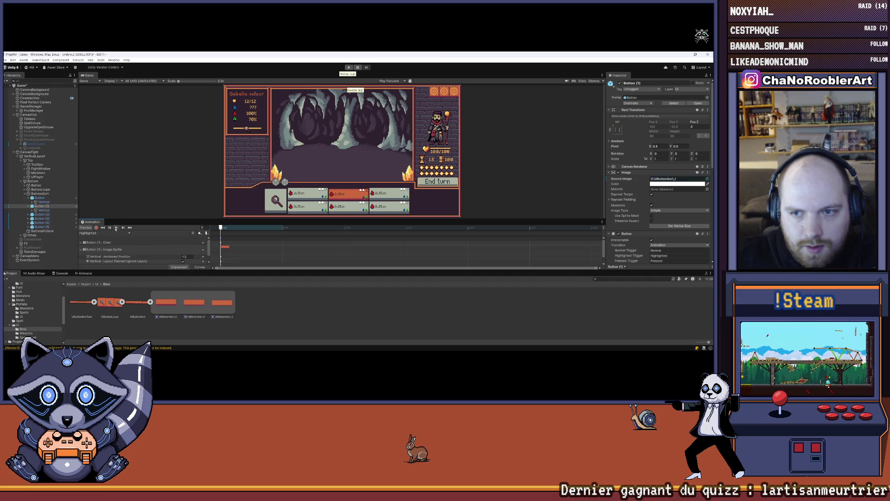
pyautogui.scroll(-4, 352, 195)
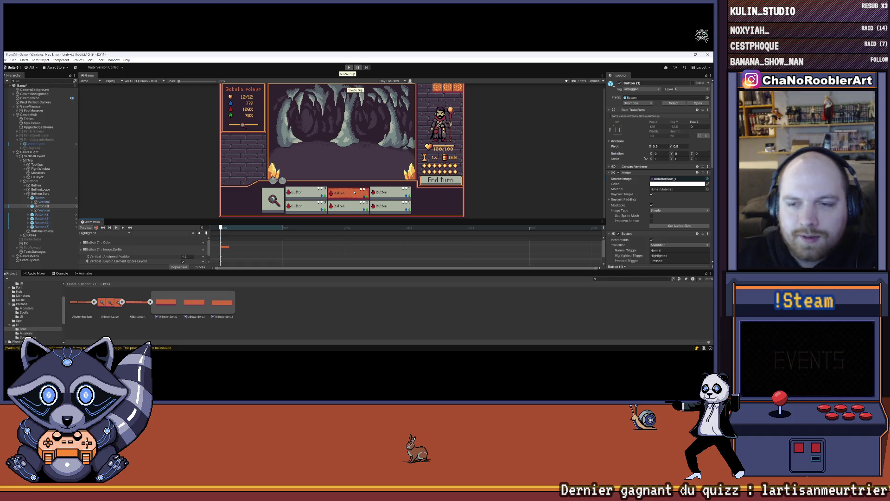
pyautogui.click(99, 234)
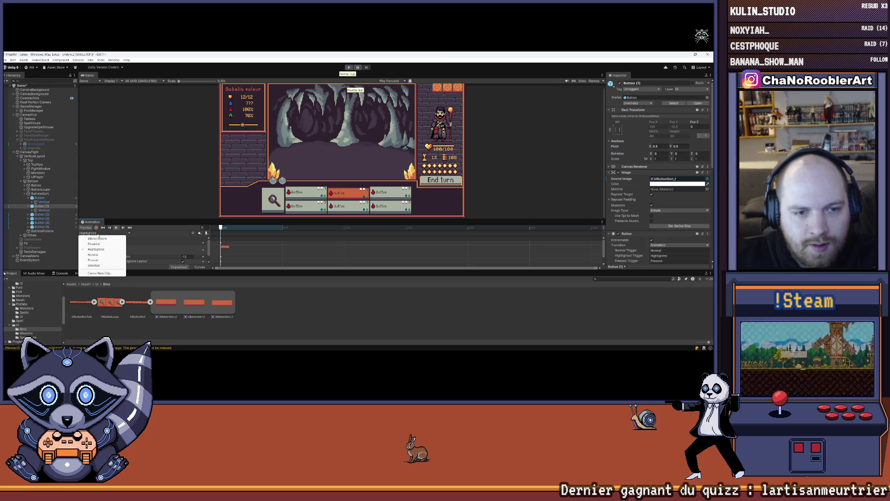
# - Replace the Pressed clip's old sprite track with a UIButtonSort_2 keyframe
pyautogui.click(98, 260)
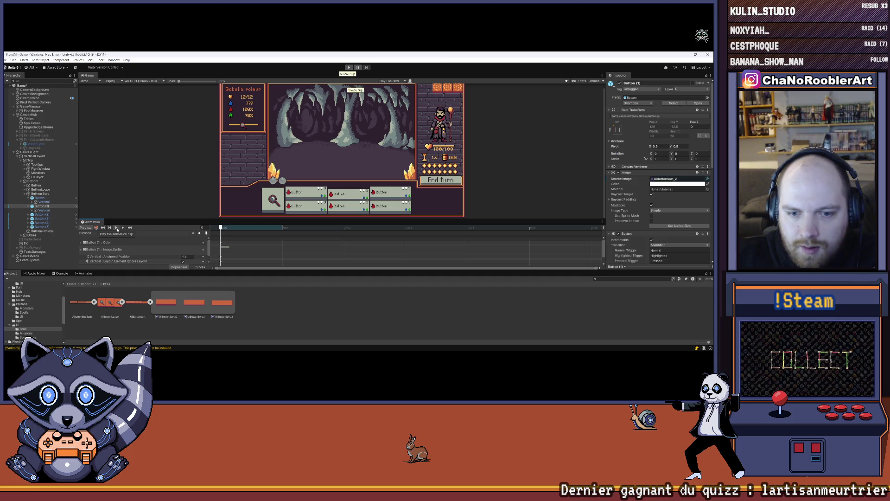
pyautogui.click(222, 248)
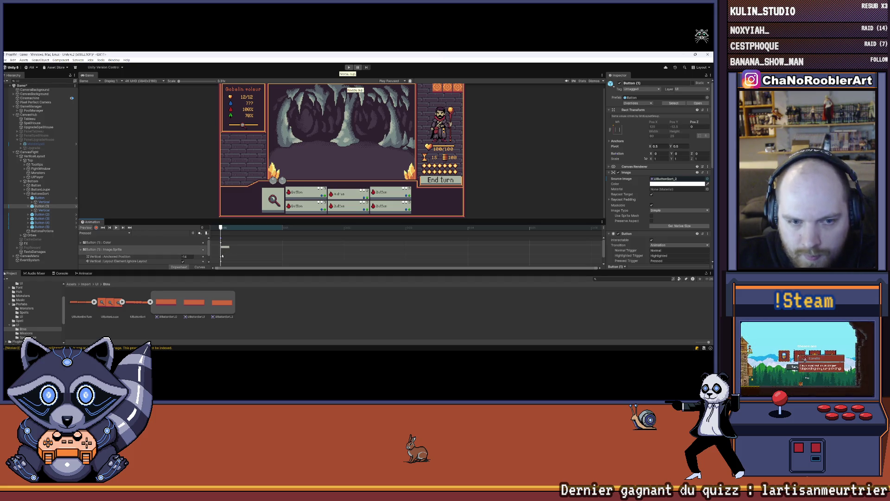
pyautogui.press('Delete')
pyautogui.moveTo(220, 302); pyautogui.dragTo(224, 260)
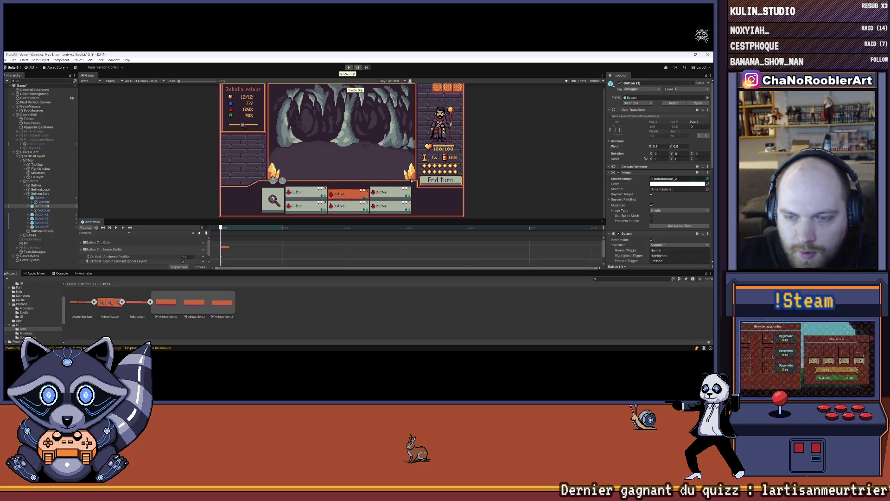
pyautogui.scroll(3, 411, 181)
pyautogui.scroll(-2, 396, 186)
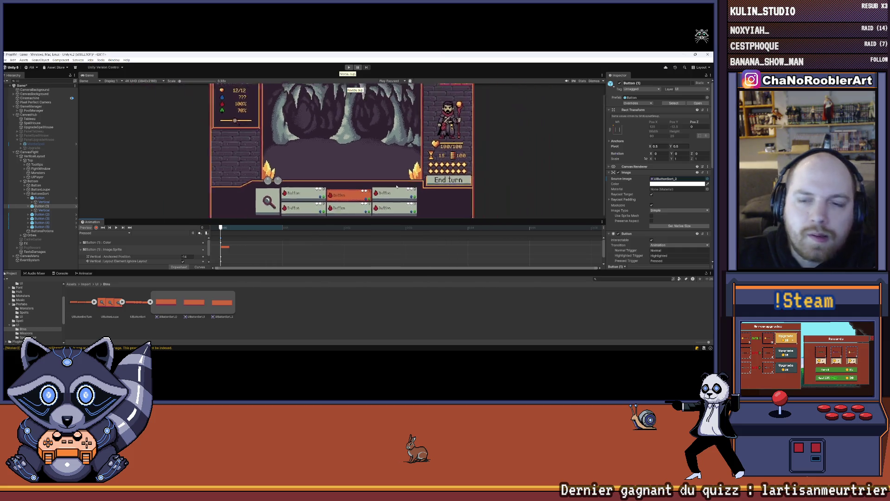
pyautogui.scroll(-1, 380, 206)
# - Replace the Selected clip's sprite track with a UIButtonSort_1 keyframe
pyautogui.click(105, 232)
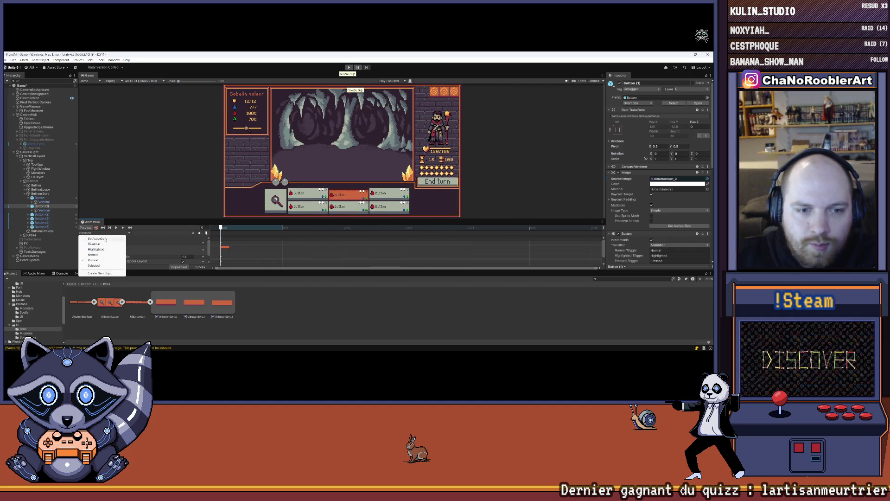
pyautogui.click(98, 266)
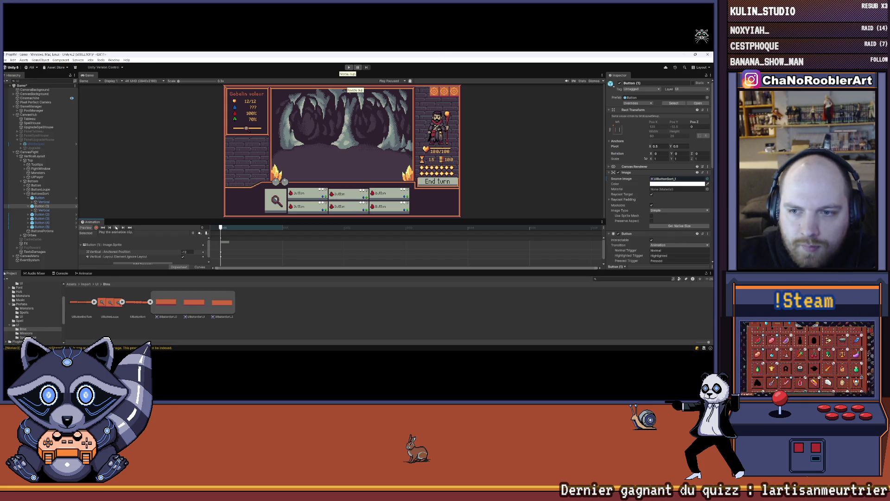
pyautogui.click(225, 243)
pyautogui.press('Delete')
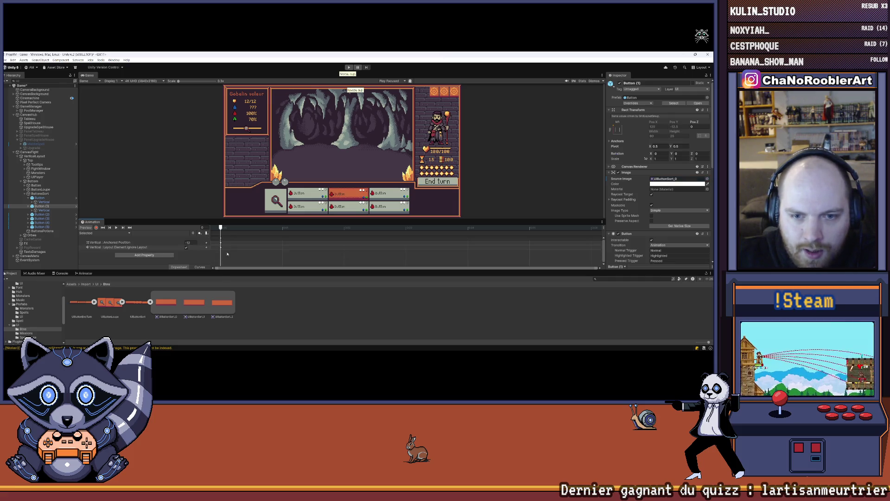
pyautogui.moveTo(193, 305); pyautogui.dragTo(223, 258)
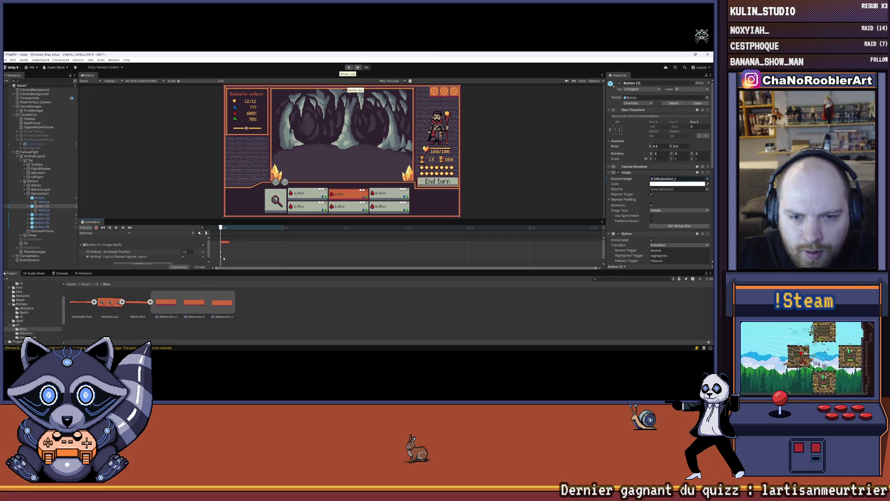
# - Switch the Animation window to the button's Disabled clip
pyautogui.click(109, 234)
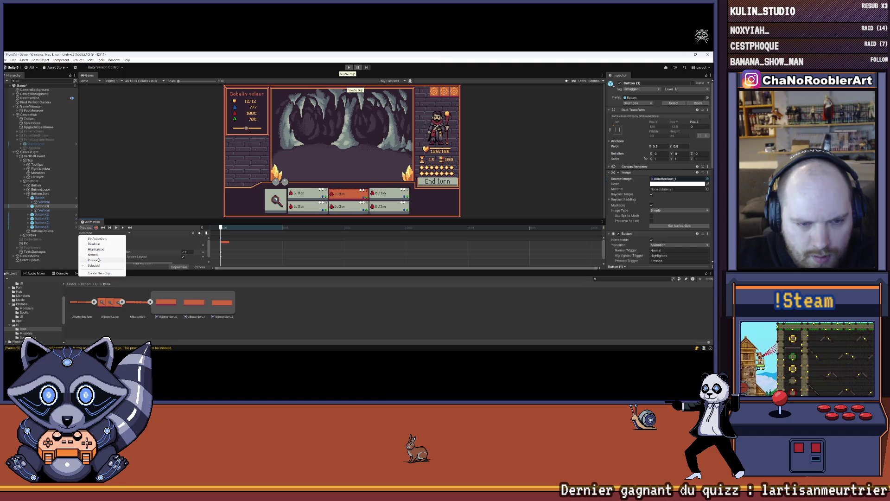
pyautogui.click(98, 250)
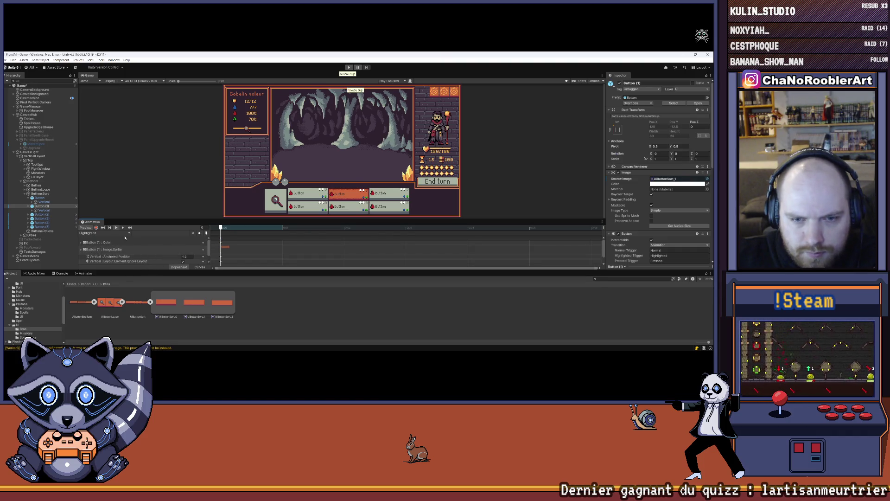
pyautogui.click(121, 233)
pyautogui.click(100, 262)
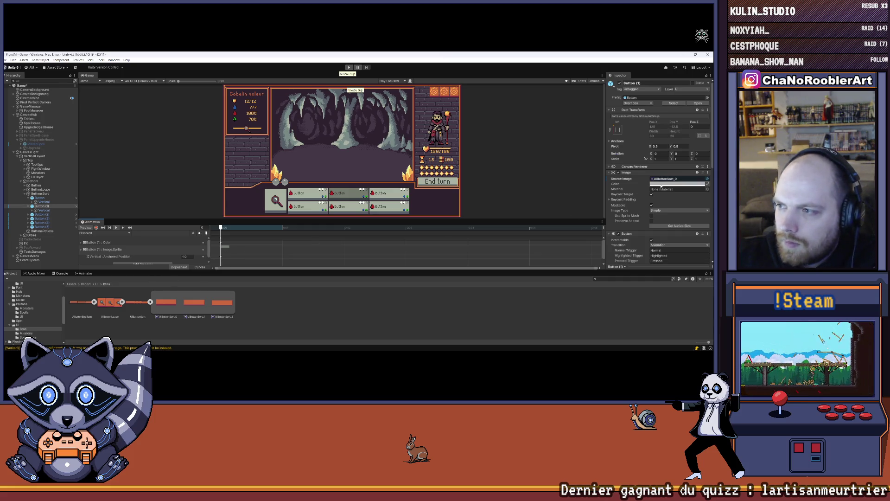
# - Replace the Disabled clip's sprite track with a UIButtonSort_0 keyframe
pyautogui.click(661, 184)
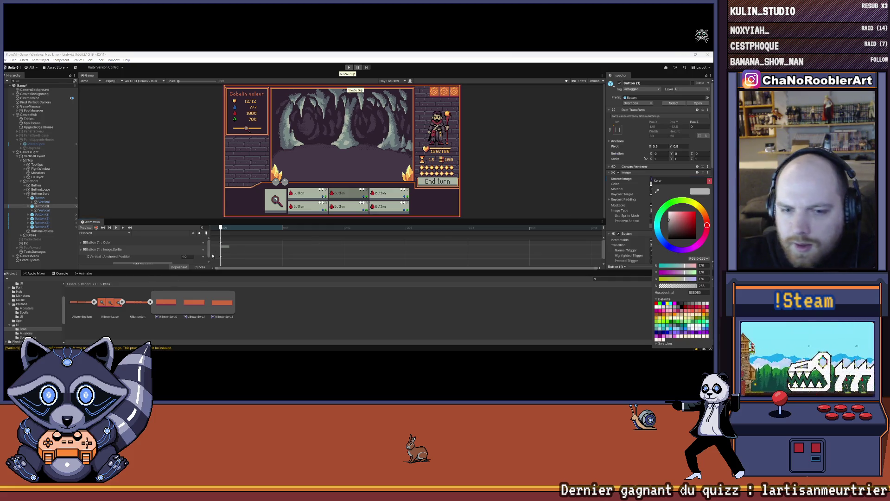
pyautogui.click(226, 249)
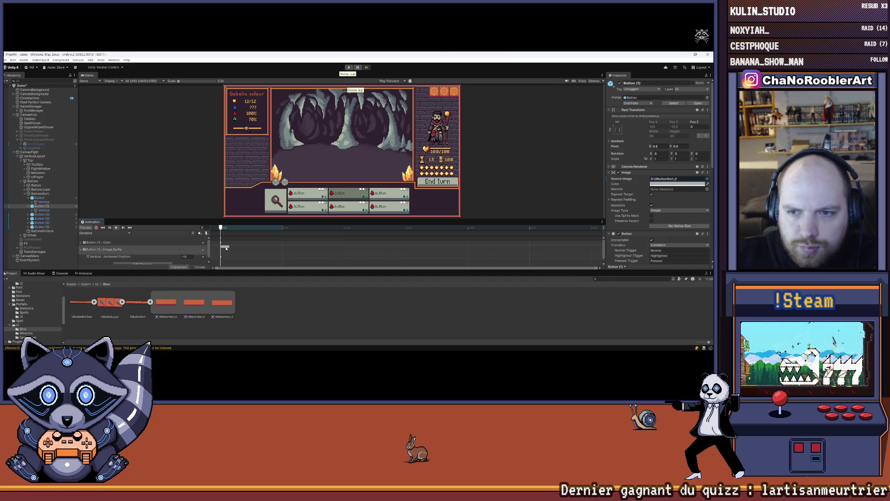
pyautogui.press('Delete')
pyautogui.moveTo(160, 305); pyautogui.dragTo(229, 258)
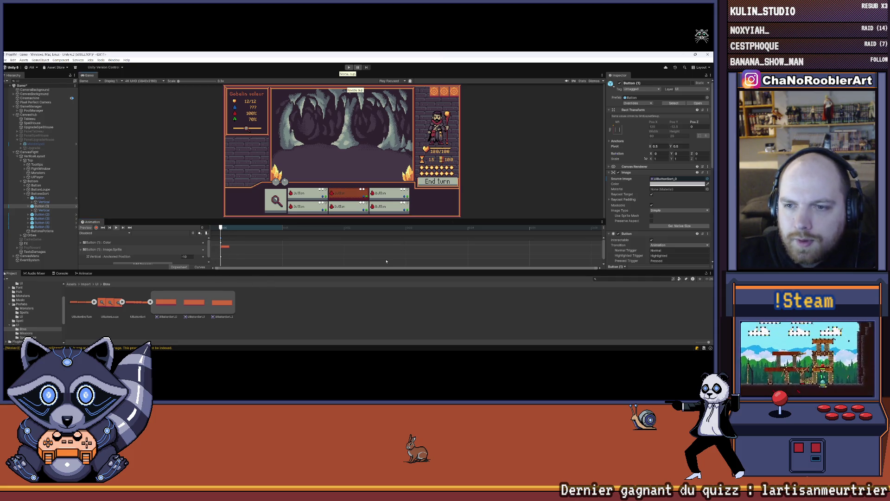
pyautogui.moveTo(373, 270); pyautogui.dragTo(365, 304)
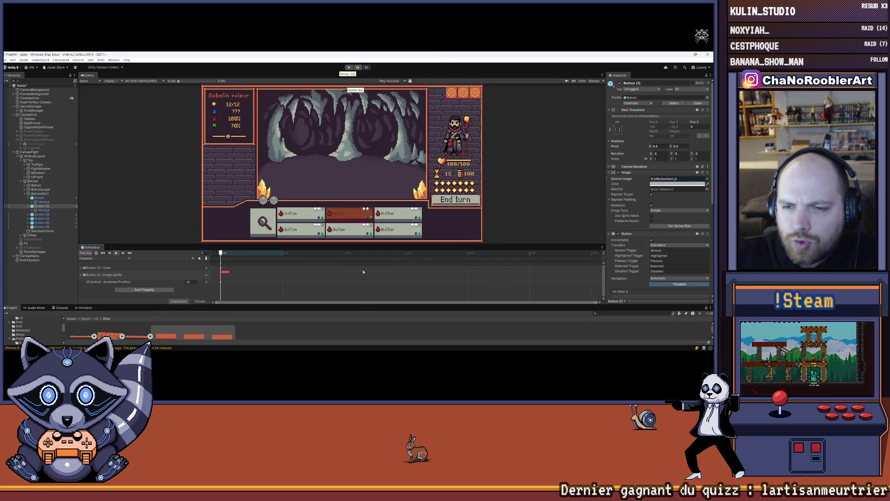
pyautogui.moveTo(217, 242); pyautogui.dragTo(217, 213)
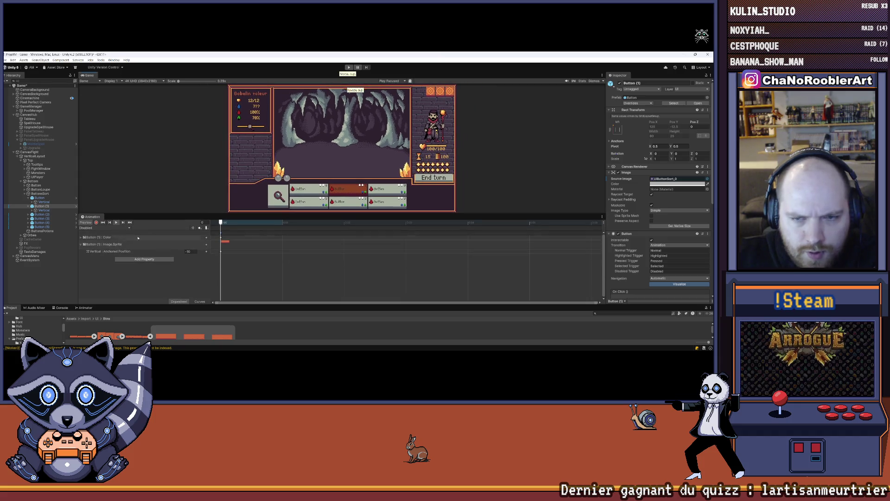
# - Swap the BtnActiveSort clip's old sprite track for the UIButtonSort_2 sprite
pyautogui.click(100, 228)
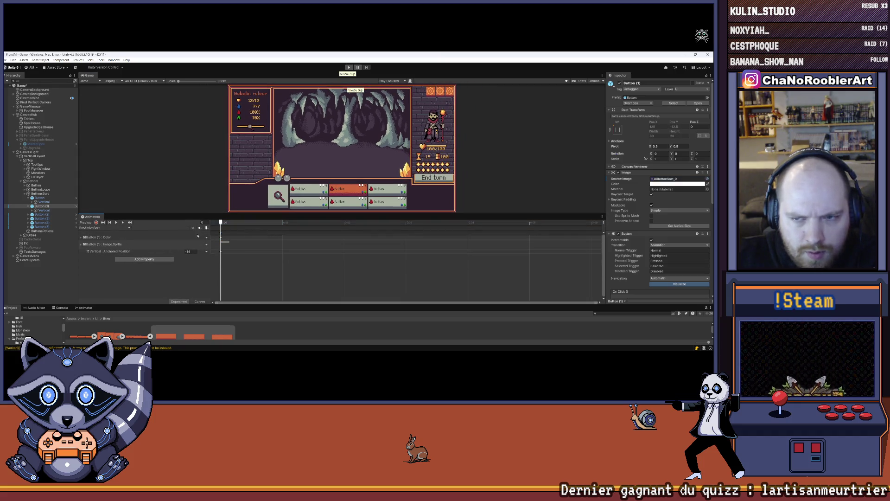
pyautogui.click(116, 222)
pyautogui.click(207, 245)
pyautogui.press('Delete')
pyautogui.scroll(-1, 245, 328)
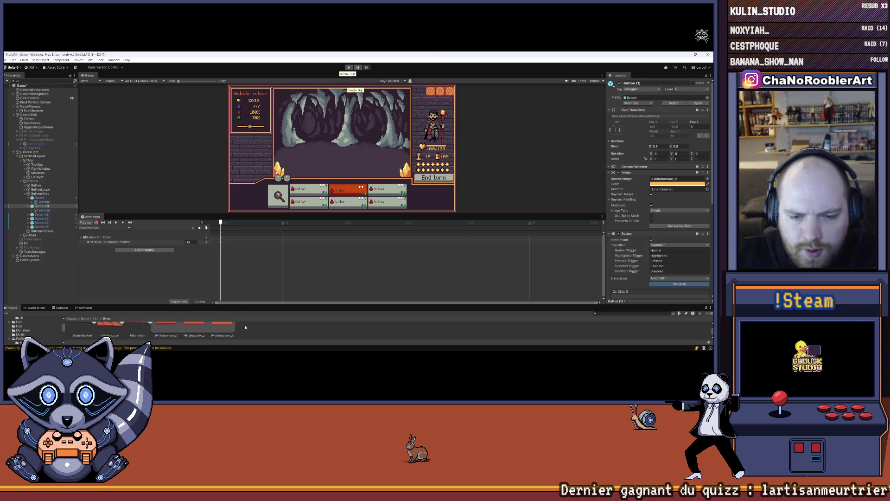
pyautogui.scroll(1, 235, 329)
pyautogui.hotkey('ctrl', 'z')
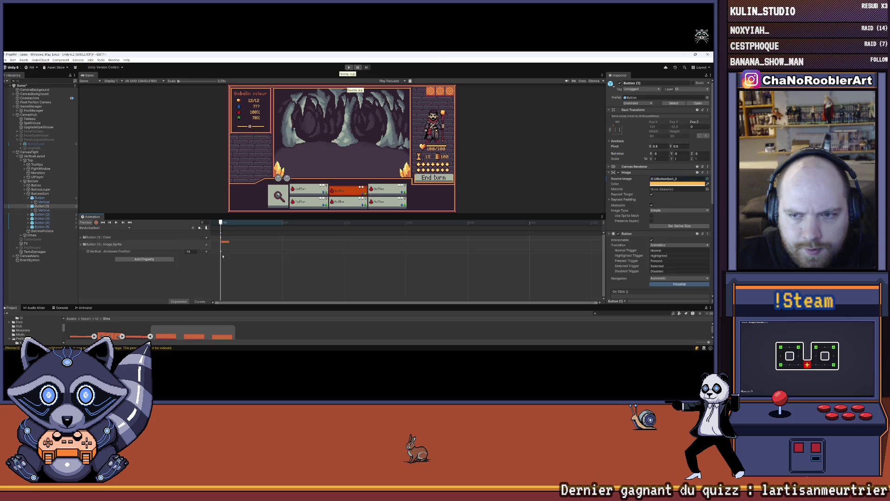
# - Set the button tint to white and apply all prefab overrides
pyautogui.click(664, 184)
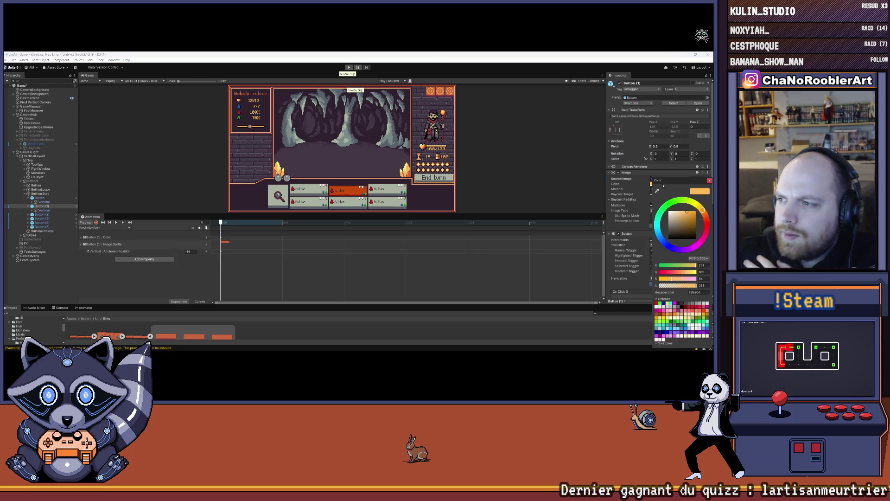
pyautogui.click(669, 211)
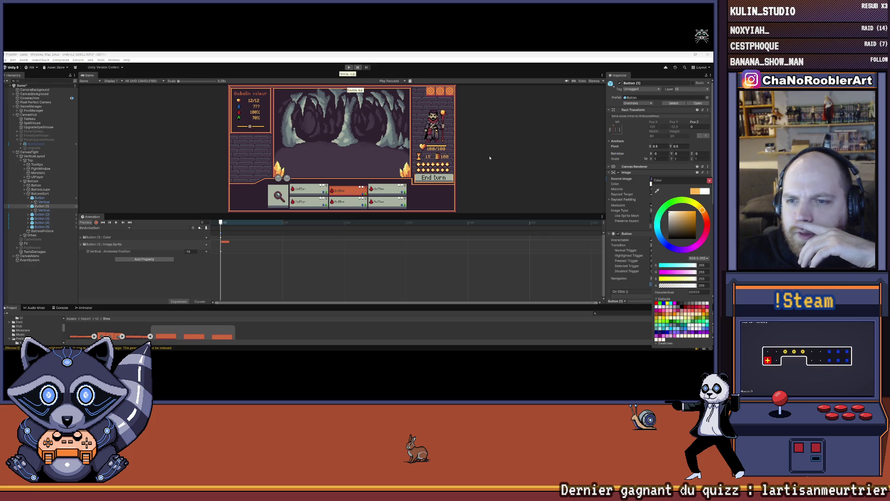
pyautogui.scroll(1, 394, 191)
pyautogui.scroll(1, 394, 191)
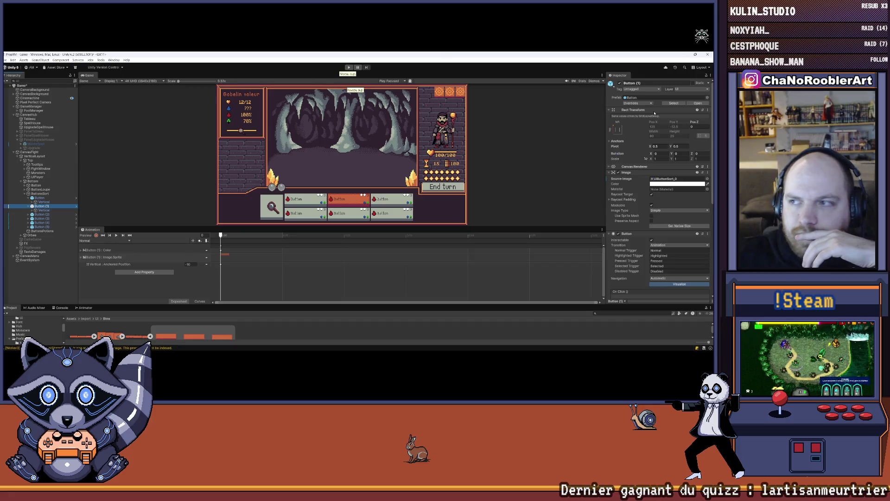
pyautogui.click(646, 104)
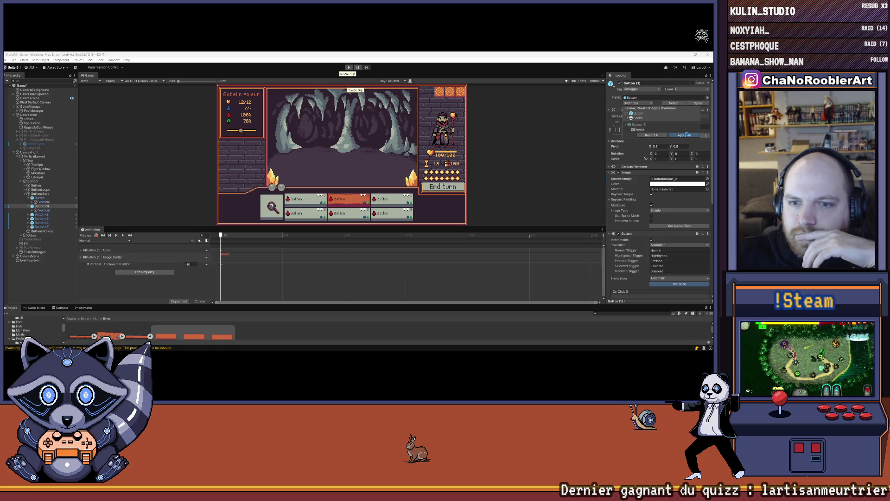
pyautogui.click(687, 134)
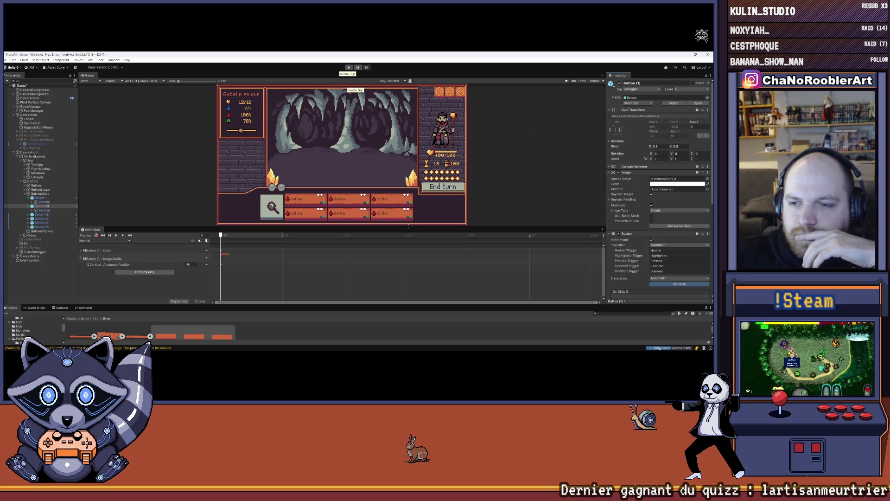
# - Maximize the Game view and bring the Aseprite button sprite forward
pyautogui.scroll(3, 533, 228)
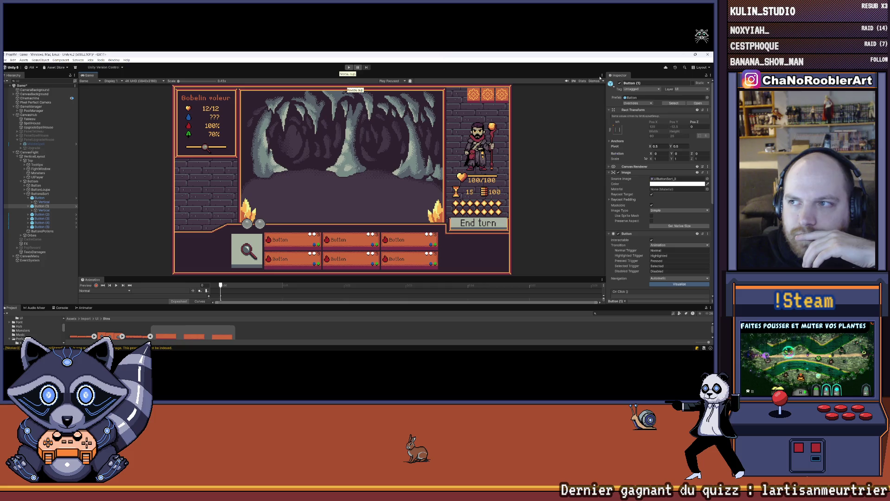
pyautogui.click(601, 76)
pyautogui.click(606, 95)
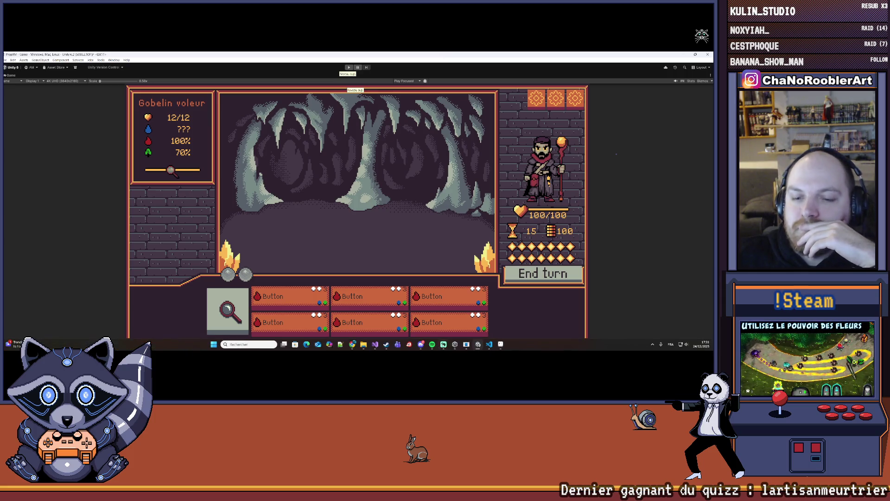
pyautogui.click(501, 344)
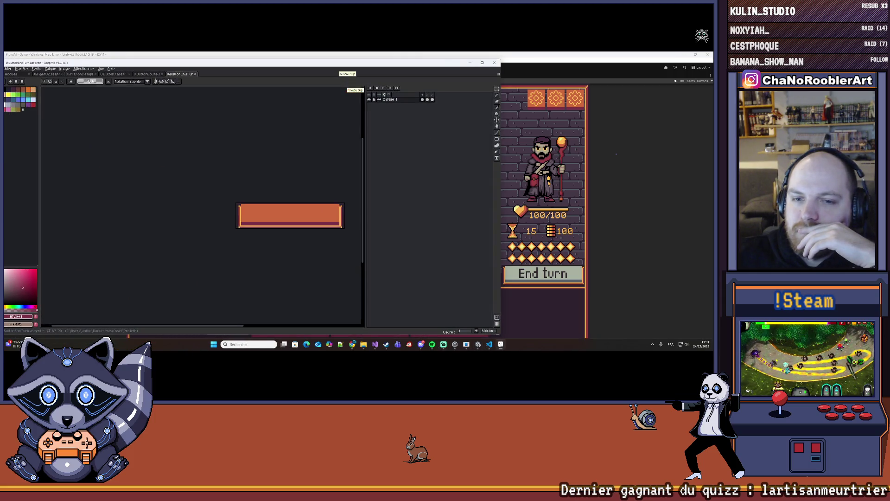
pyautogui.click(500, 344)
pyautogui.click(500, 344)
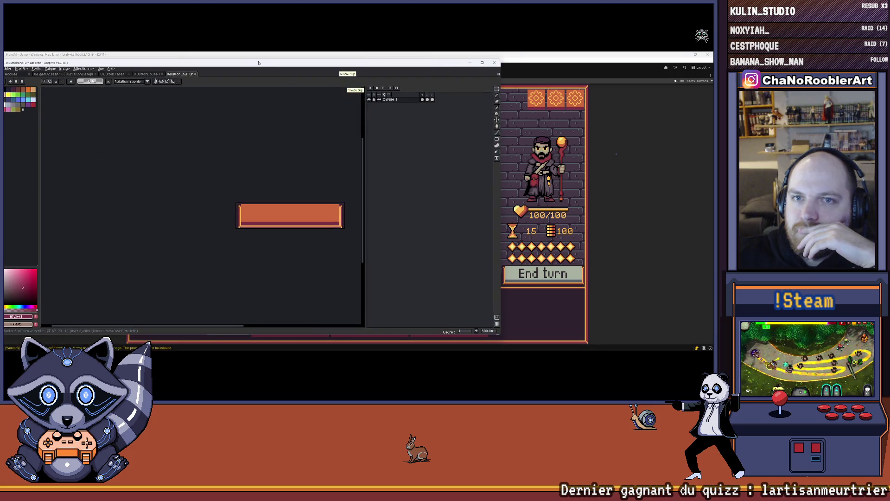
pyautogui.hotkey('alt', 'Tab')
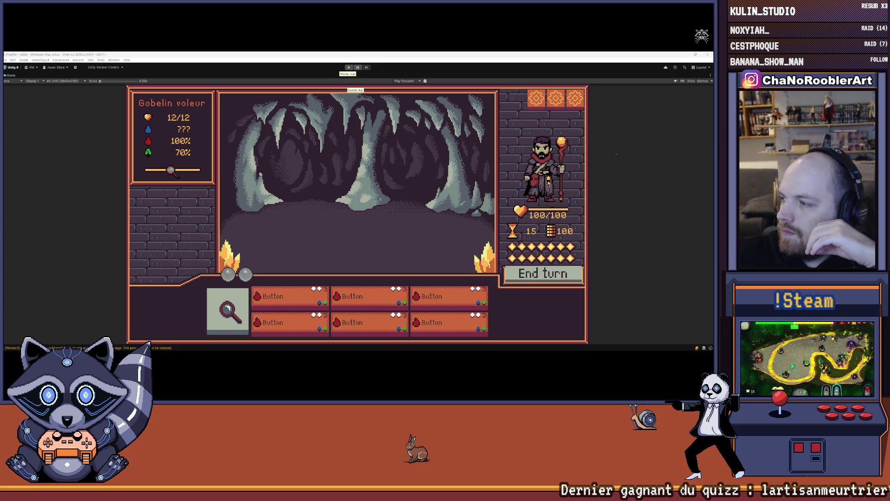
pyautogui.hotkey('alt', 'Tab')
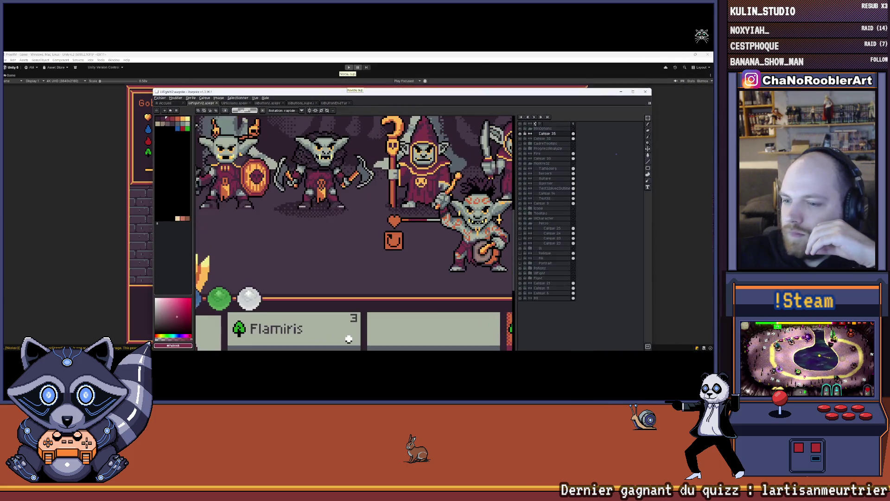
pyautogui.scroll(1, 326, 202)
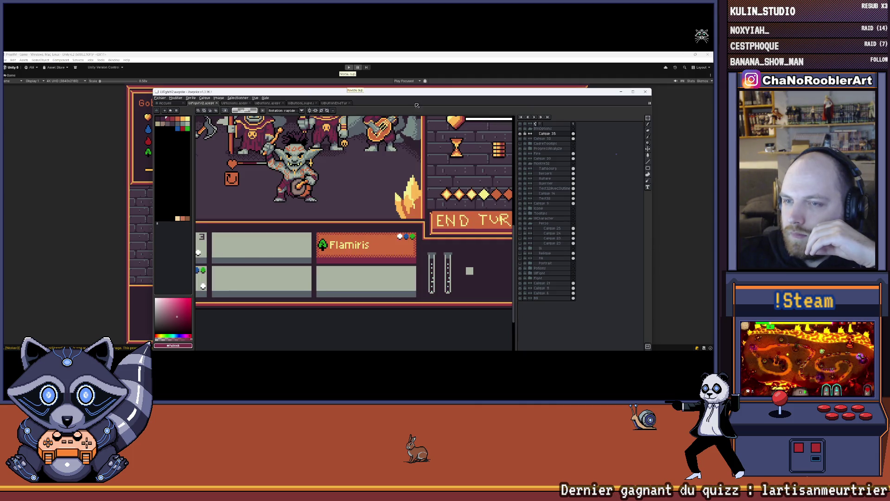
pyautogui.moveTo(416, 106); pyautogui.dragTo(664, 111)
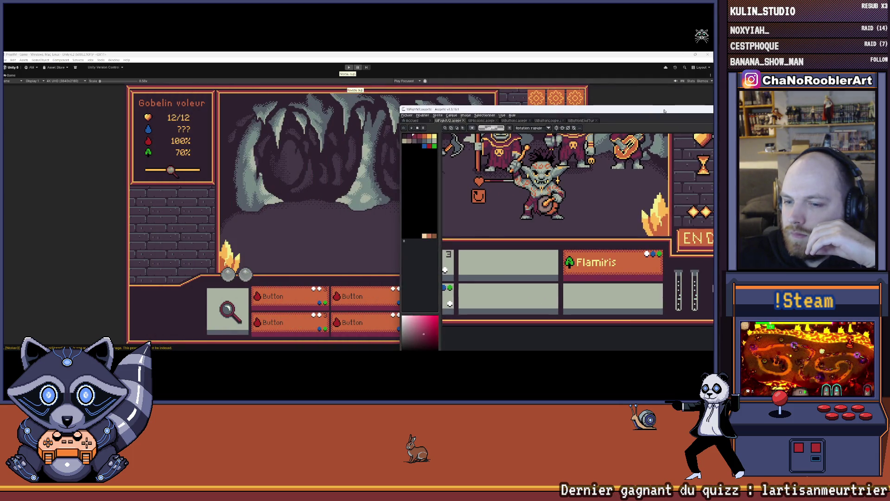
pyautogui.moveTo(664, 111)
pyautogui.mouseDown()
pyautogui.moveTo(641, 137)
pyautogui.moveTo(670, 138)
pyautogui.mouseUp()
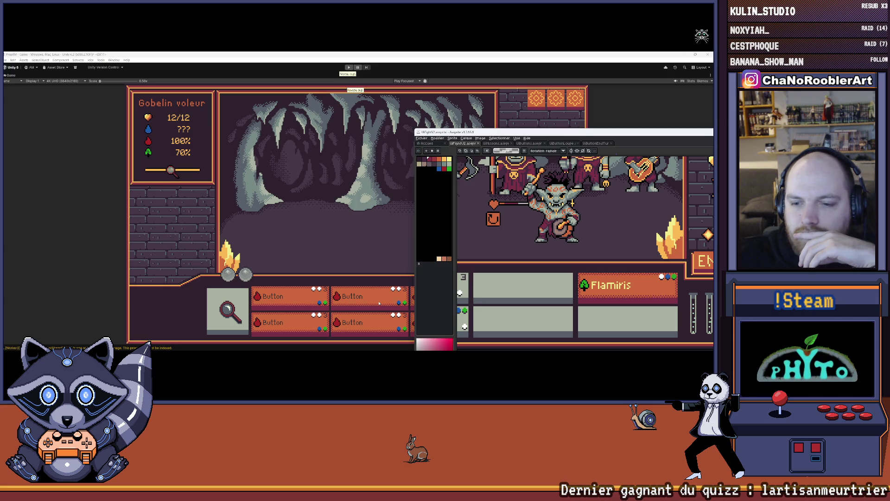
pyautogui.moveTo(653, 134); pyautogui.dragTo(375, 103)
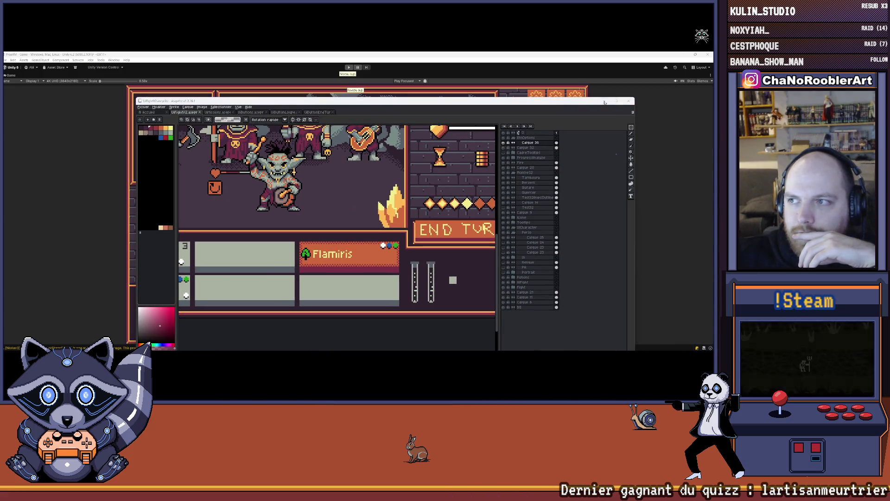
pyautogui.click(604, 101)
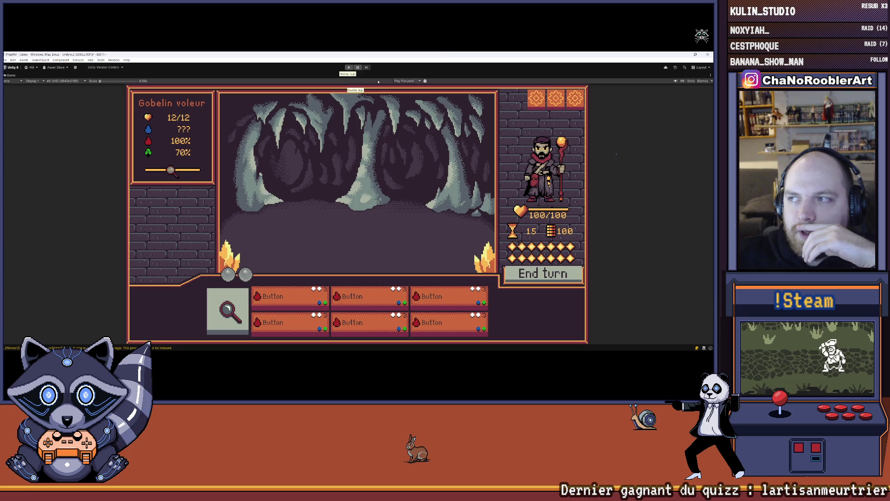
# - Restore the editor layout and select the BtnActiveSort animation clip
pyautogui.click(710, 75)
pyautogui.click(654, 94)
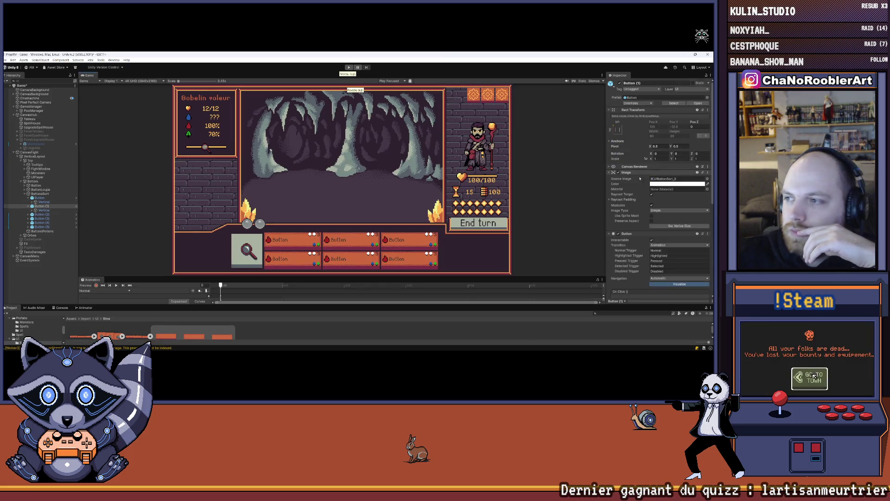
pyautogui.click(676, 183)
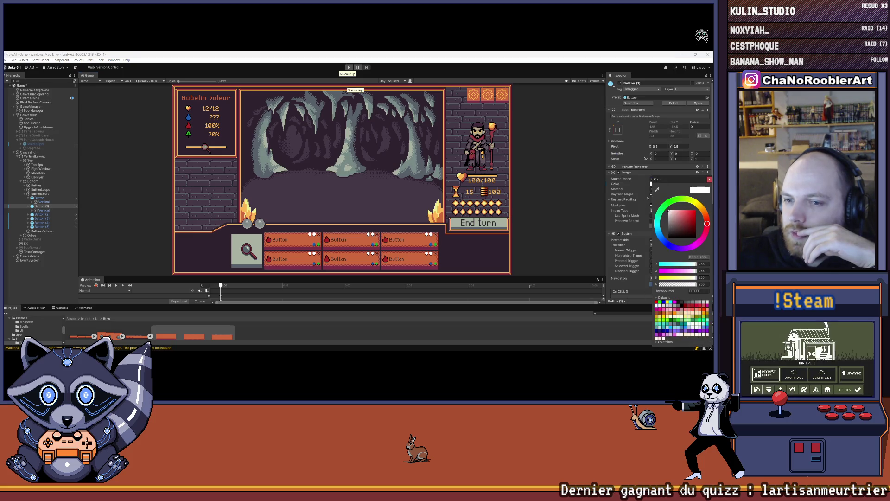
pyautogui.click(60, 275)
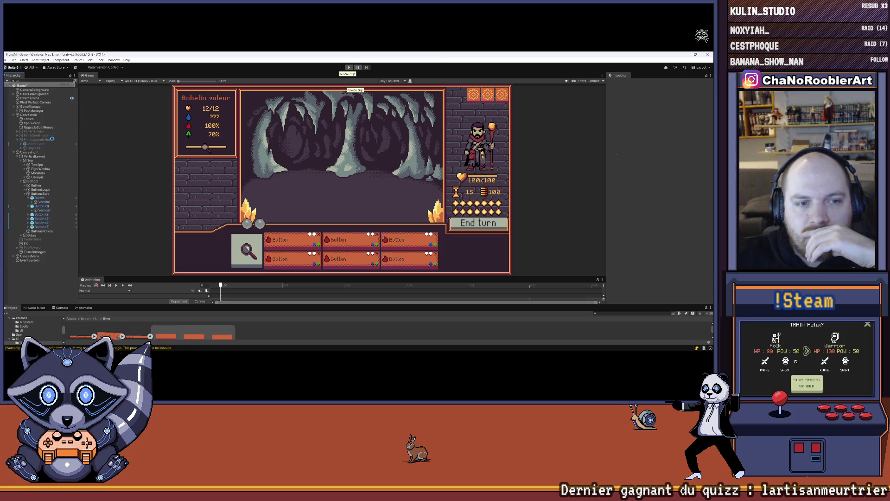
pyautogui.moveTo(241, 278); pyautogui.dragTo(253, 247)
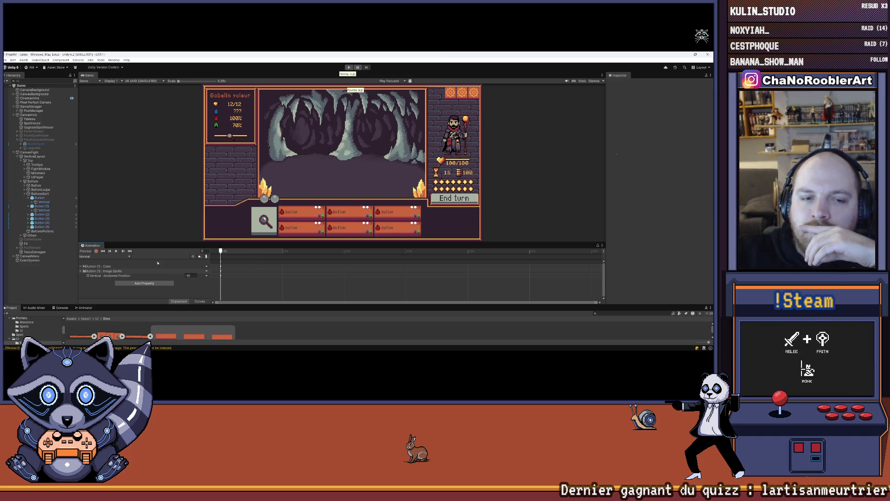
pyautogui.click(104, 257)
pyautogui.click(97, 266)
pyautogui.click(116, 251)
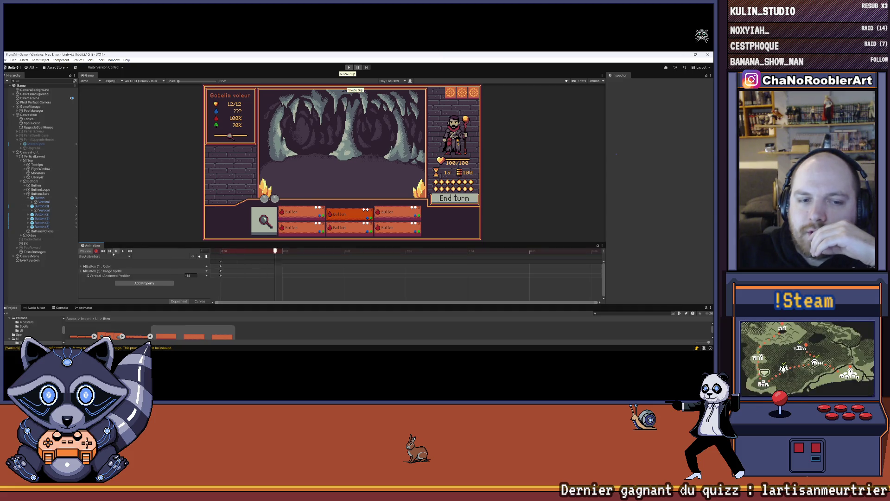
# - Key the button's Color to bright orange FF9800 in BtnActiveSort, then stop recording
pyautogui.click(84, 267)
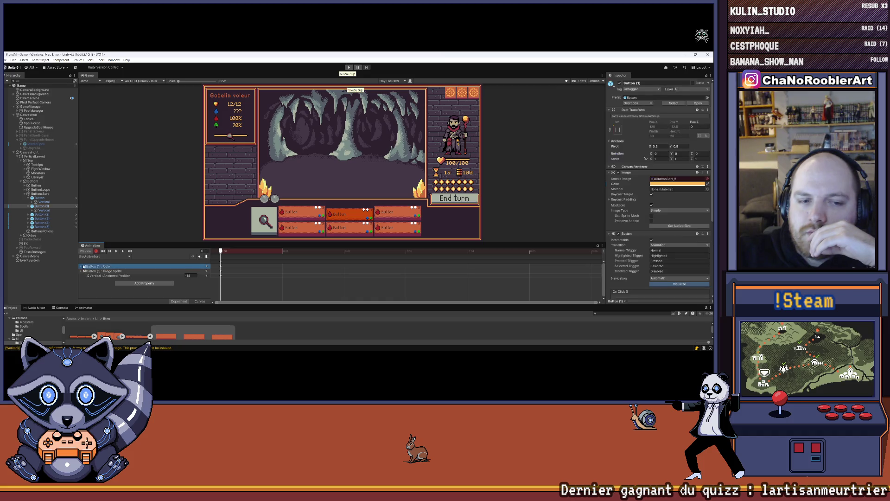
pyautogui.click(82, 267)
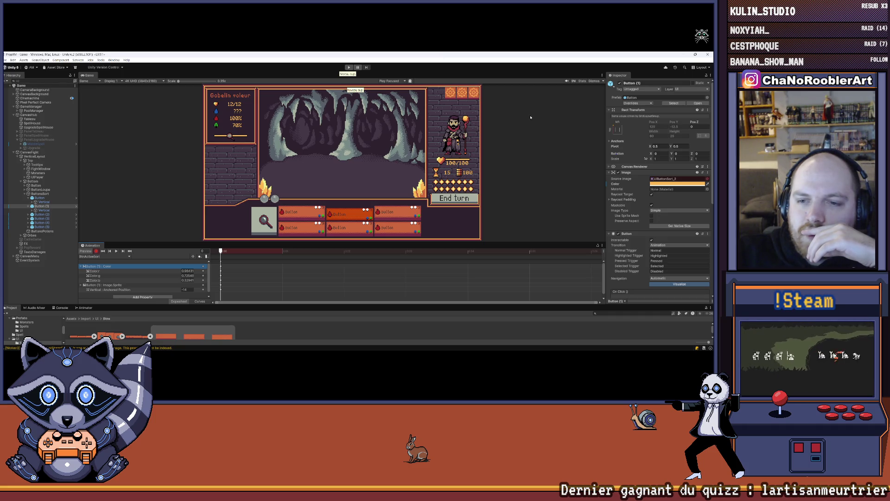
pyautogui.click(675, 183)
pyautogui.moveTo(681, 217)
pyautogui.mouseDown()
pyautogui.moveTo(673, 211)
pyautogui.moveTo(633, 251)
pyautogui.moveTo(626, 217)
pyautogui.moveTo(695, 212)
pyautogui.mouseUp()
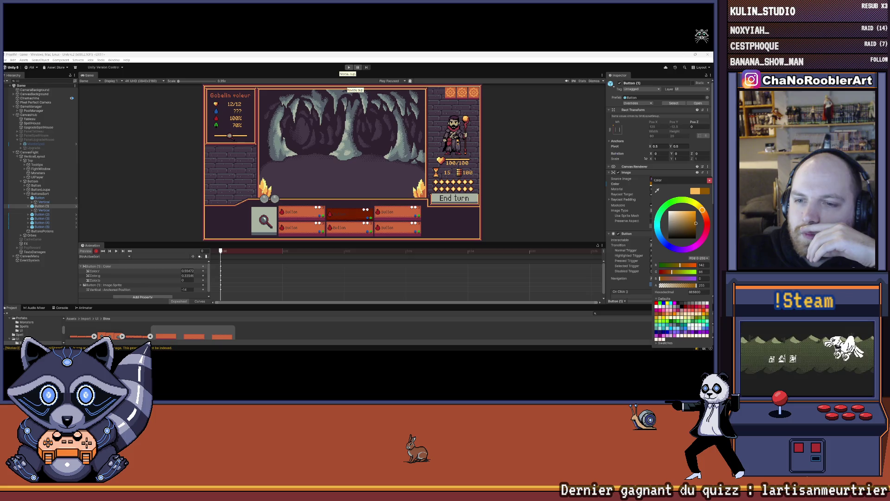
pyautogui.moveTo(703, 214)
pyautogui.mouseDown()
pyautogui.moveTo(707, 227)
pyautogui.moveTo(681, 249)
pyautogui.moveTo(664, 206)
pyautogui.moveTo(658, 234)
pyautogui.mouseUp()
pyautogui.moveTo(678, 188); pyautogui.dragTo(701, 211)
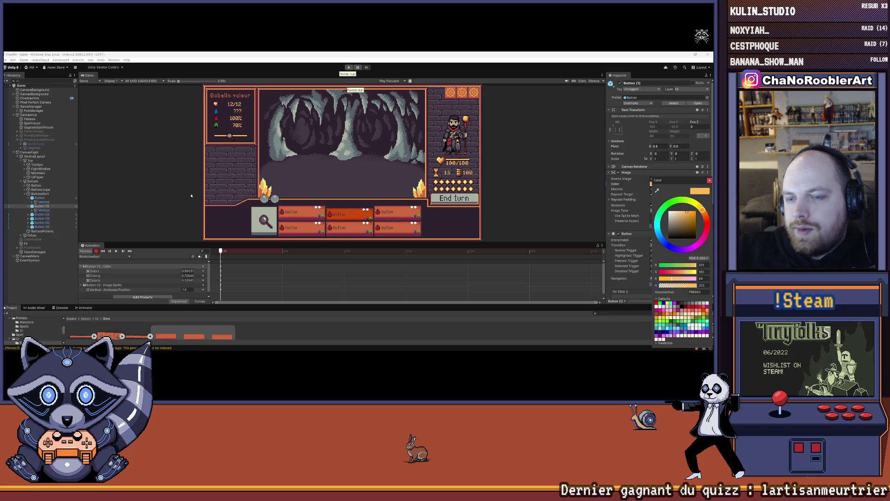
pyautogui.moveTo(687, 214); pyautogui.dragTo(695, 212)
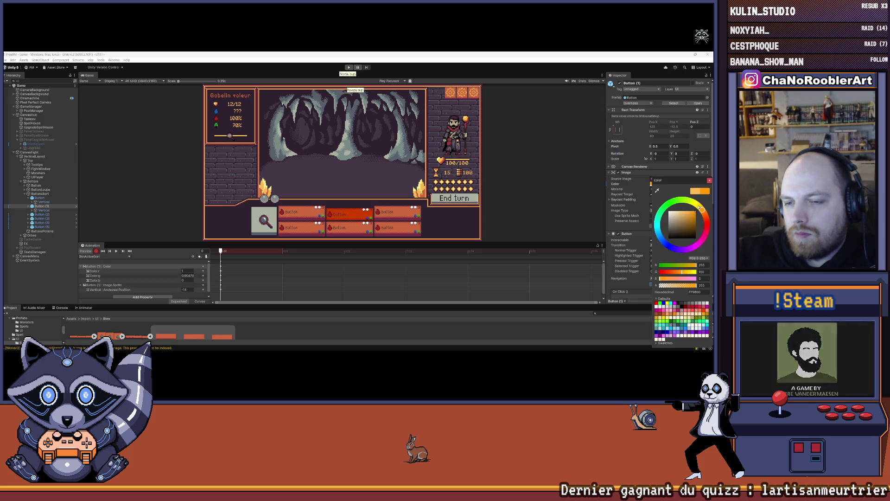
pyautogui.click(710, 181)
pyautogui.click(96, 251)
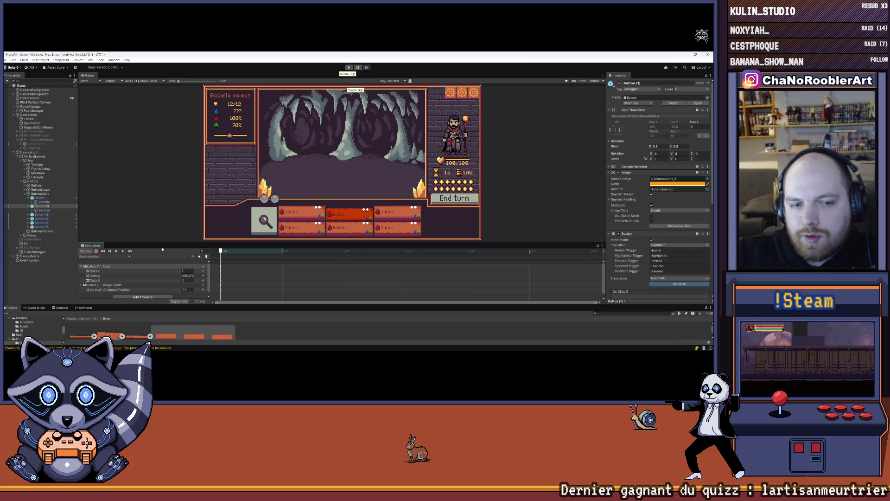
# - Apply all prefab overrides to the spell button
pyautogui.click(650, 103)
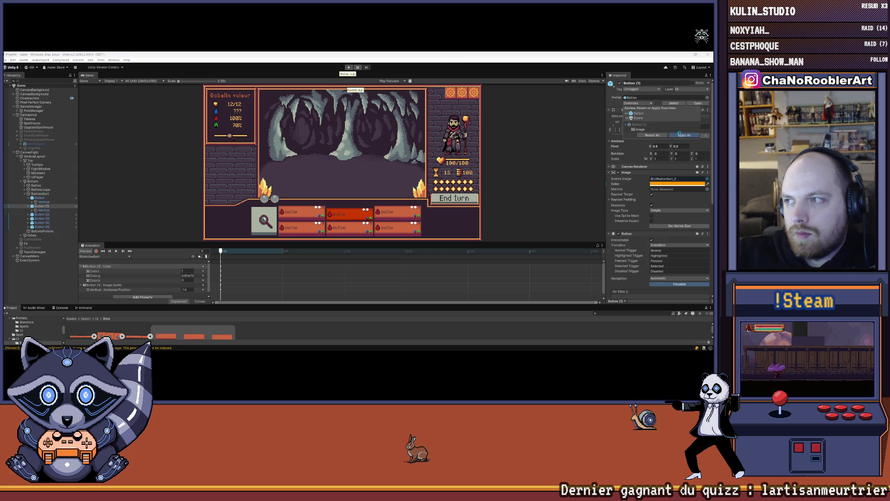
pyautogui.click(679, 134)
pyautogui.moveTo(91, 246)
pyautogui.mouseDown()
pyautogui.moveTo(102, 307)
pyautogui.moveTo(110, 308)
pyautogui.mouseUp()
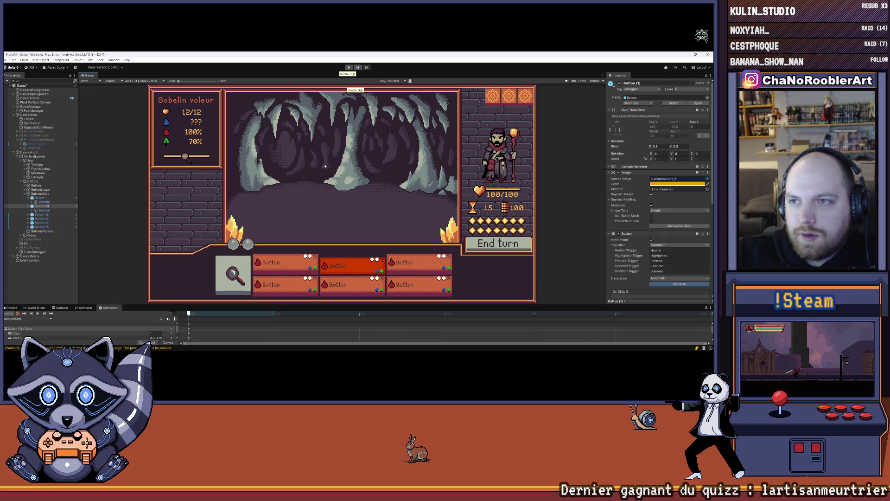
pyautogui.click(632, 103)
# - Start a New Game in play mode as the apprentice wizard with F_Flameiris, F_Burn and F_Puissance
pyautogui.click(349, 67)
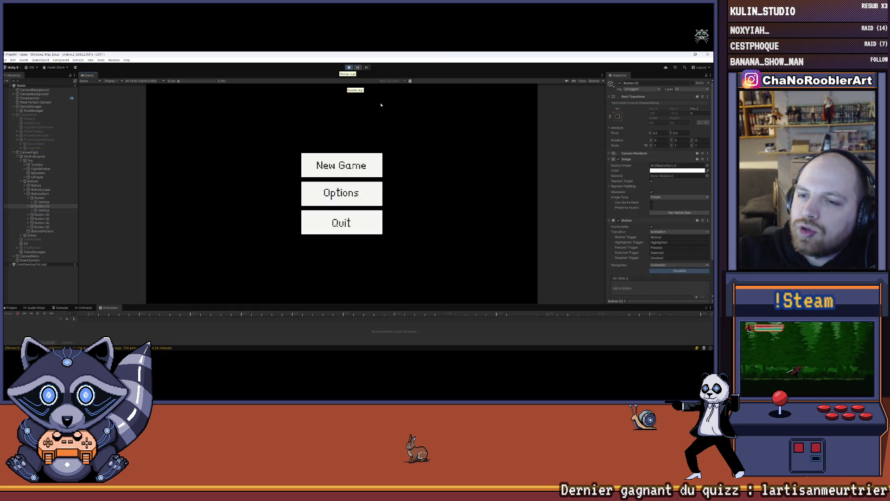
pyautogui.click(341, 165)
pyautogui.click(342, 199)
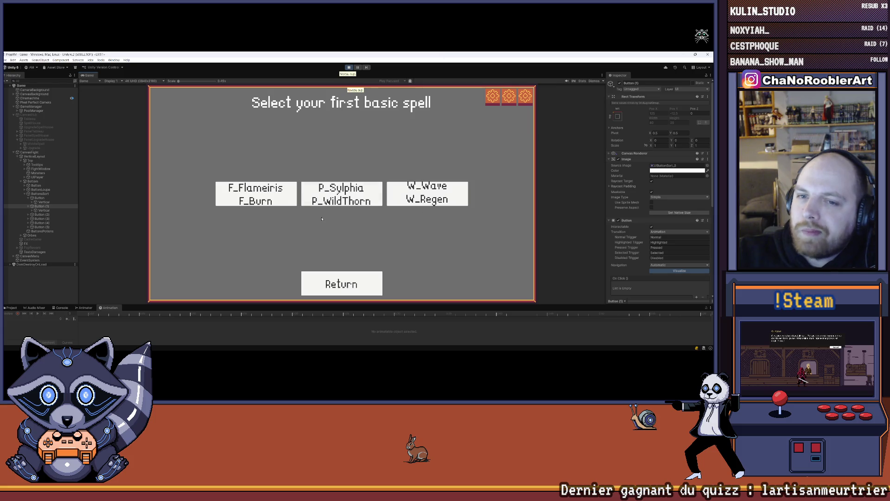
pyautogui.click(256, 193)
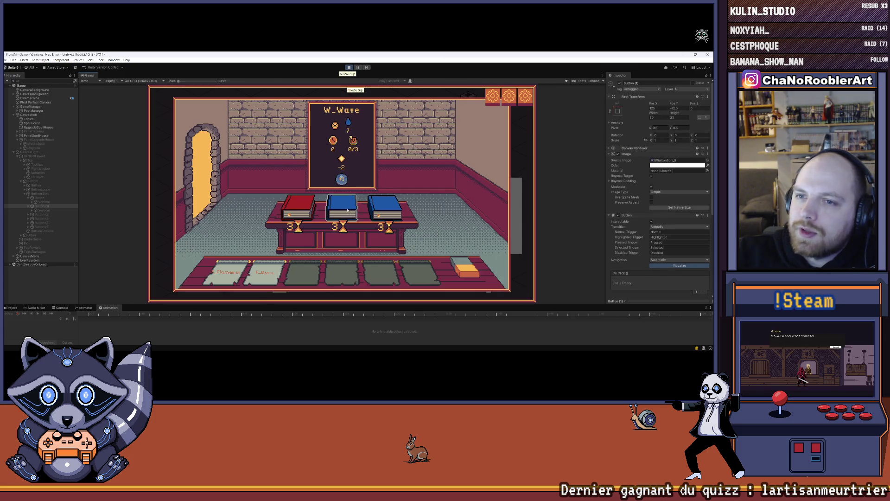
pyautogui.click(298, 208)
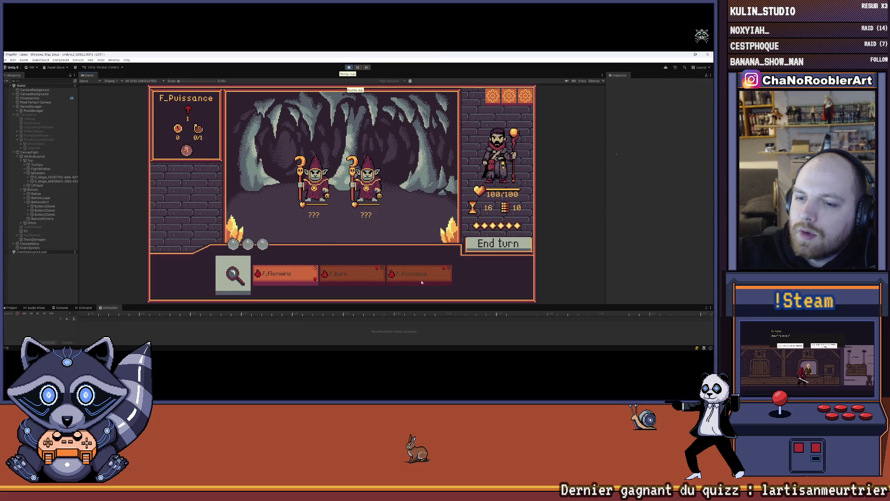
# - Cast F_Flameiris on the first goblin mage, buff the player with F_Puissance, and end the turn
pyautogui.moveTo(306, 272)
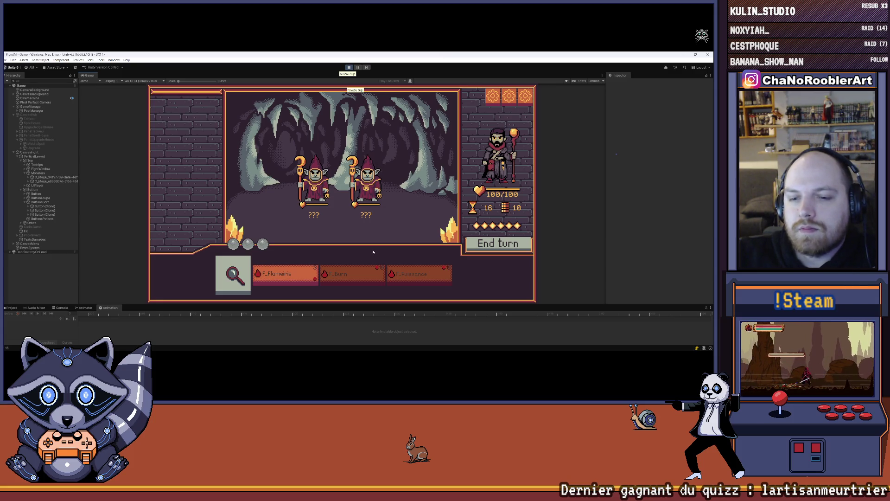
pyautogui.click(285, 274)
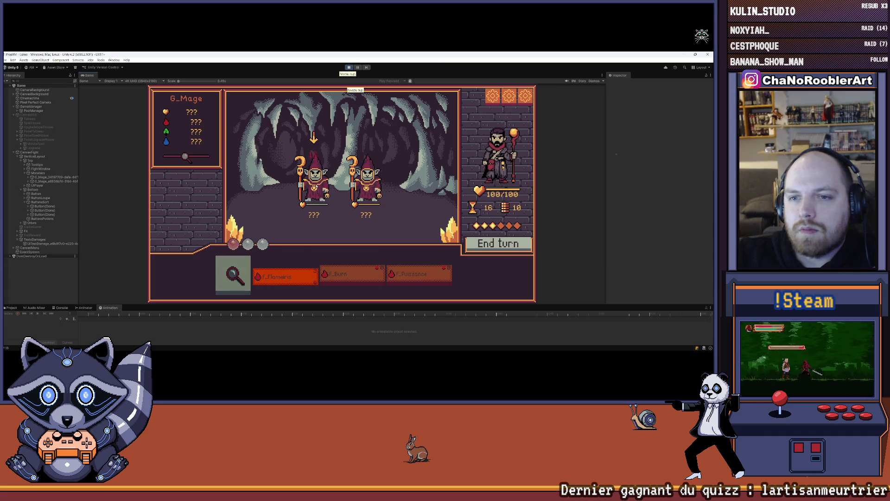
pyautogui.click(314, 186)
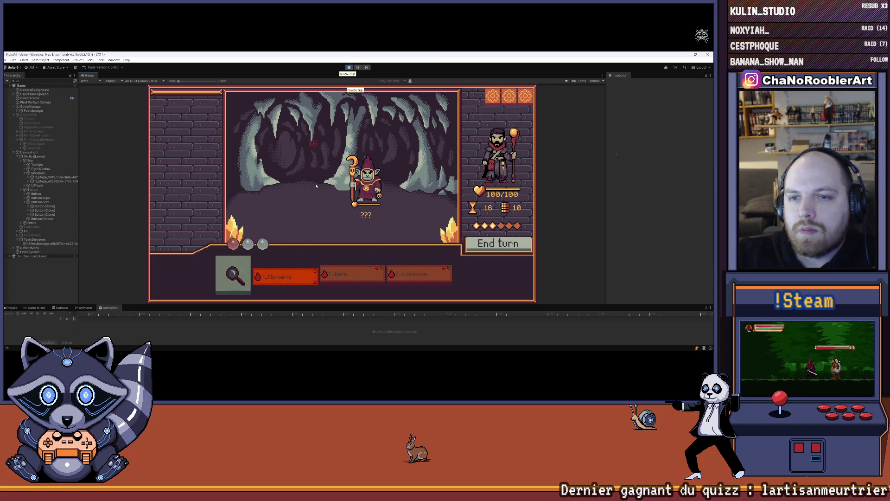
pyautogui.click(426, 275)
pyautogui.click(524, 180)
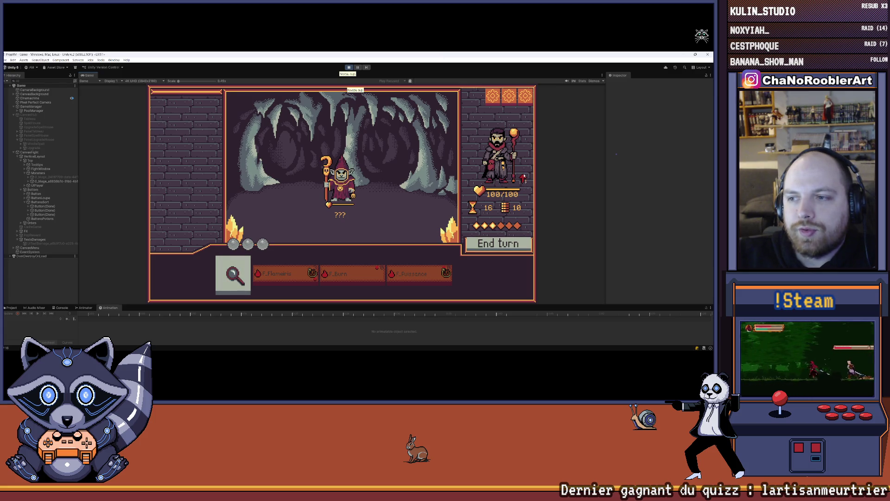
pyautogui.click(498, 243)
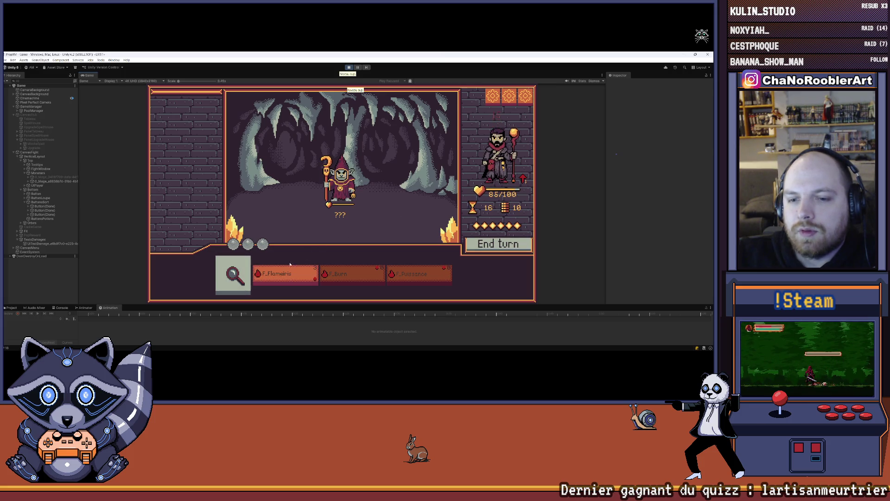
# - Defeat the last goblin mage with F_Flameiris, return to the hub and enter the spell house
pyautogui.moveTo(350, 275)
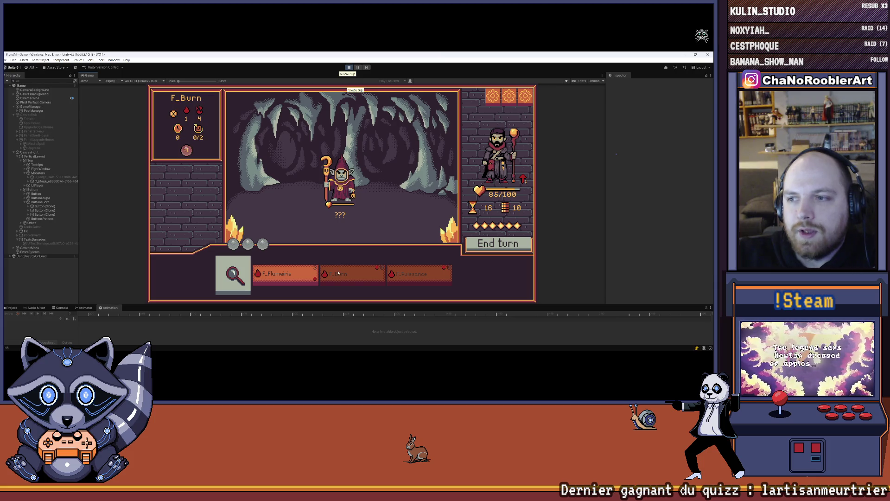
pyautogui.moveTo(298, 277)
pyautogui.click(298, 277)
pyautogui.click(336, 184)
pyautogui.click(340, 118)
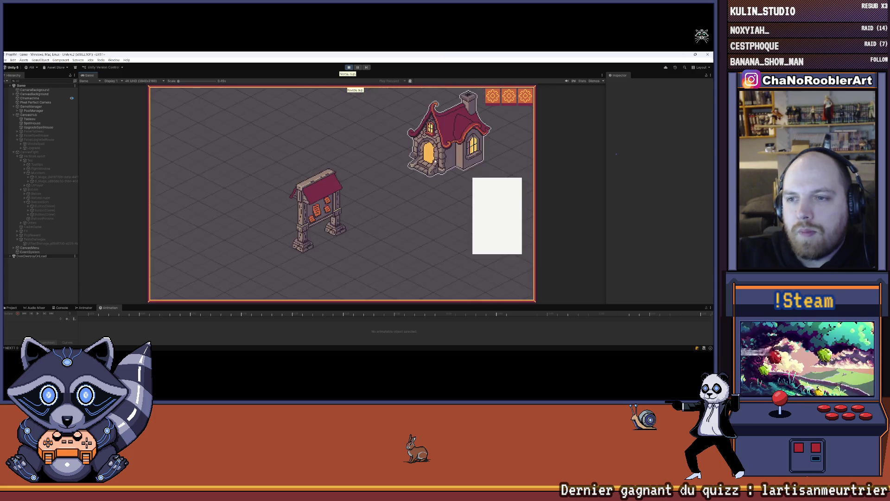
pyautogui.click(435, 161)
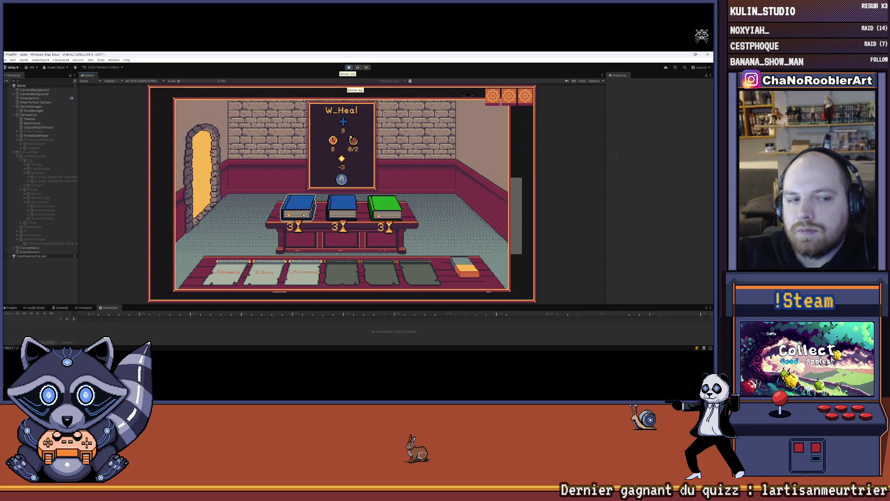
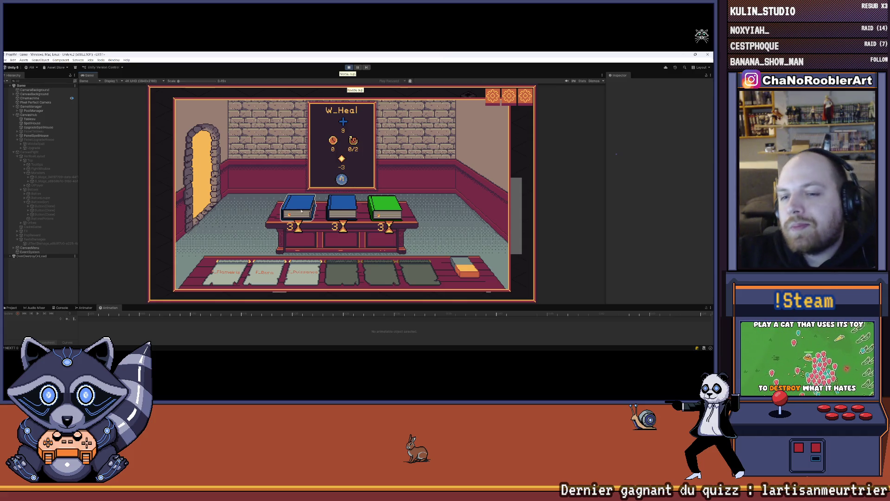
# - Learn the W_Heal spell, then pick a mission and enter the cave fight
pyautogui.click(308, 211)
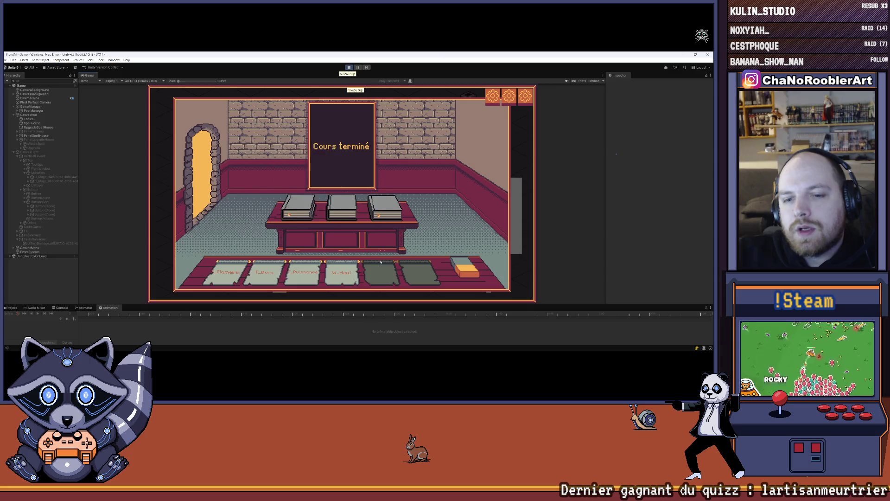
pyautogui.click(202, 159)
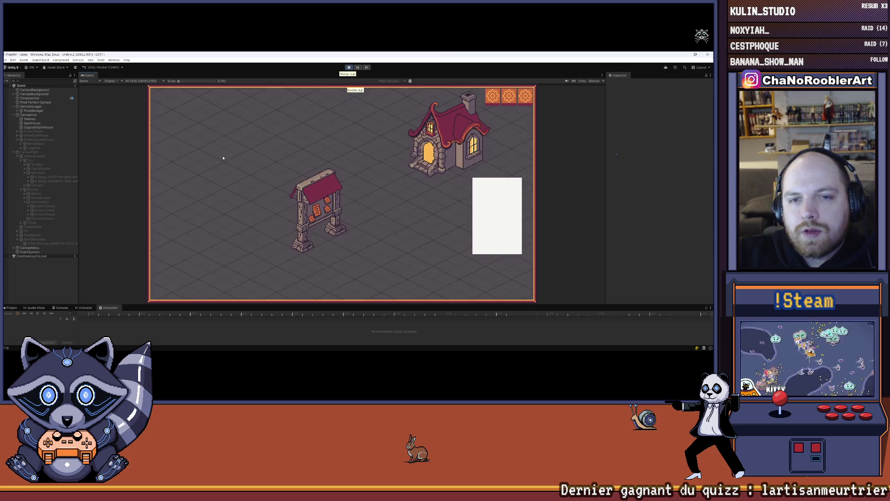
pyautogui.click(441, 188)
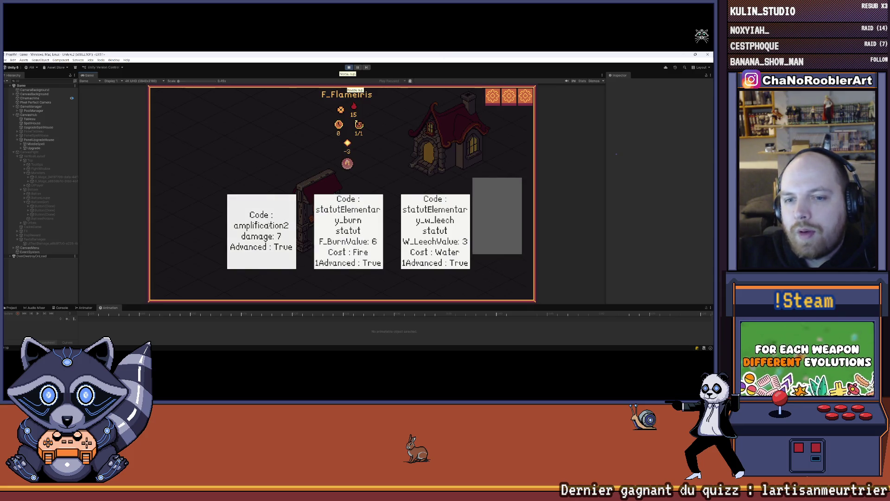
pyautogui.click(325, 192)
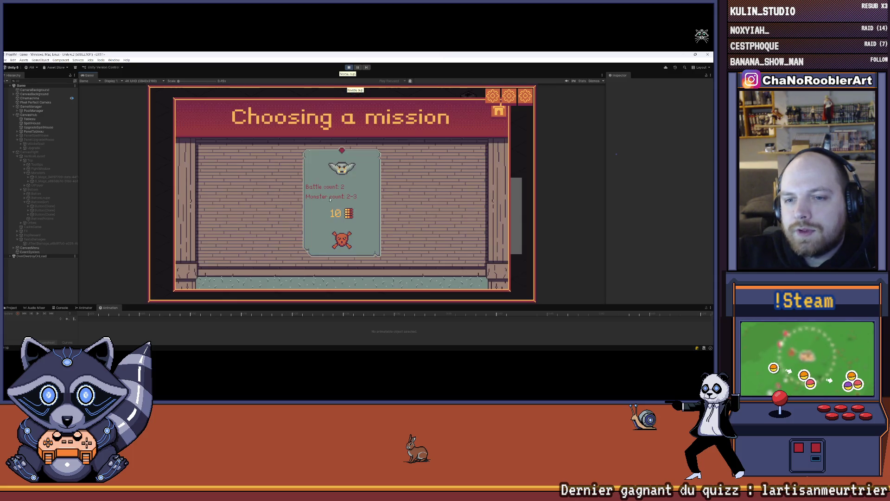
pyautogui.click(368, 192)
# - Heal with W_Heal, defeat the goblins using F_Flameiris and F_Puissance, and continue
pyautogui.moveTo(296, 281)
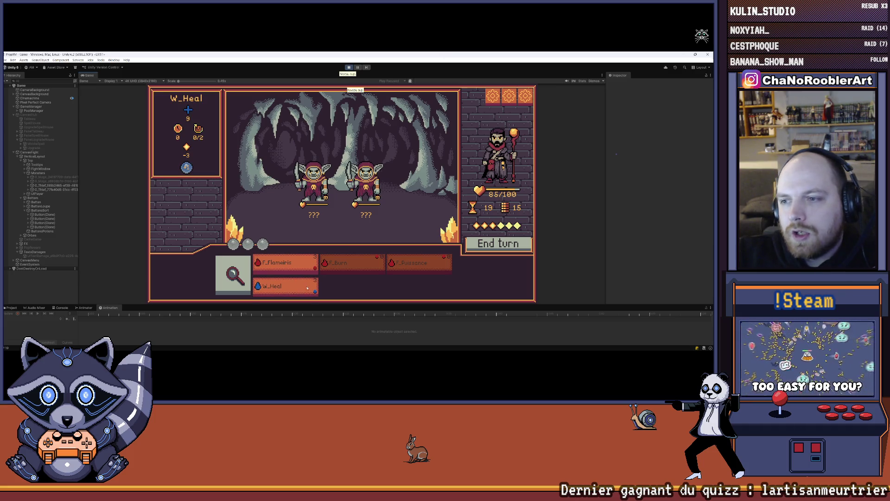
pyautogui.click(314, 284)
pyautogui.click(314, 284)
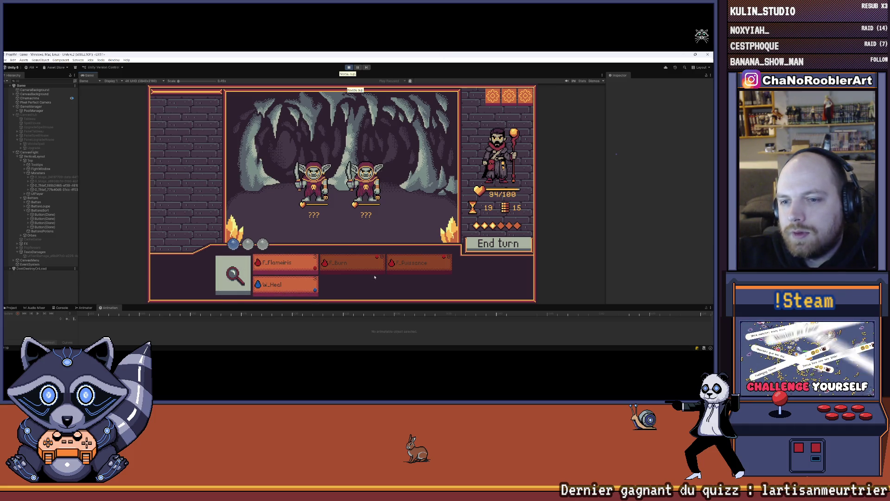
pyautogui.click(306, 264)
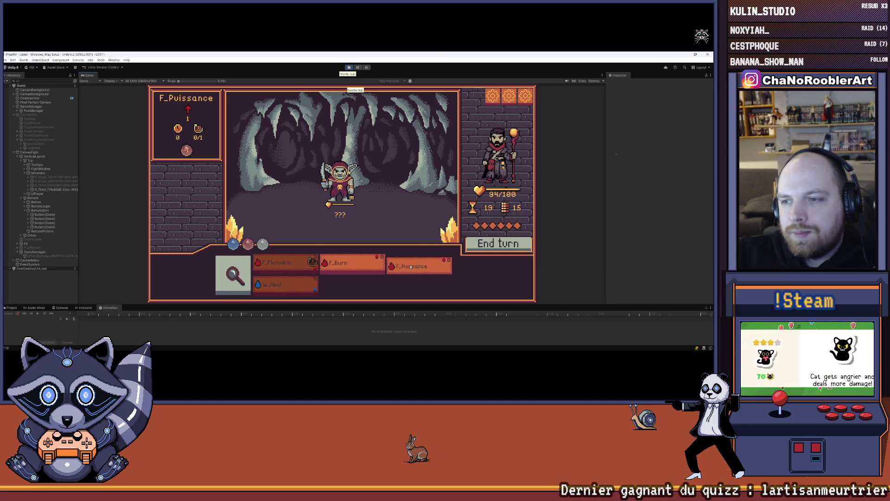
pyautogui.click(436, 263)
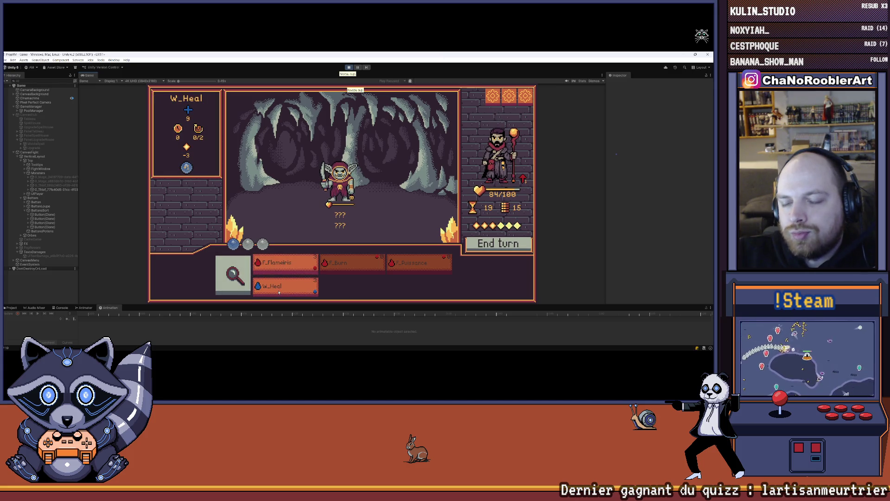
pyautogui.click(280, 269)
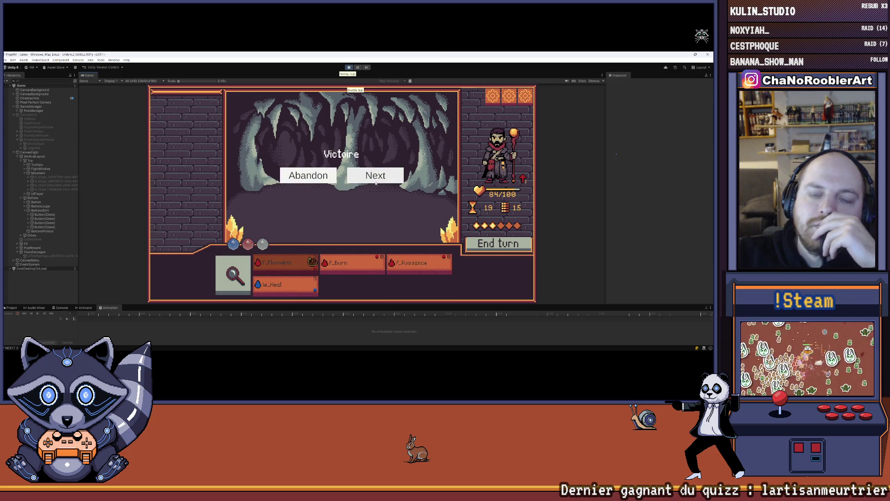
pyautogui.click(375, 175)
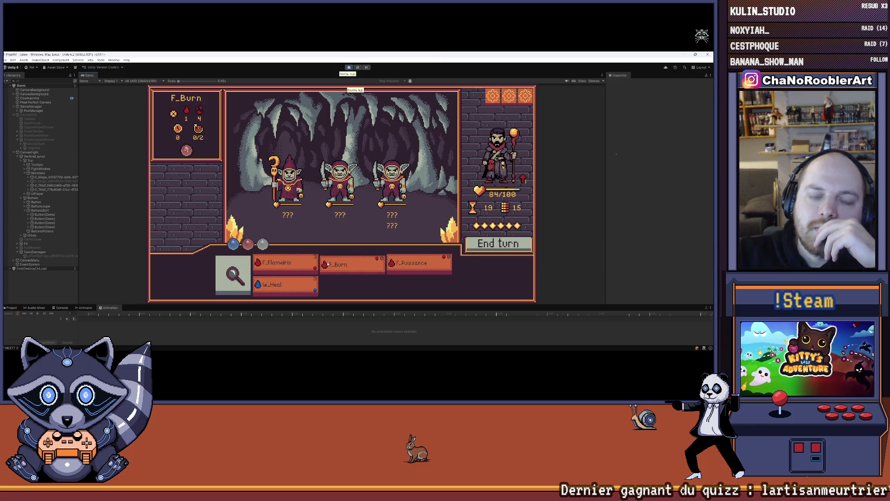
# - In the next fight, use F_Puissance, F_Flameiris and F_Burn on the goblins, then stop play
pyautogui.click(438, 264)
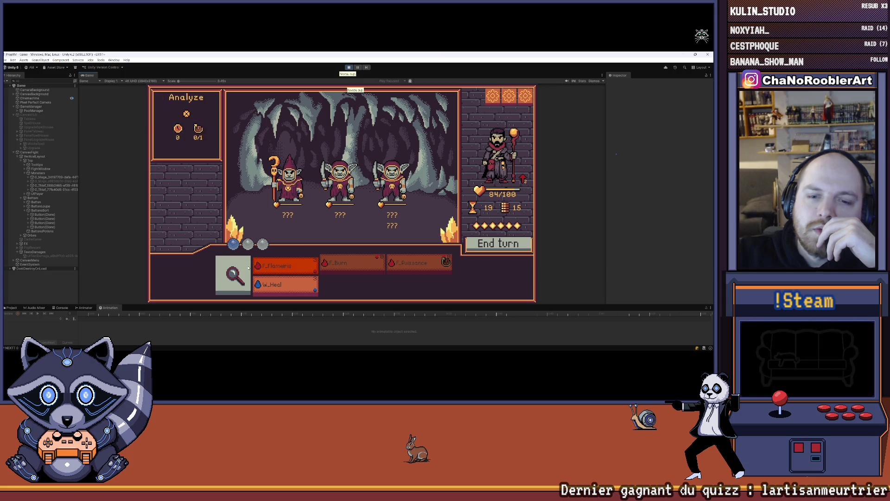
pyautogui.click(233, 275)
pyautogui.click(282, 263)
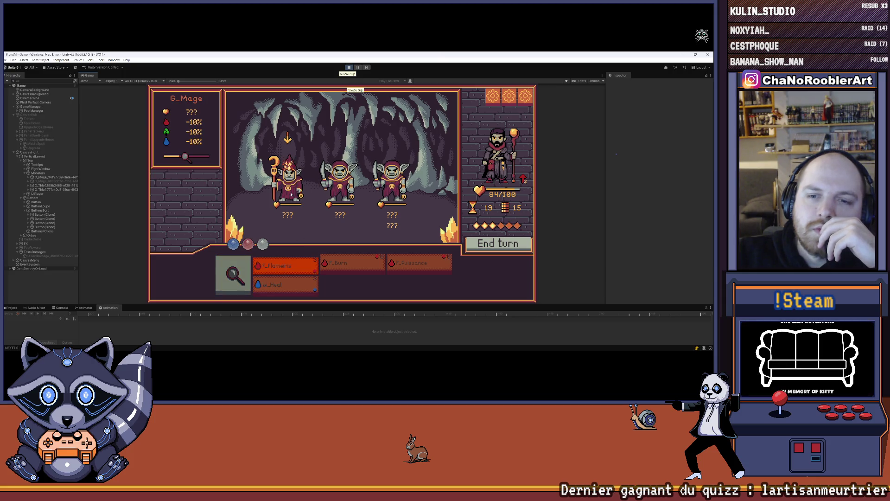
pyautogui.click(309, 210)
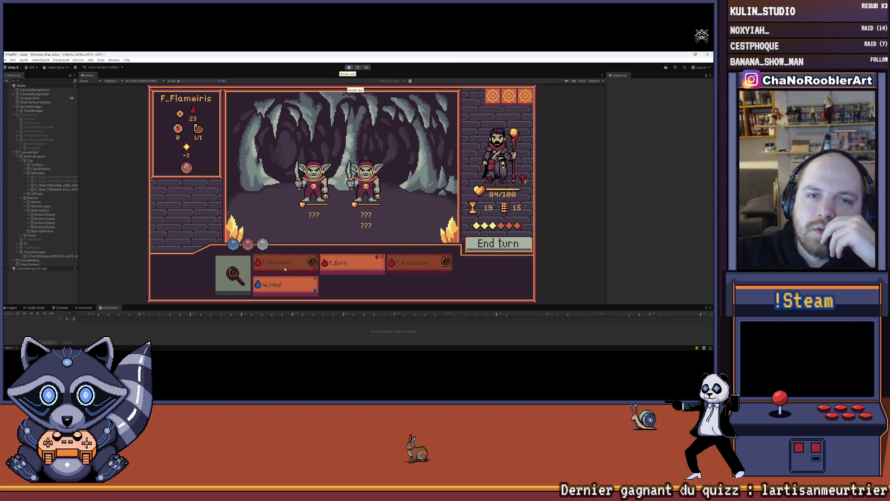
pyautogui.click(345, 265)
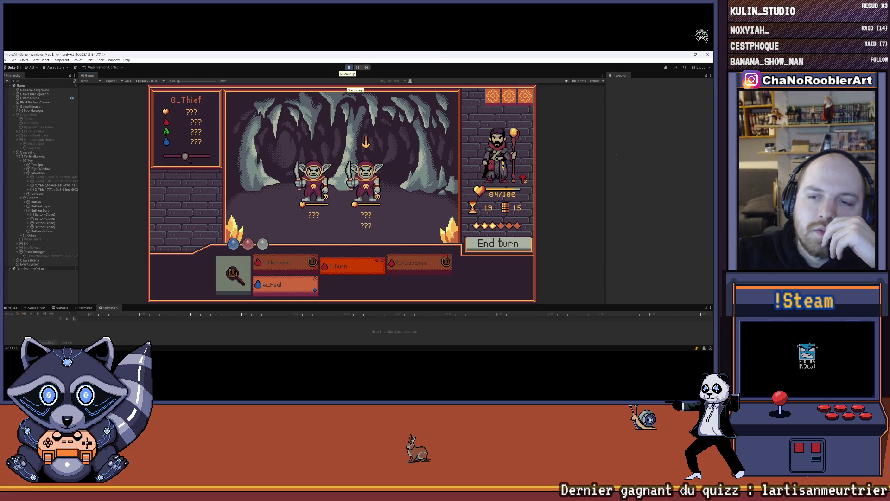
pyautogui.click(366, 181)
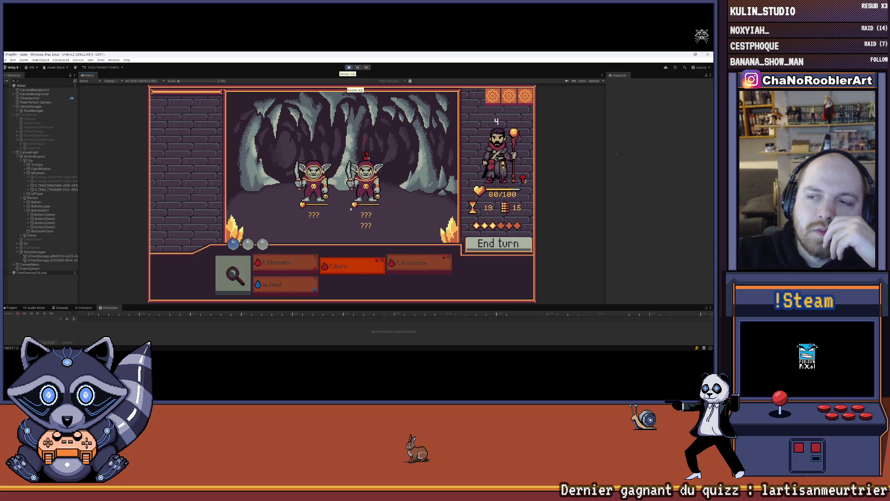
pyautogui.click(417, 262)
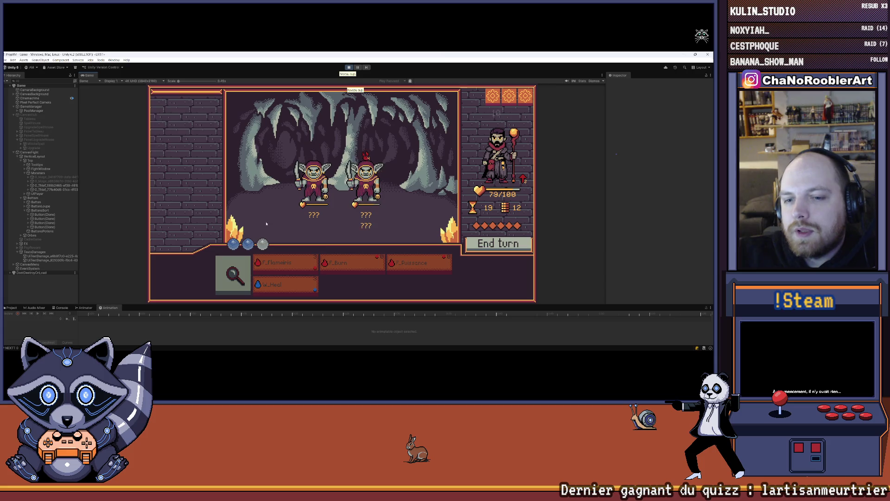
pyautogui.click(284, 263)
pyautogui.click(313, 181)
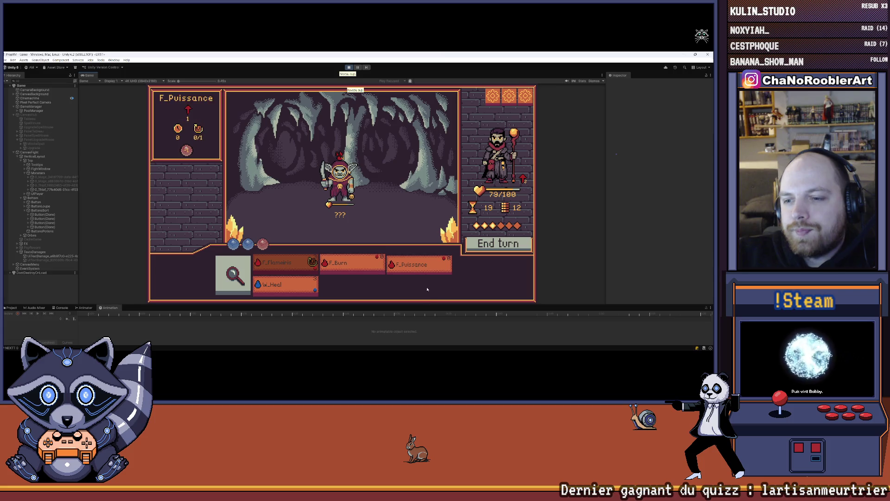
pyautogui.click(349, 67)
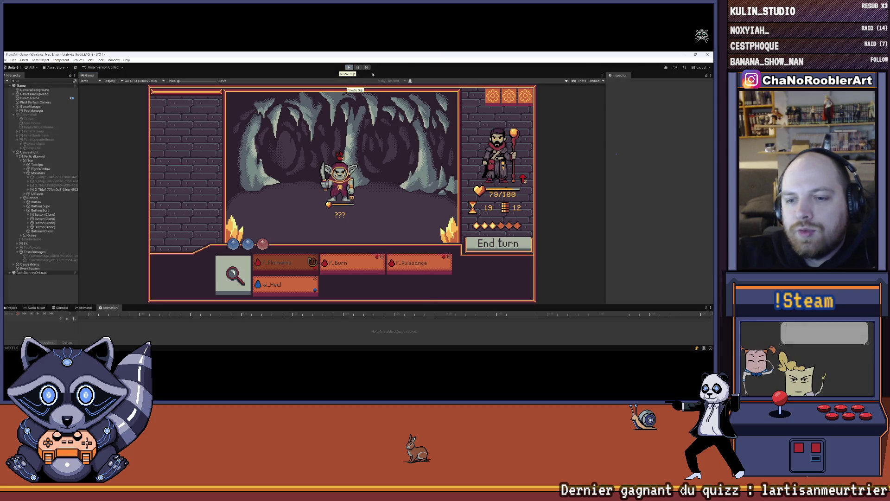
# - Expand the first Button's Vertical > Middle > Text nodes and select the Name text
pyautogui.click(43, 202)
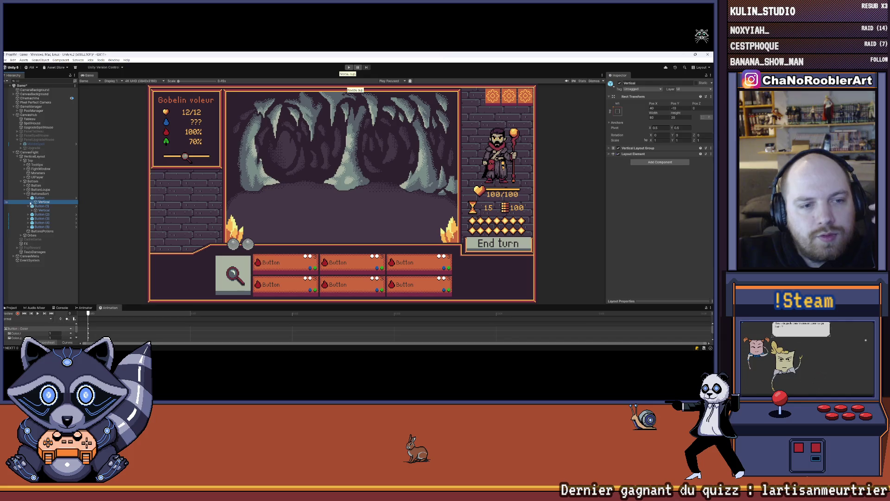
pyautogui.click(35, 202)
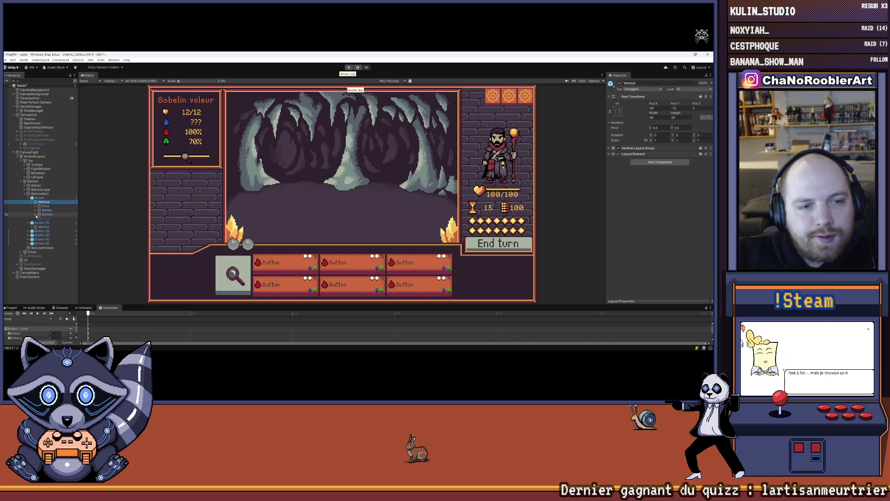
pyautogui.click(36, 206)
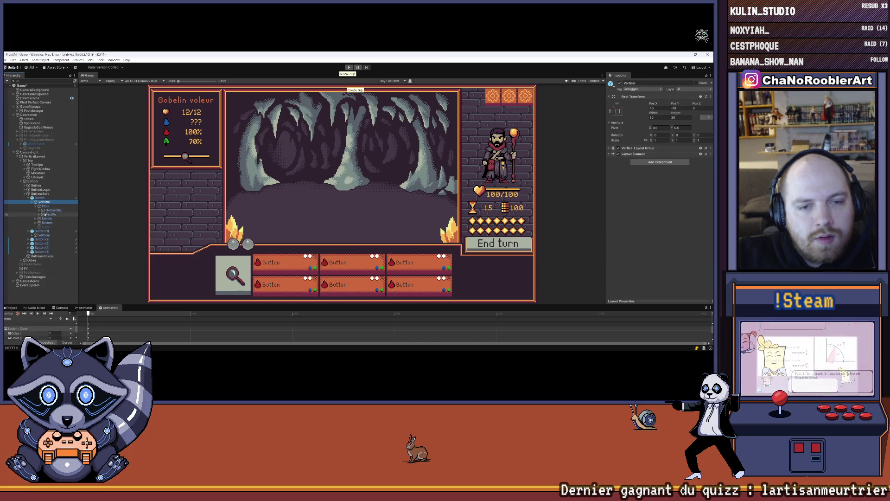
pyautogui.click(36, 207)
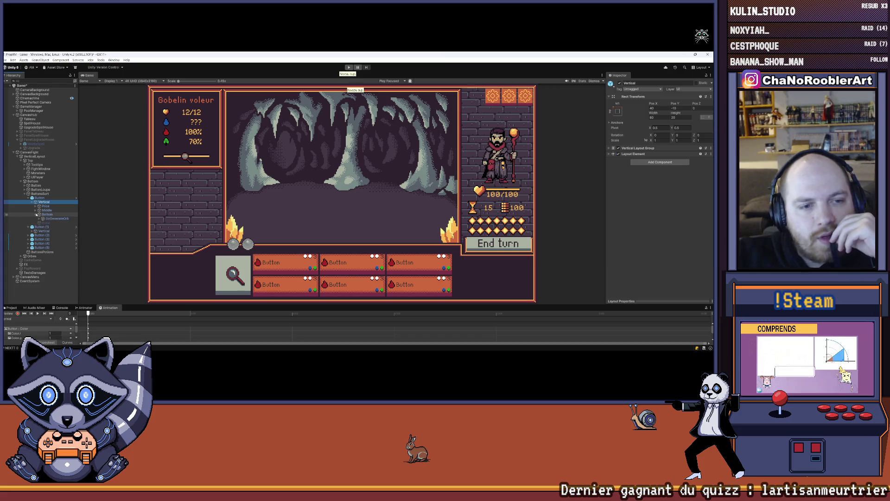
pyautogui.click(35, 211)
pyautogui.click(36, 211)
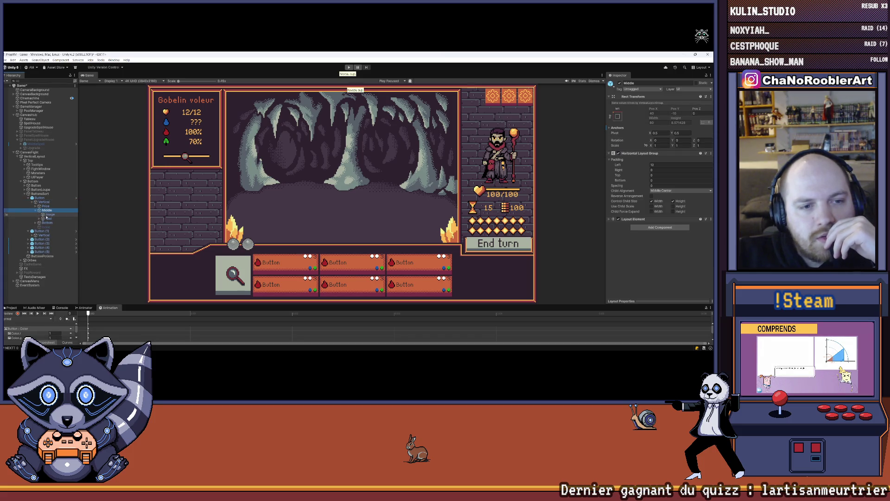
pyautogui.click(40, 219)
pyautogui.click(53, 223)
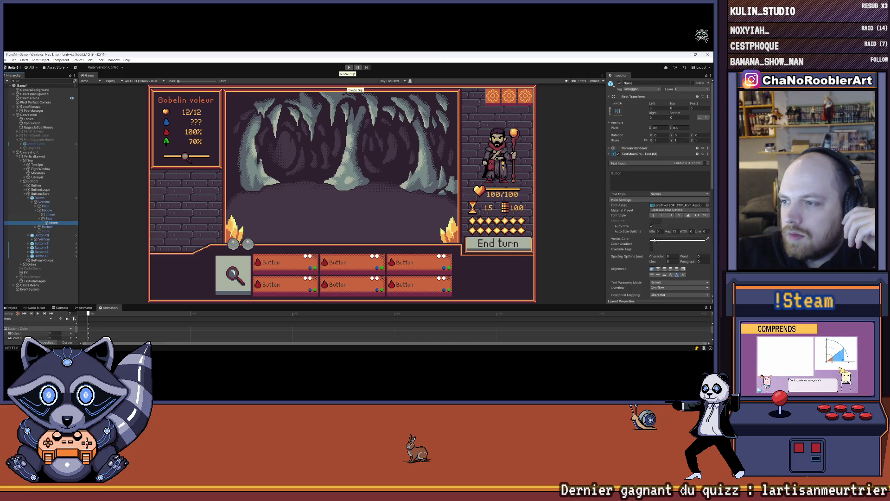
# - Set the Name text's vertex colour to white in the colour picker
pyautogui.click(661, 241)
pyautogui.moveTo(684, 231); pyautogui.dragTo(639, 185)
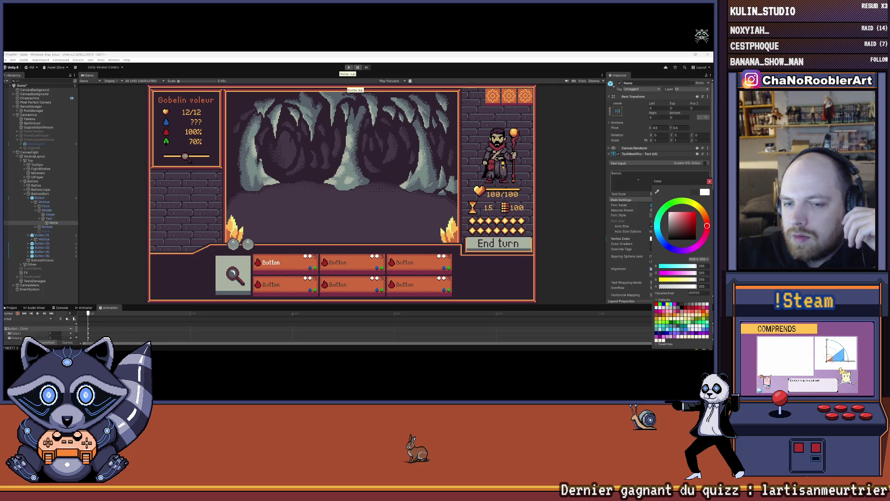
pyautogui.click(501, 197)
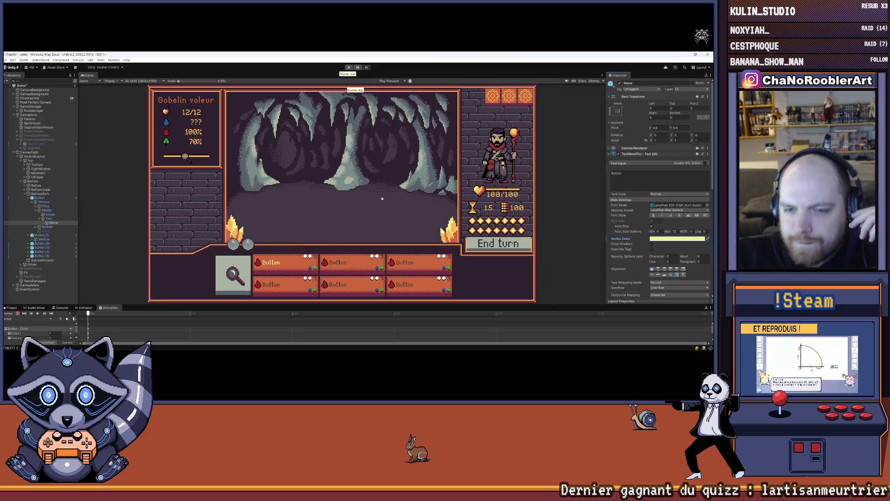
pyautogui.click(707, 238)
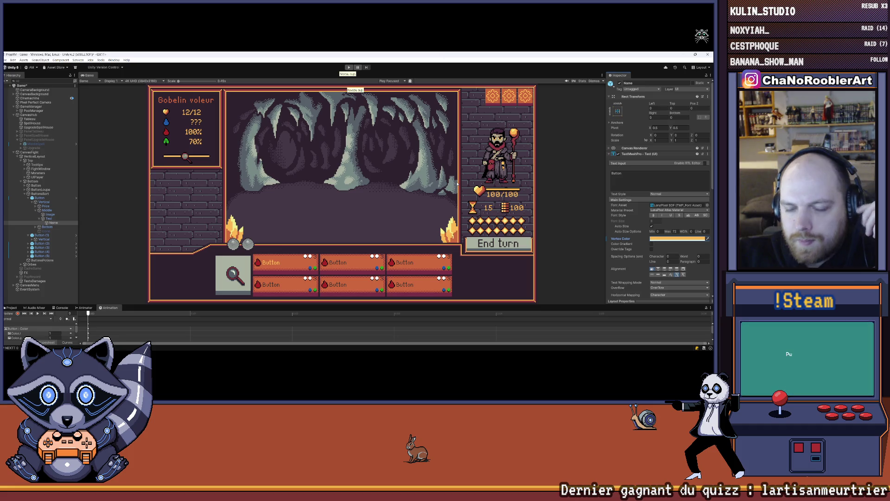
# - Expand the Price node and inspect the TextPa cost's Text (TMP) child settings
pyautogui.click(36, 227)
pyautogui.click(37, 227)
pyautogui.click(37, 206)
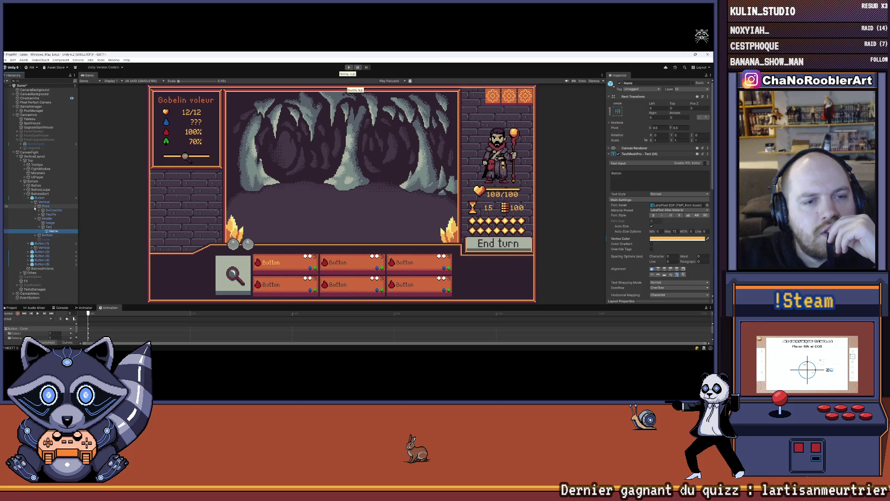
pyautogui.click(40, 215)
pyautogui.click(39, 214)
pyautogui.click(57, 218)
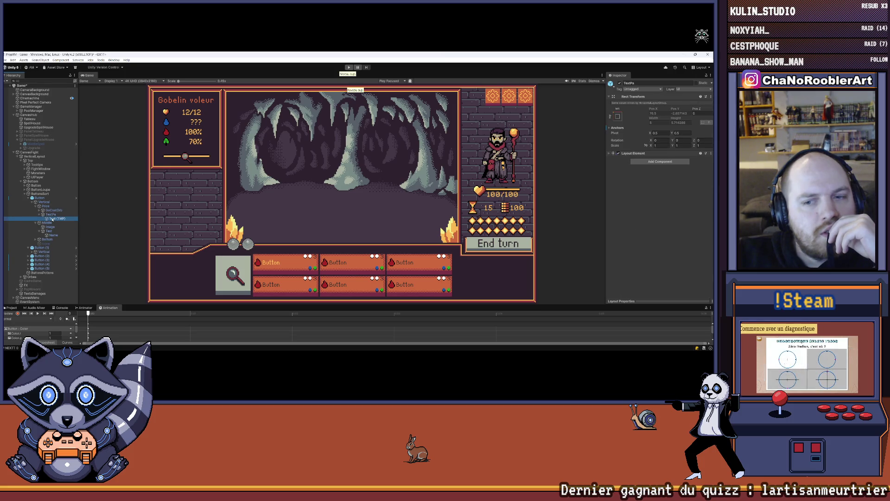
pyautogui.click(626, 217)
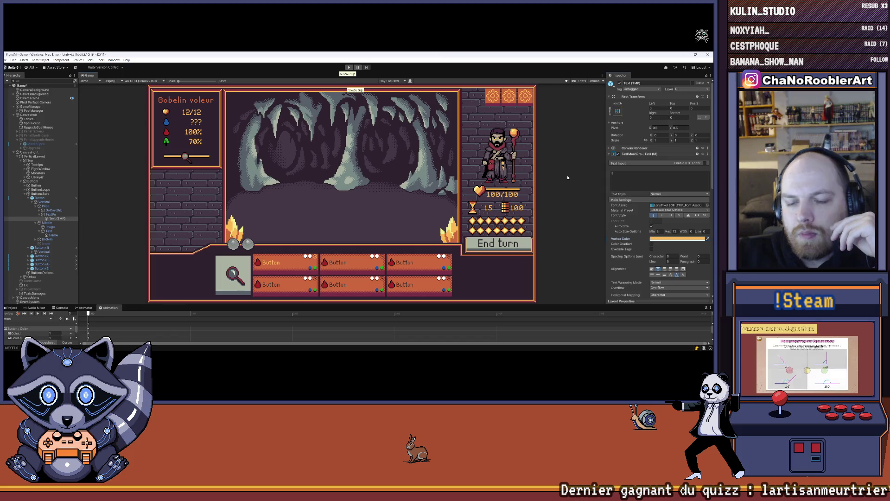
# - Check the Button prefab's overrides, then make the Animation panel taller
pyautogui.click(41, 197)
pyautogui.click(637, 103)
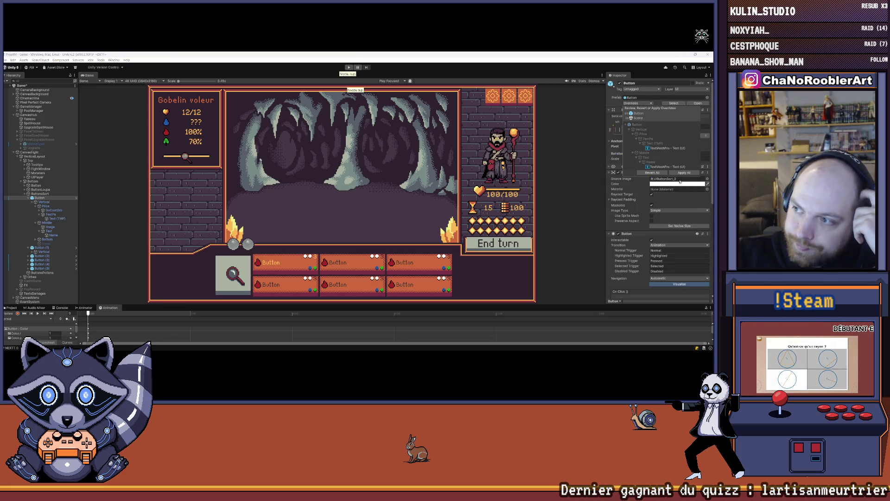
pyautogui.click(563, 175)
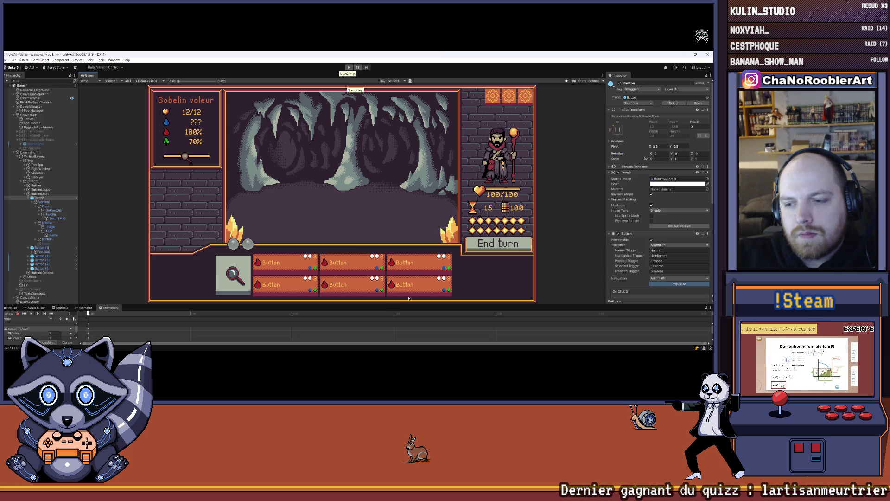
pyautogui.moveTo(407, 303); pyautogui.dragTo(408, 288)
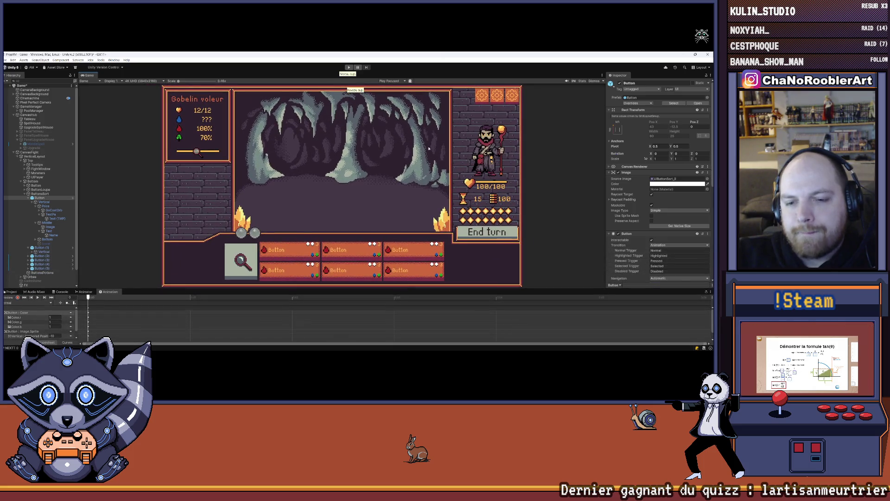
# - Collapse the Button, select ButtonsSort, and enlarge the bottom panel
pyautogui.click(28, 197)
pyautogui.click(40, 193)
pyautogui.click(7, 60)
pyautogui.click(7, 60)
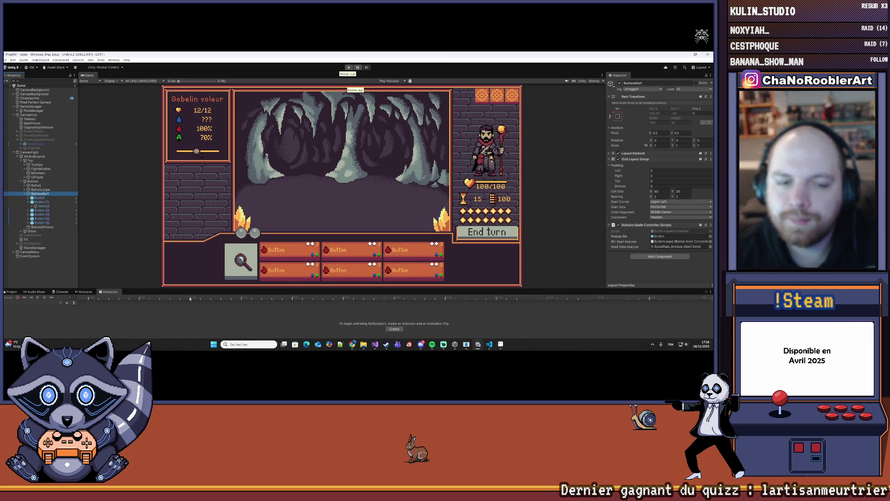
pyautogui.moveTo(80, 289); pyautogui.dragTo(80, 264)
# - Browse Animator, Console and the Btns folder, then show ButtonLoupe's animation timeline
pyautogui.click(84, 261)
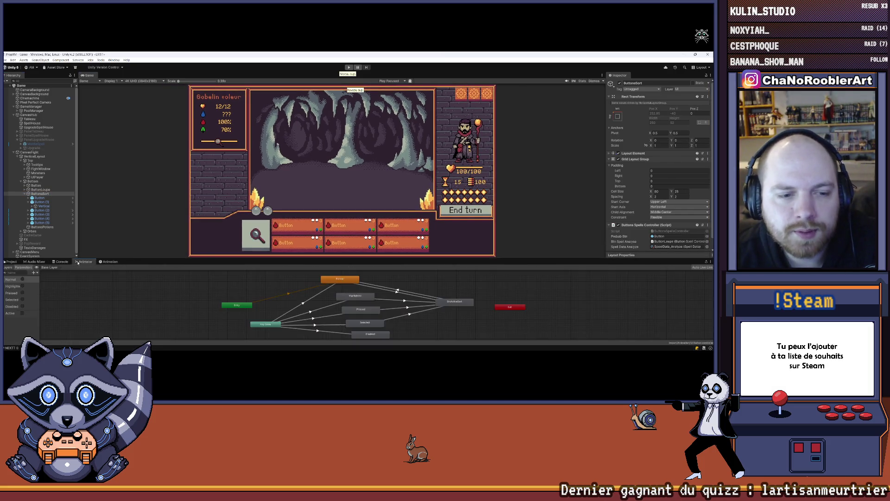
pyautogui.click(60, 261)
pyautogui.click(11, 261)
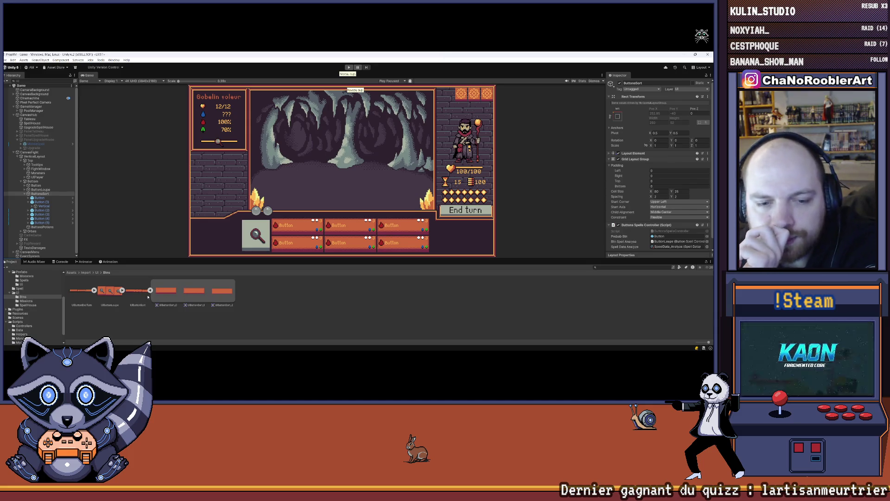
pyautogui.click(150, 290)
pyautogui.click(39, 189)
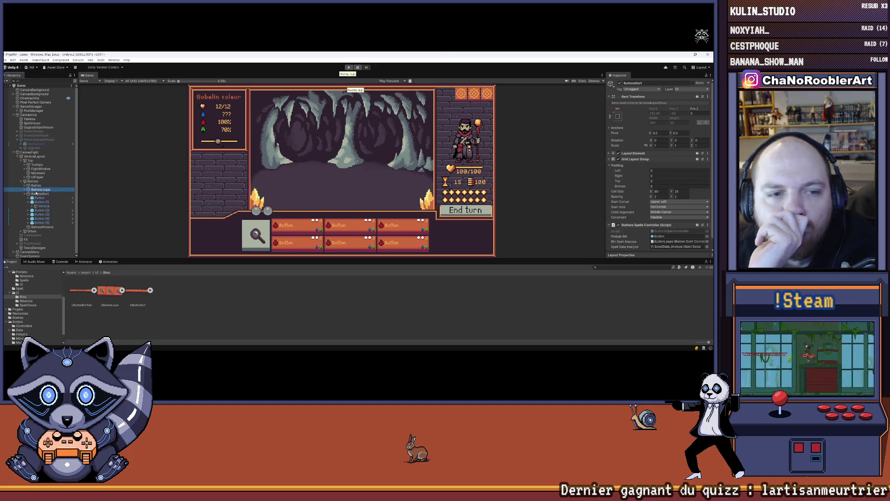
pyautogui.click(25, 190)
pyautogui.click(110, 261)
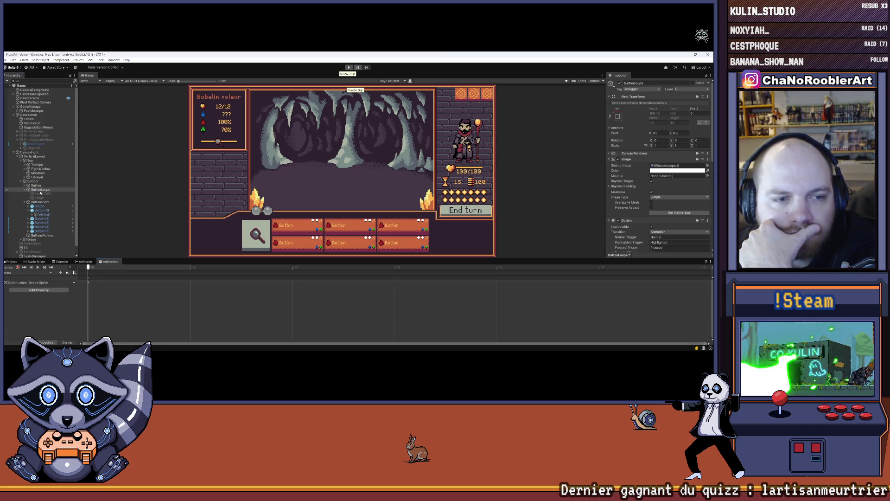
# - Dock the Animation tab under the Game view and assign a UIButtonLoupe sprite as Source Image
pyautogui.moveTo(109, 261); pyautogui.dragTo(130, 241)
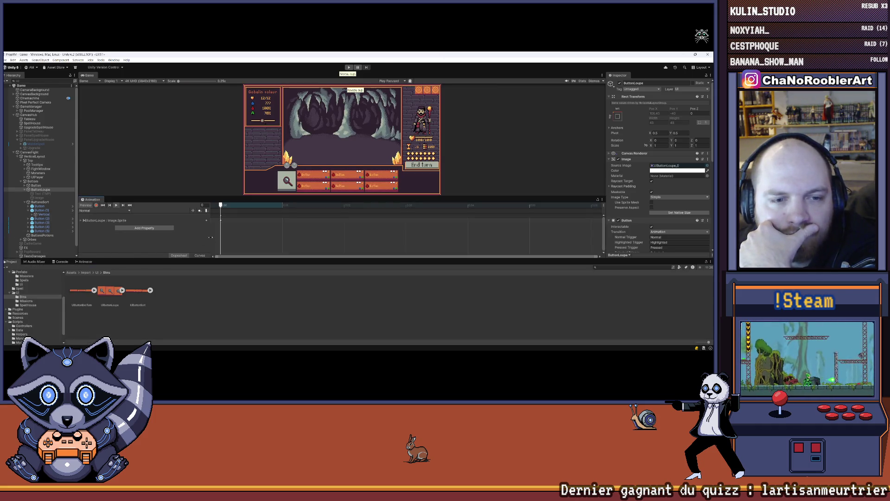
pyautogui.click(122, 290)
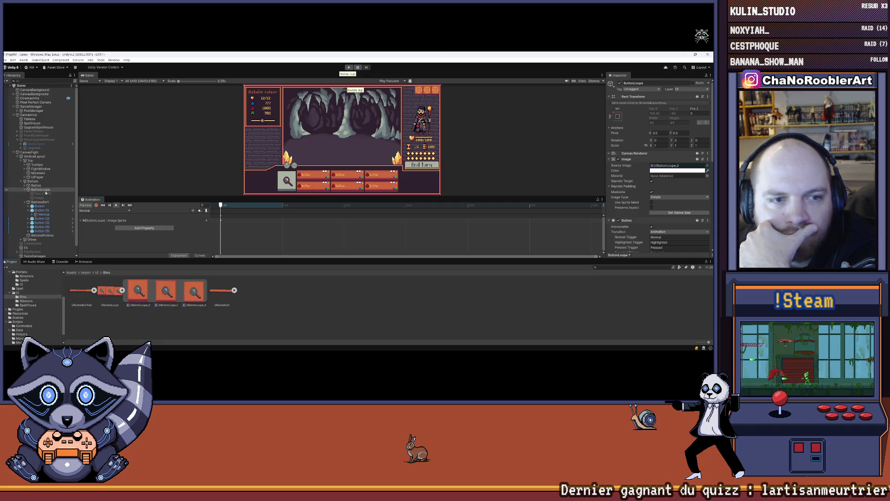
pyautogui.moveTo(138, 290); pyautogui.dragTo(663, 170)
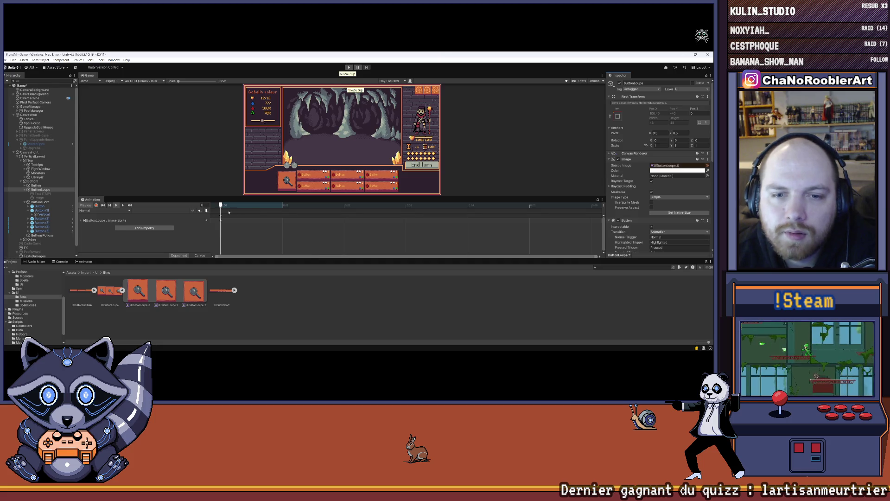
# - Preview the magnifier button's Highlighted and Disabled animation clips
pyautogui.click(105, 210)
pyautogui.click(105, 222)
pyautogui.click(116, 206)
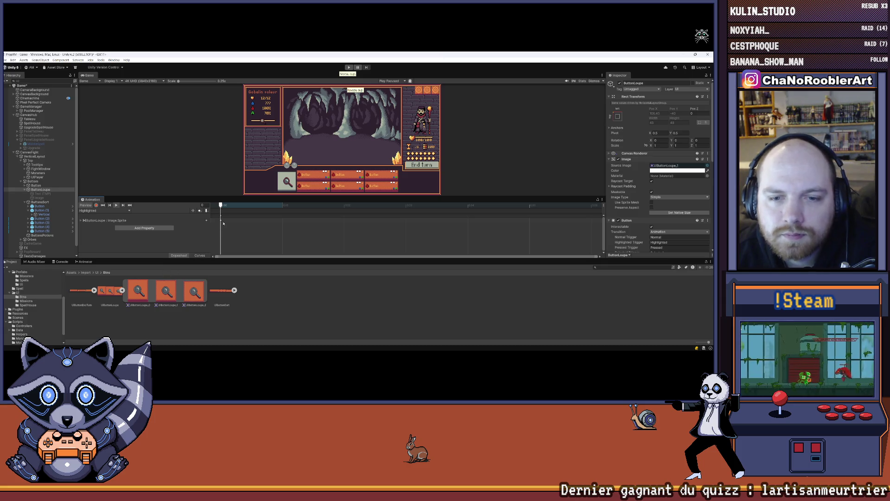
pyautogui.press('Delete')
pyautogui.click(105, 210)
pyautogui.click(107, 222)
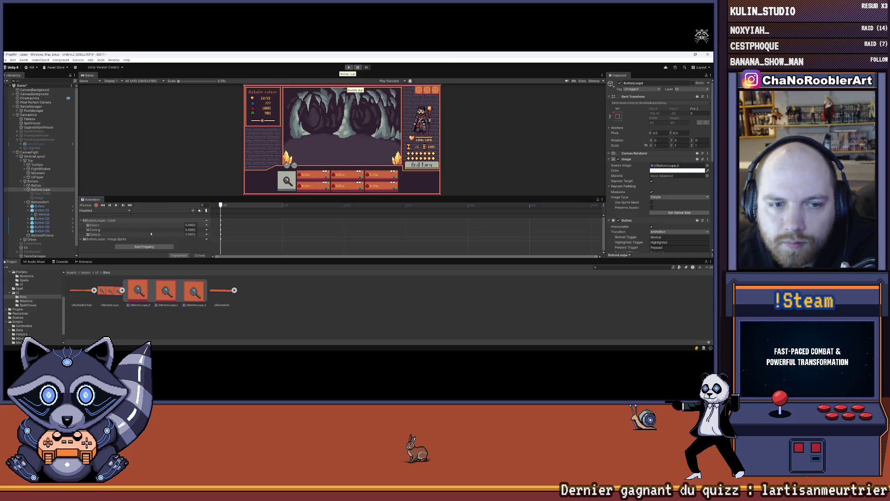
pyautogui.click(81, 220)
pyautogui.click(116, 205)
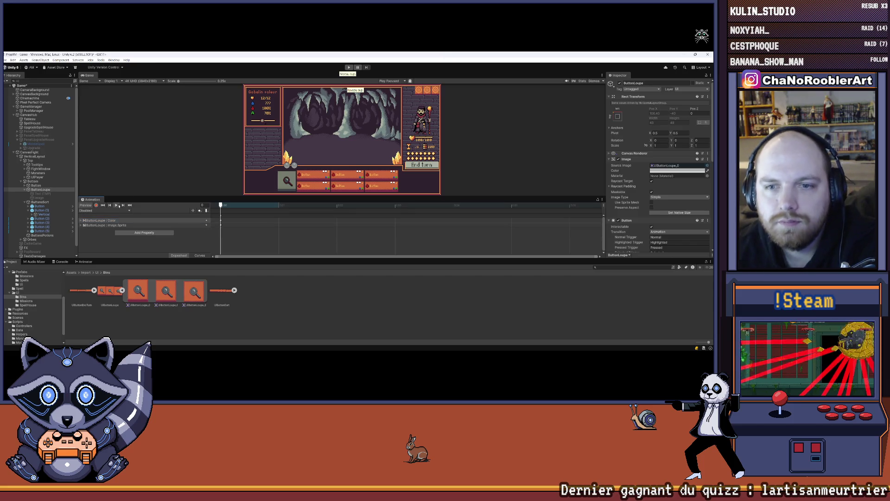
pyautogui.click(129, 225)
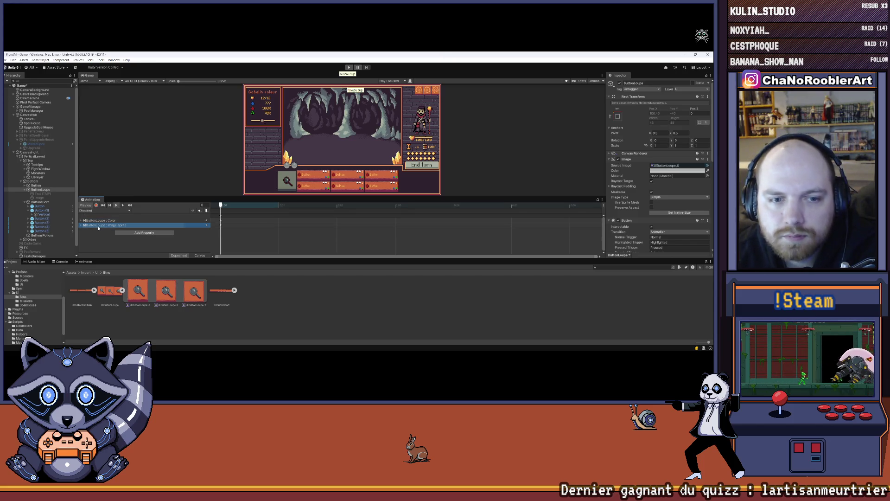
pyautogui.click(222, 238)
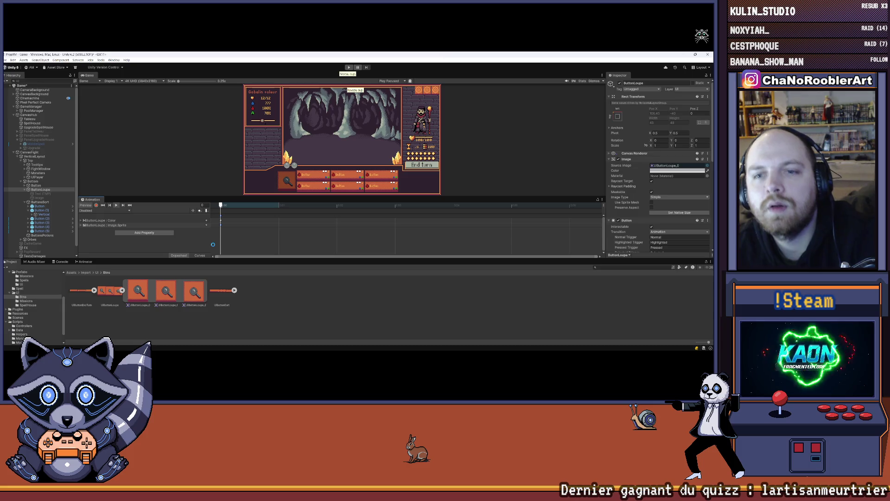
# - Check the BtnActiveSortLoupe clip, then delete the Image.Sprite track from the Normal clip
pyautogui.click(106, 210)
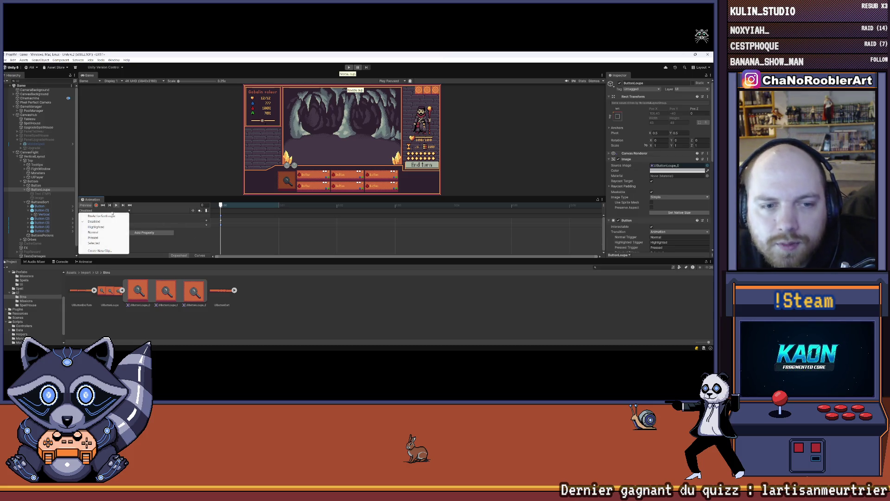
pyautogui.click(110, 216)
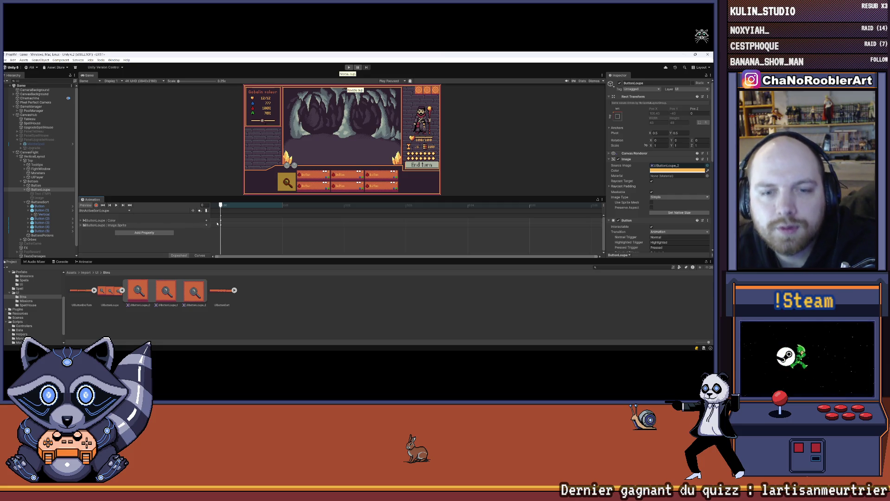
pyautogui.press('Delete')
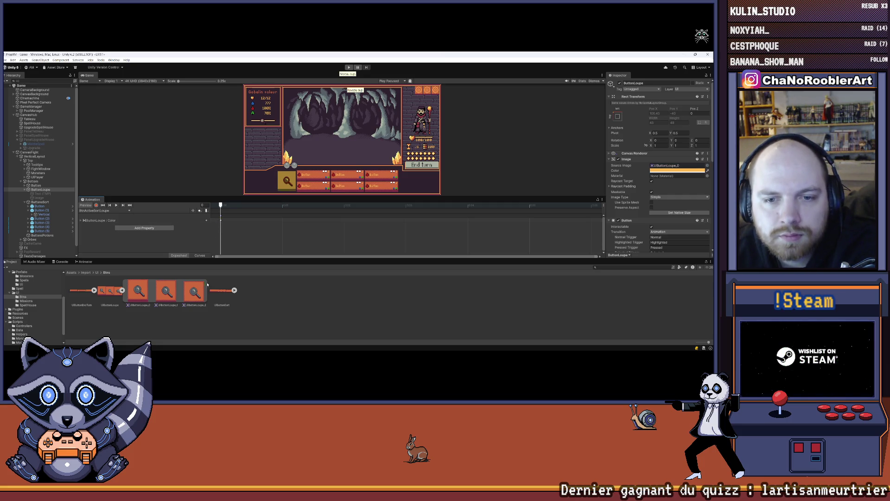
pyautogui.hotkey('ctrl', 'z')
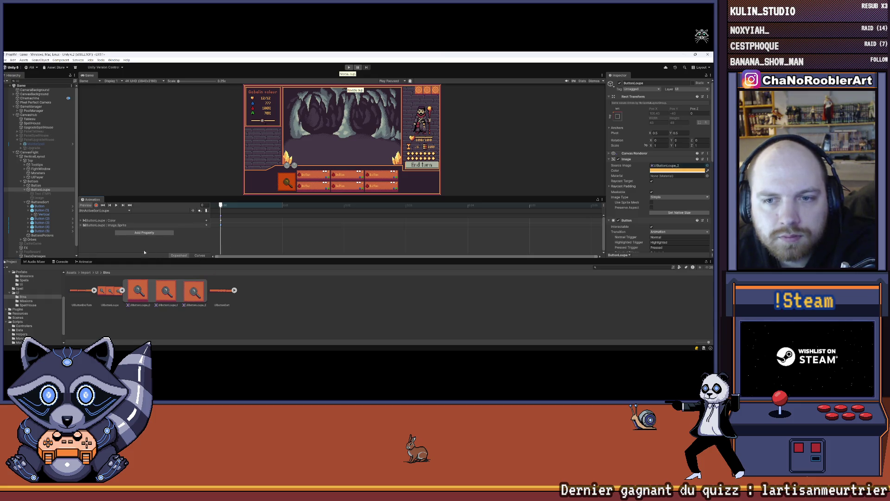
pyautogui.rightClick(107, 220)
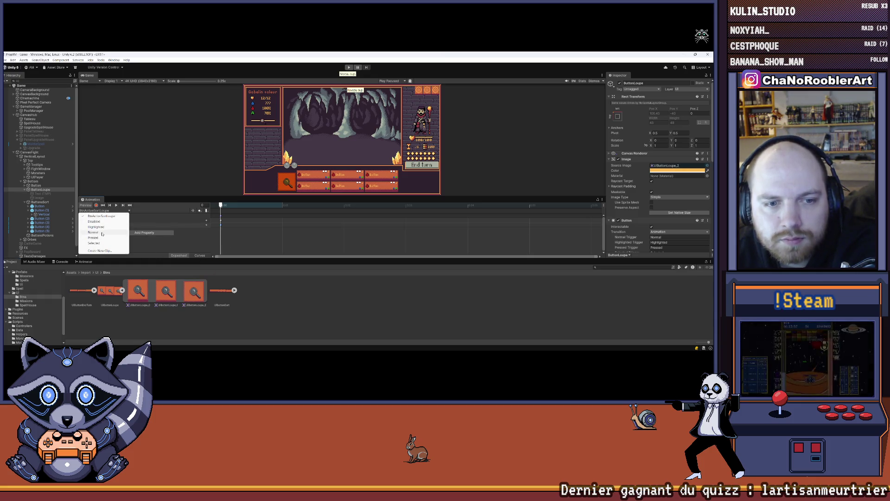
pyautogui.click(102, 234)
pyautogui.click(116, 205)
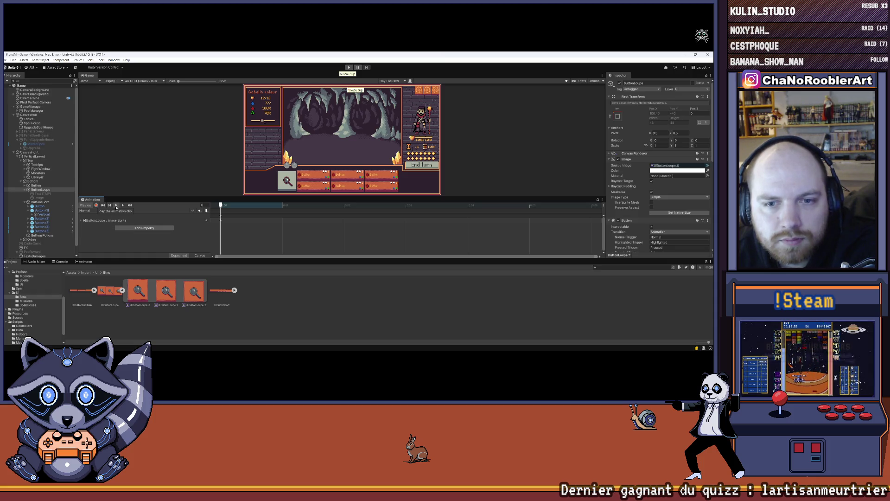
pyautogui.click(211, 220)
pyautogui.press('Delete')
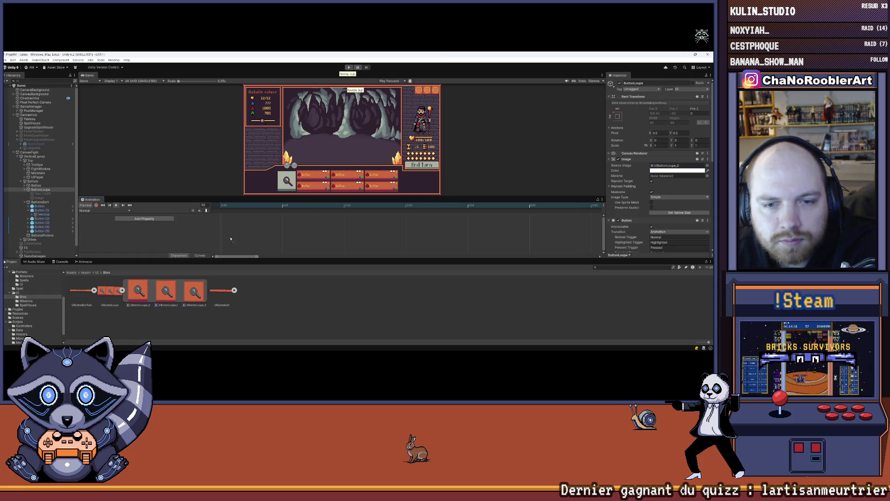
# - Preview the Pressed clip and switch to the Selected clip
pyautogui.click(104, 210)
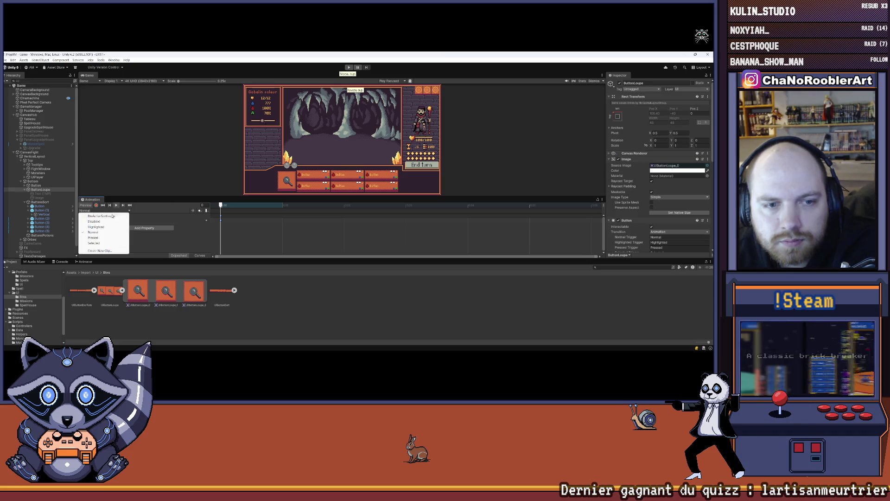
pyautogui.click(99, 238)
pyautogui.click(116, 205)
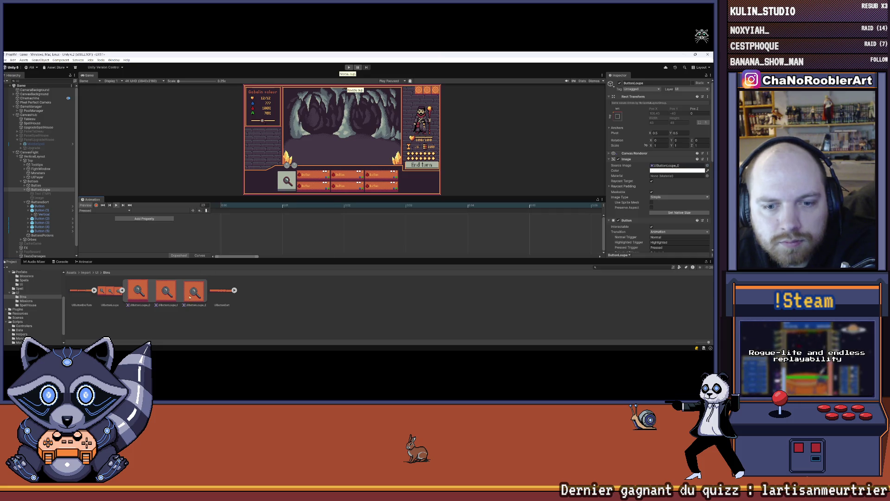
pyautogui.click(104, 211)
pyautogui.click(99, 243)
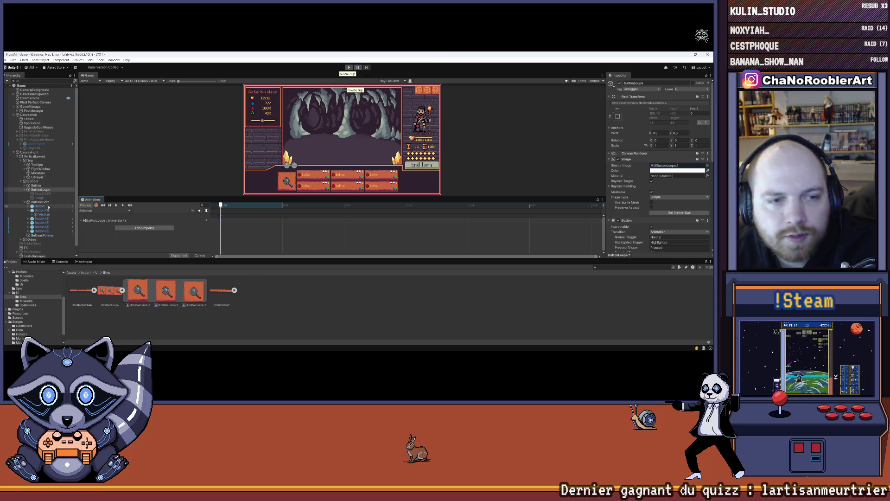
# - Collapse ButtonLoupe and save the scene via File > Save
pyautogui.click(23, 191)
pyautogui.click(23, 190)
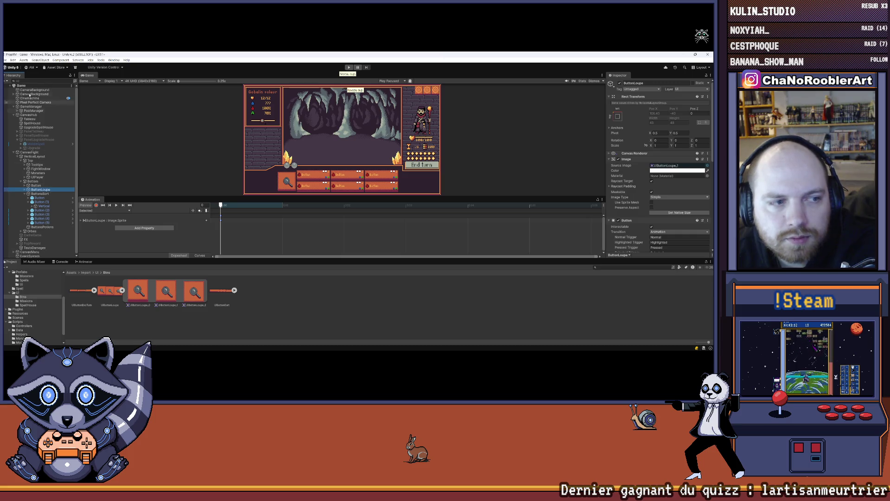
pyautogui.click(5, 60)
pyautogui.click(13, 83)
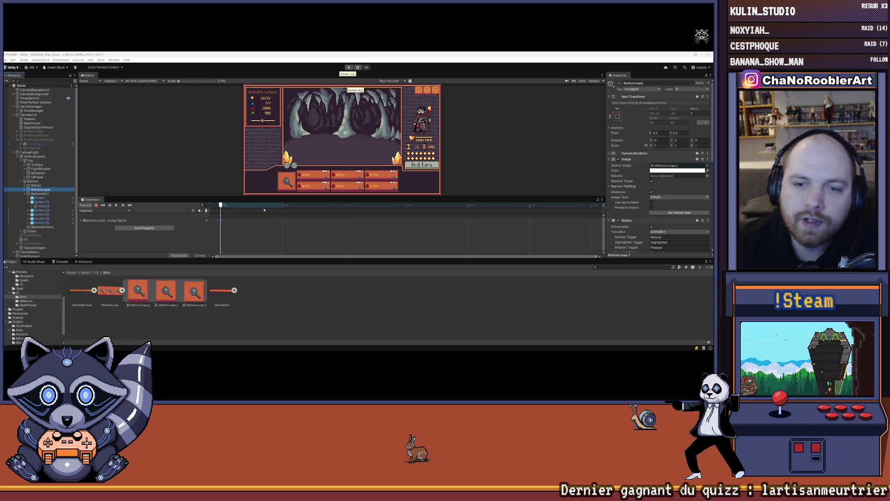
# - Drag the splitter down to enlarge the Game view
pyautogui.moveTo(248, 259); pyautogui.dragTo(250, 297)
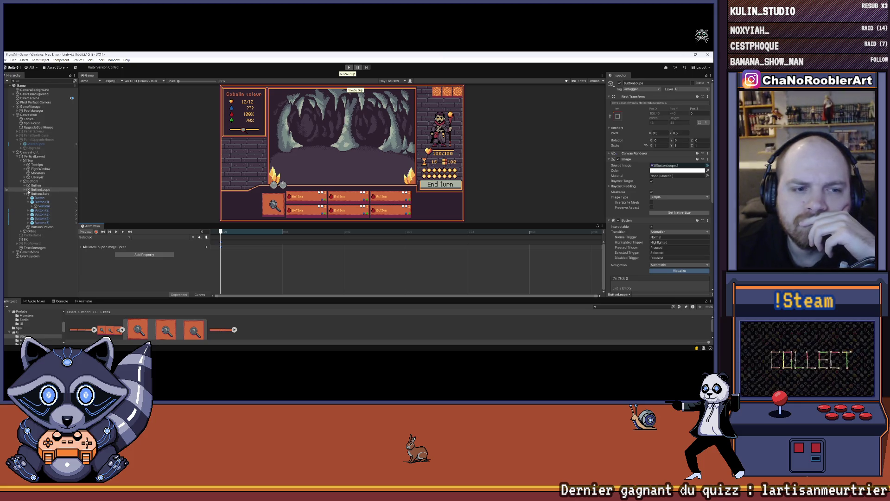
# - Select and expand the End turn Button, reveal UIButtonEndTurn's three slices, and preview its clip
pyautogui.click(26, 194)
pyautogui.click(28, 186)
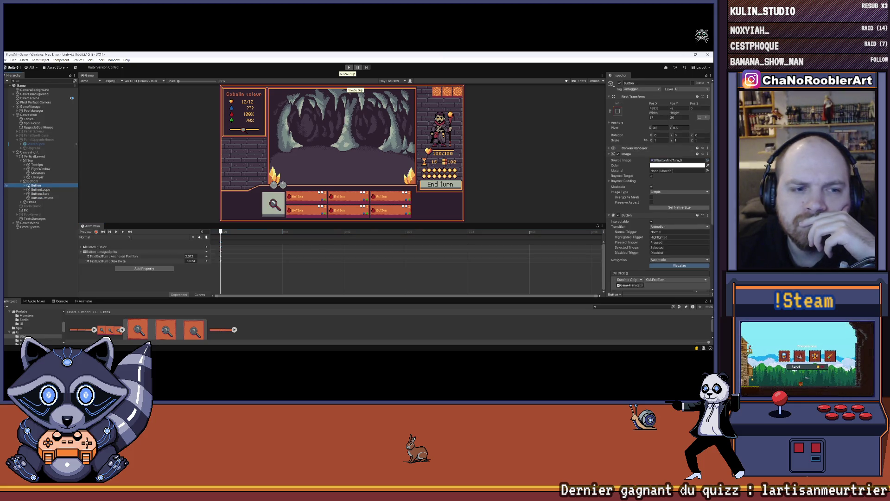
pyautogui.click(25, 186)
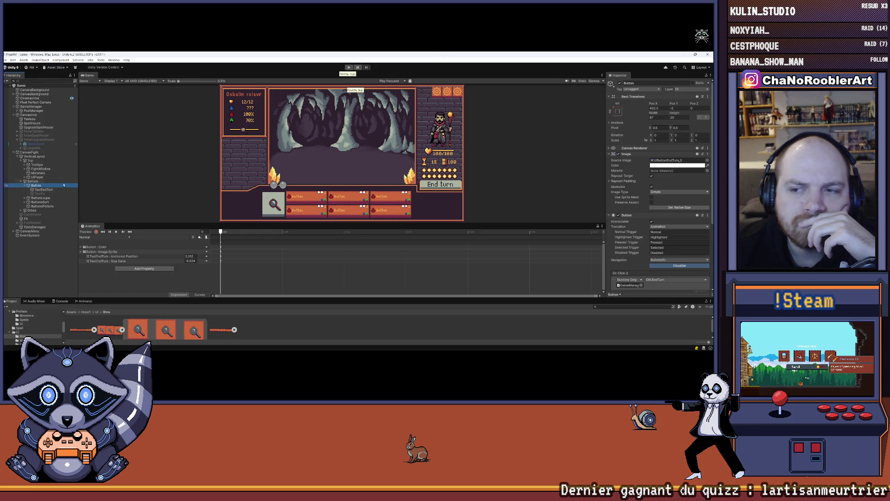
pyautogui.moveTo(181, 299); pyautogui.dragTo(181, 251)
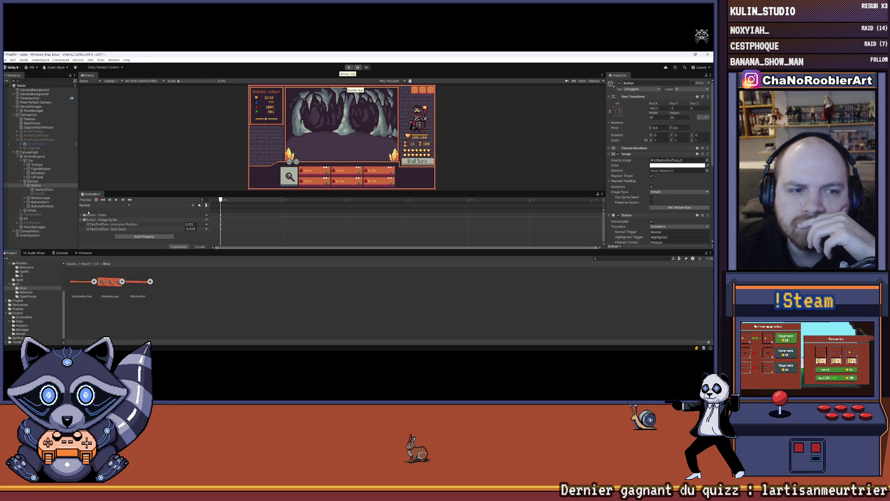
pyautogui.click(95, 282)
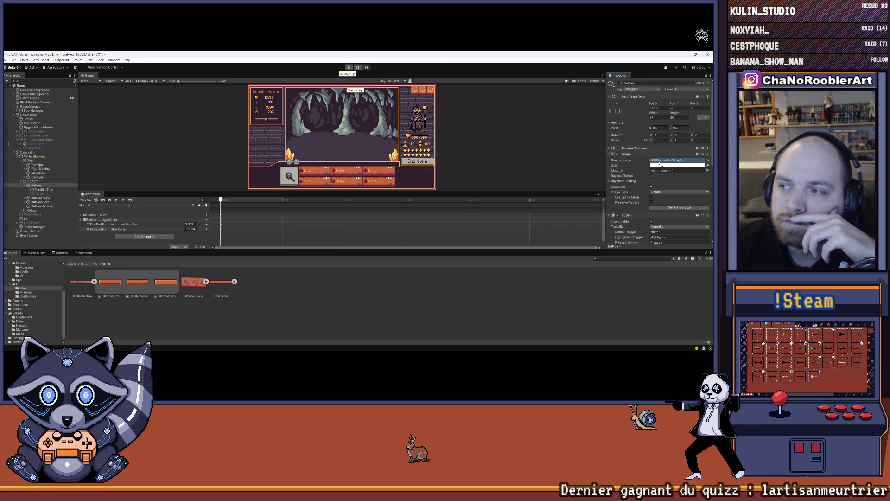
pyautogui.moveTo(396, 252); pyautogui.dragTo(396, 300)
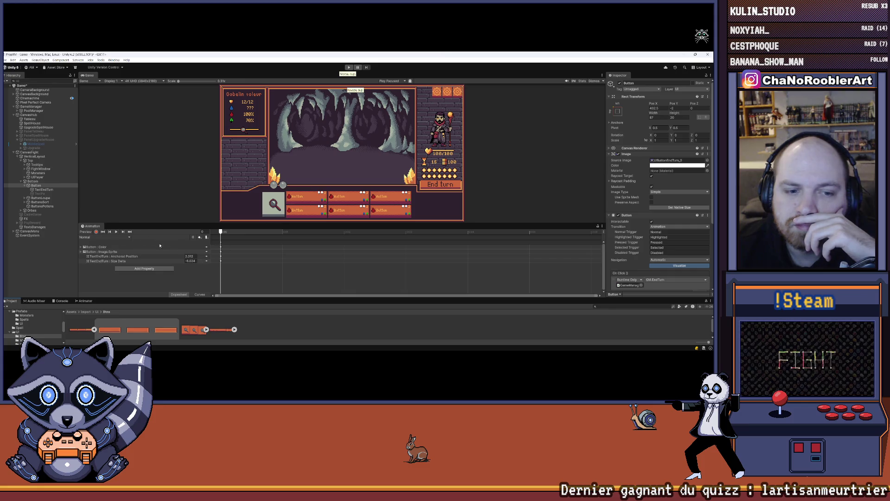
pyautogui.click(116, 231)
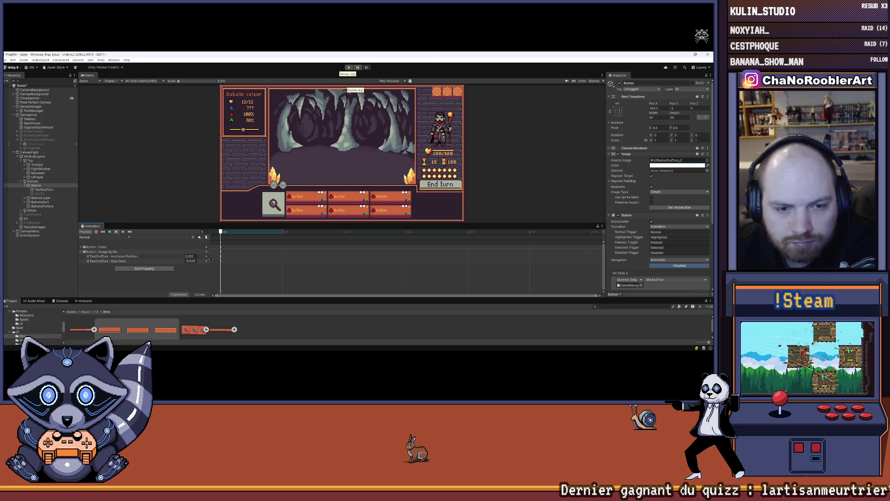
pyautogui.scroll(2, 232, 275)
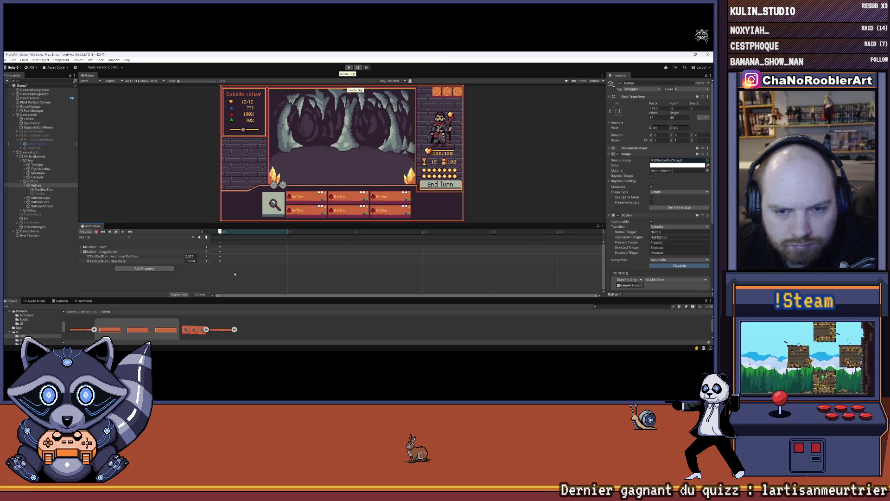
# - Delete the Normal clip's Image.Sprite track and undo the deletion
pyautogui.scroll(-2, 232, 275)
pyautogui.click(220, 255)
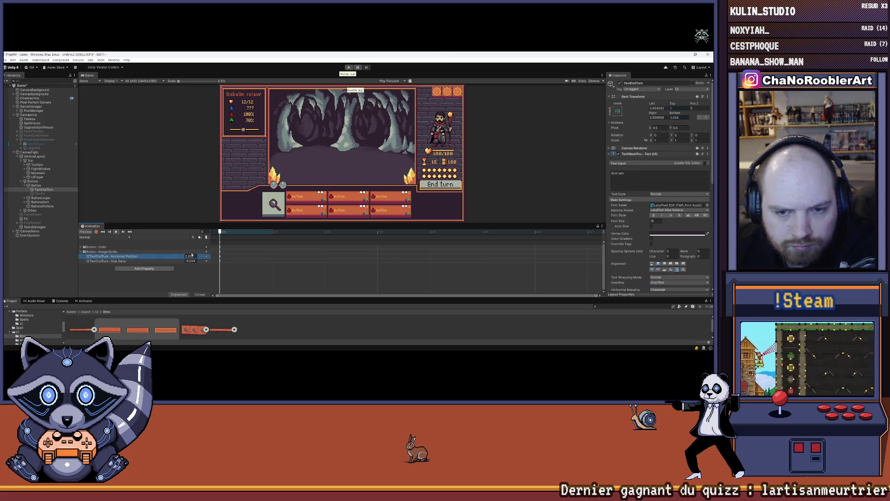
pyautogui.click(221, 253)
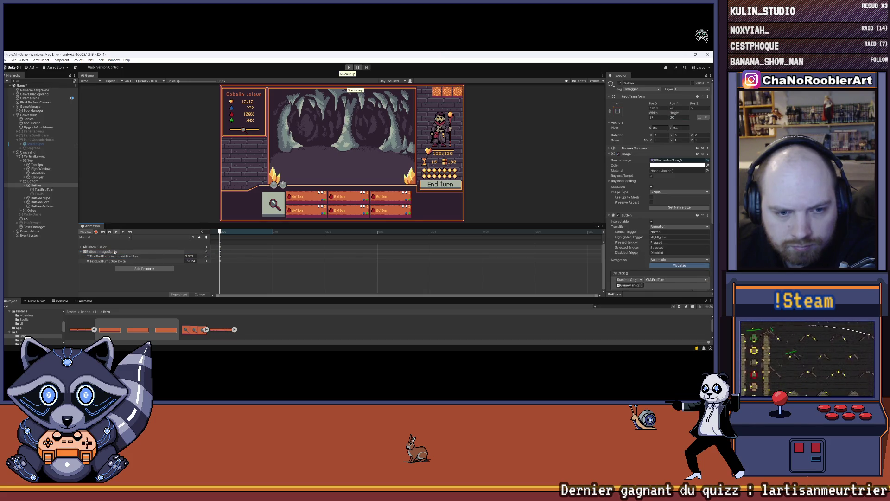
pyautogui.click(226, 251)
pyautogui.press('Delete')
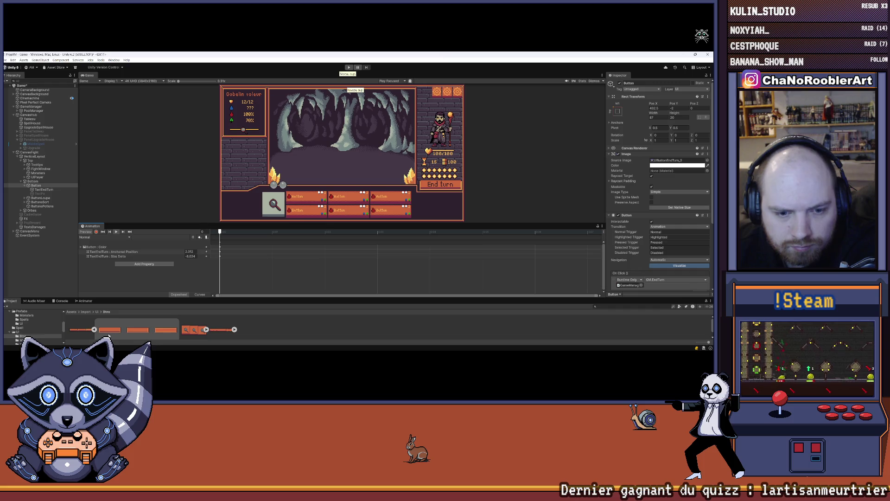
pyautogui.hotkey('ctrl', 'z')
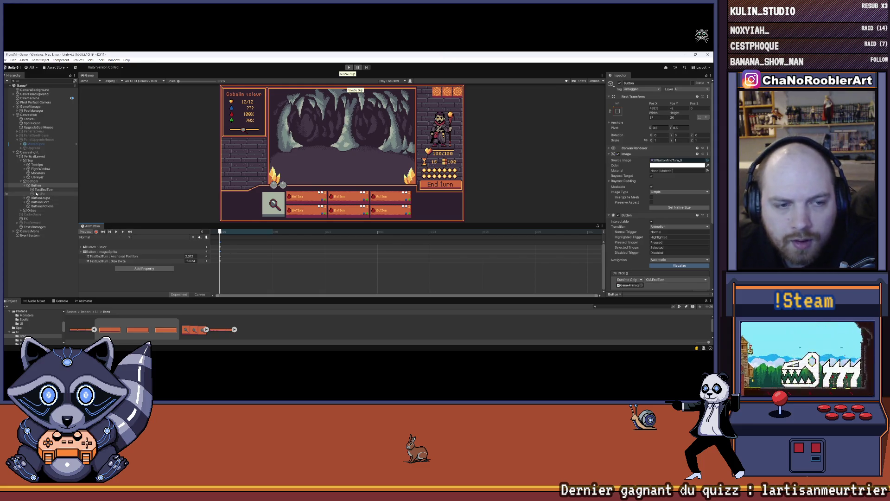
# - Switch to the Highlighted clip, delete its Image.Sprite track, and undo
pyautogui.click(93, 236)
pyautogui.click(95, 248)
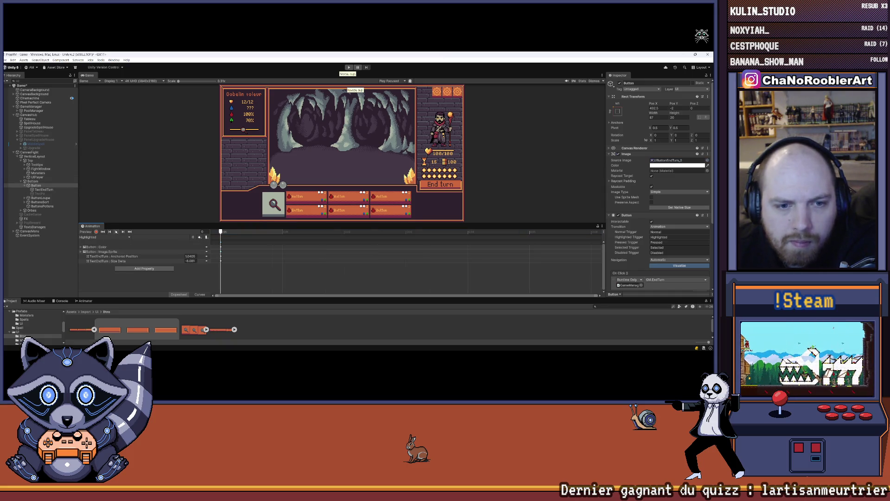
pyautogui.click(221, 252)
pyautogui.press('Delete')
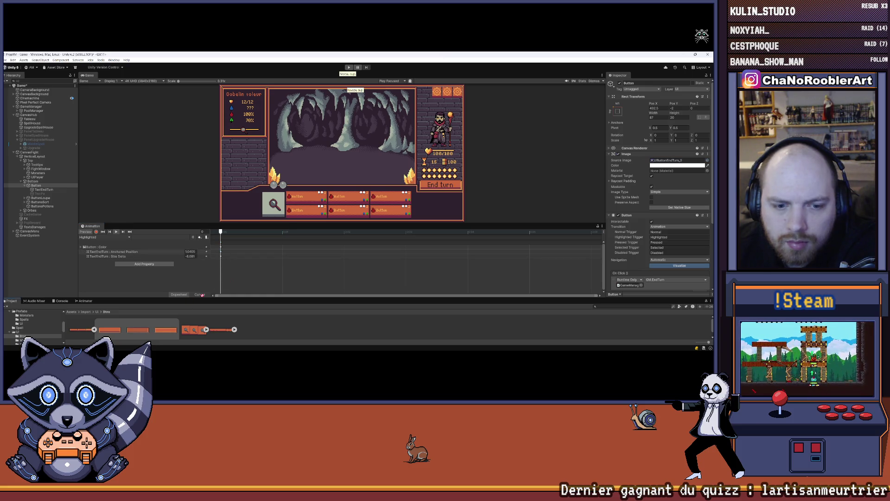
pyautogui.hotkey('ctrl', 'z')
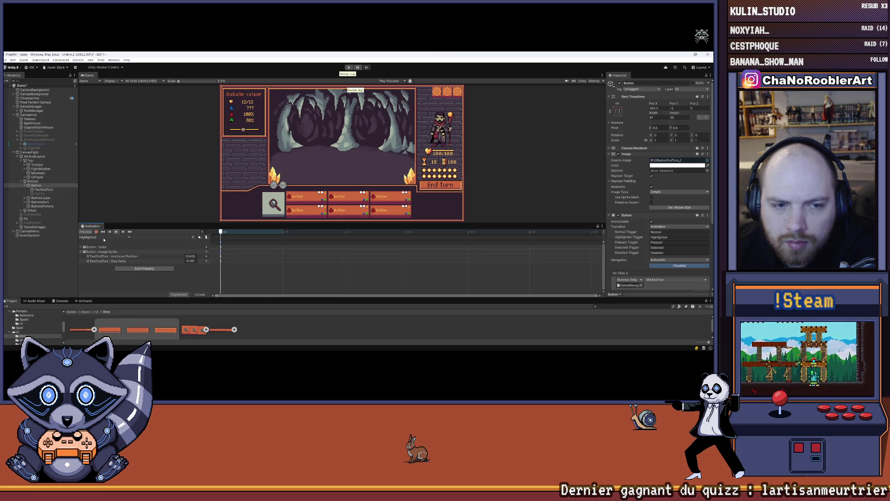
pyautogui.click(104, 238)
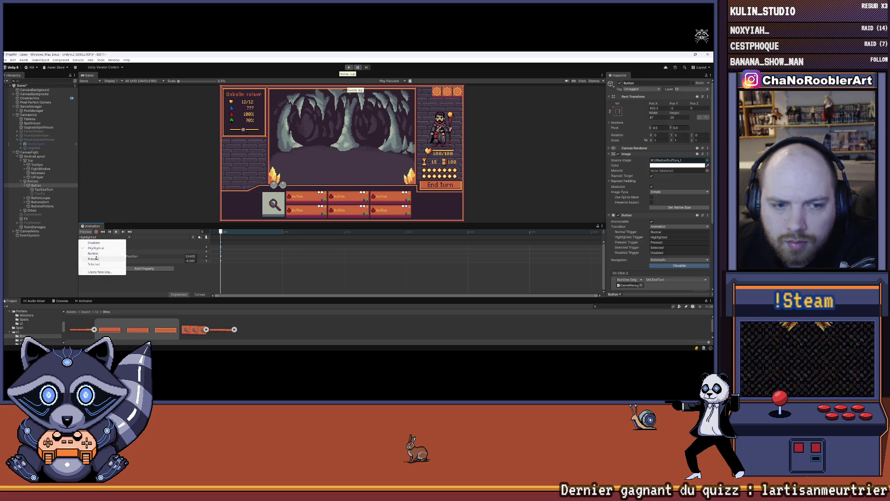
# - Remove the Disabled clip's Image.Sprite track, then trial-delete and restore it in Pressed
pyautogui.click(98, 242)
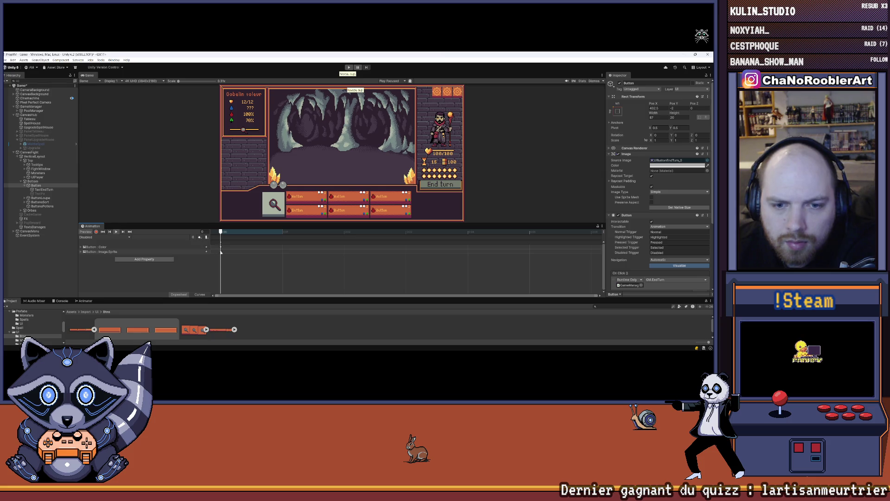
pyautogui.press('Delete')
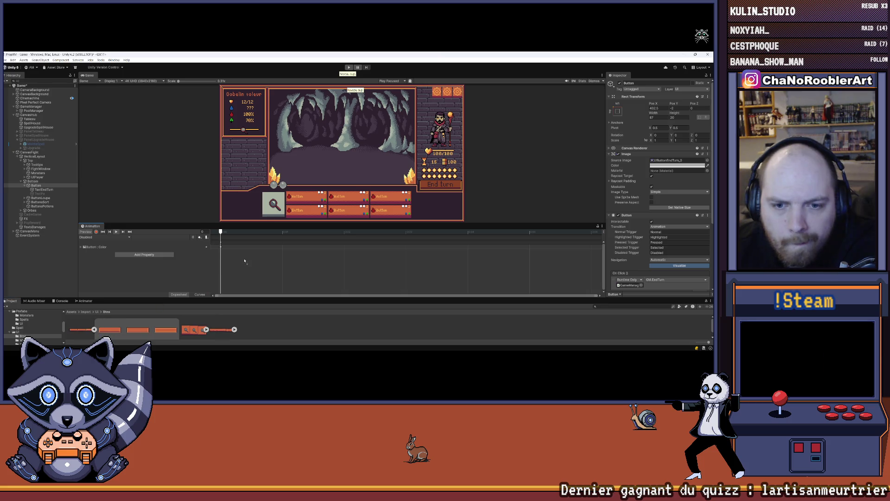
pyautogui.click(103, 236)
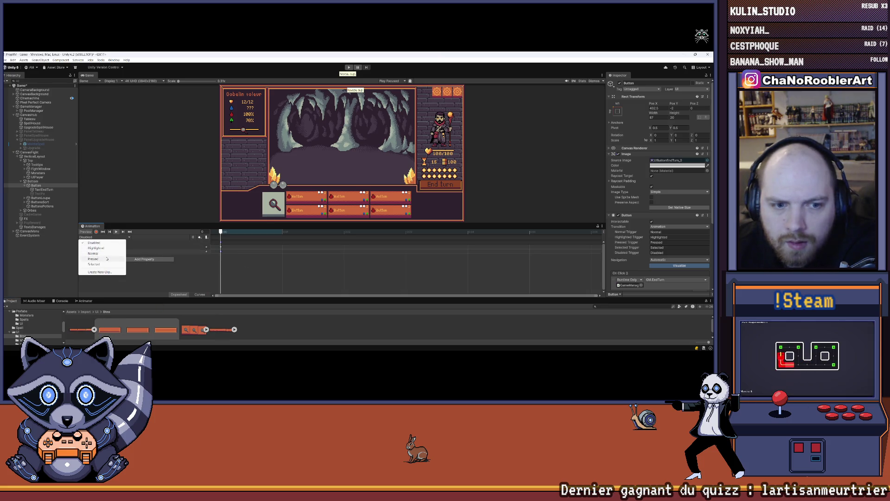
pyautogui.click(107, 258)
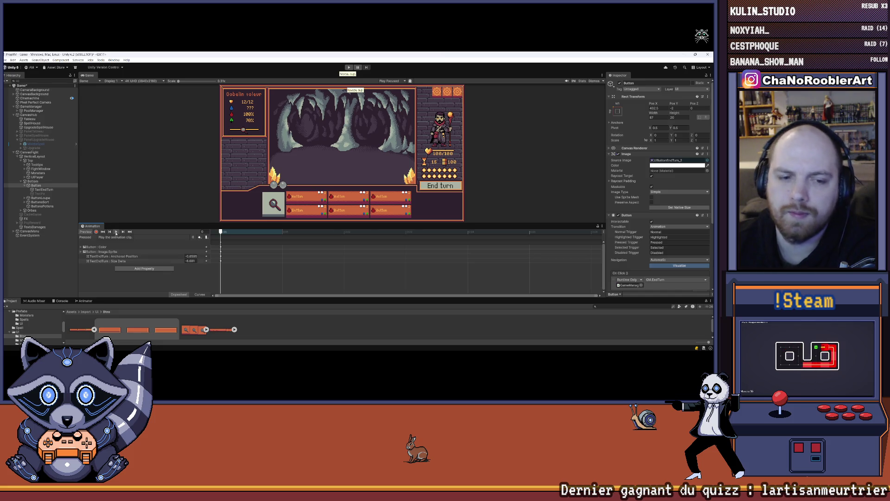
pyautogui.click(215, 251)
pyautogui.press('Delete')
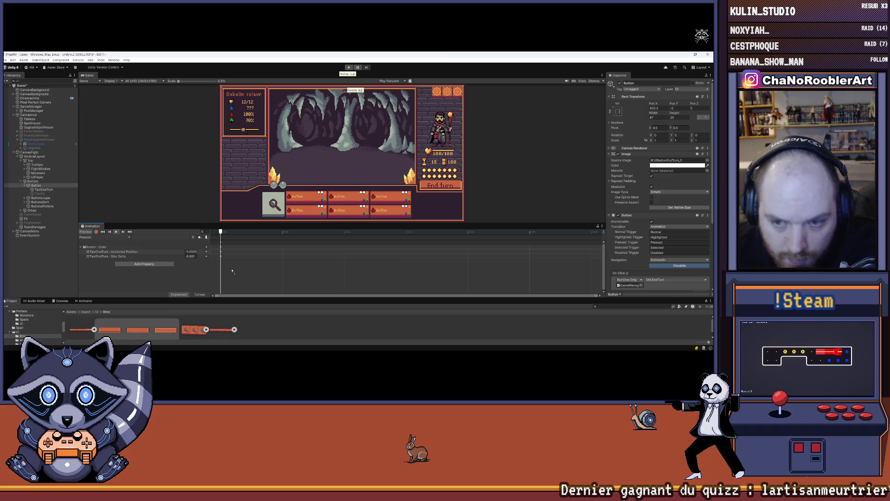
pyautogui.hotkey('ctrl', 'z')
# - Preview the Selected clip, deleting and restoring its Image.Sprite track
pyautogui.click(105, 237)
pyautogui.click(100, 264)
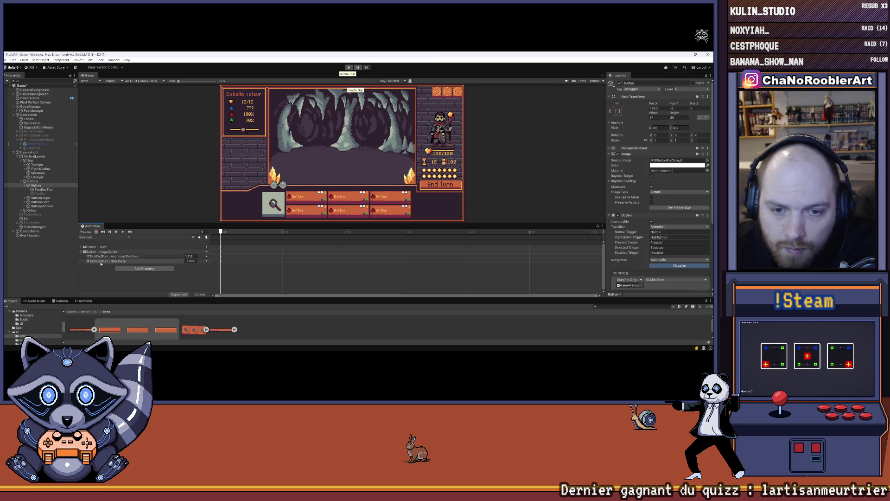
pyautogui.click(117, 231)
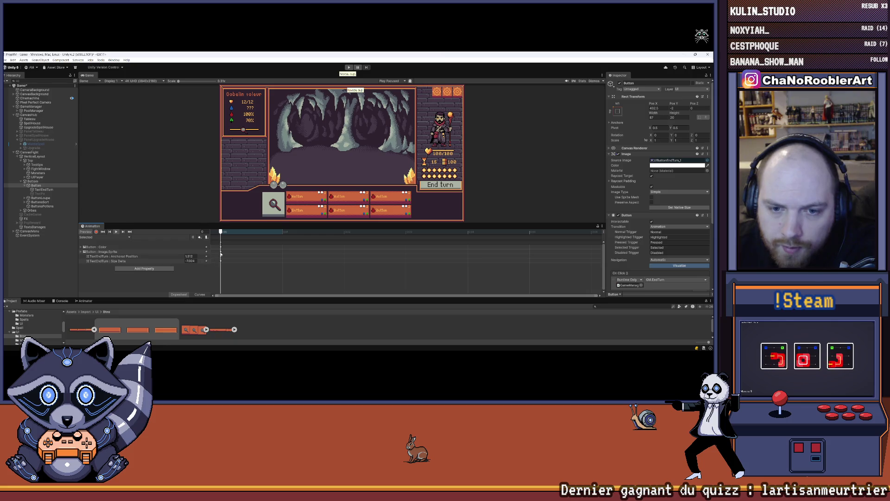
pyautogui.press('Delete')
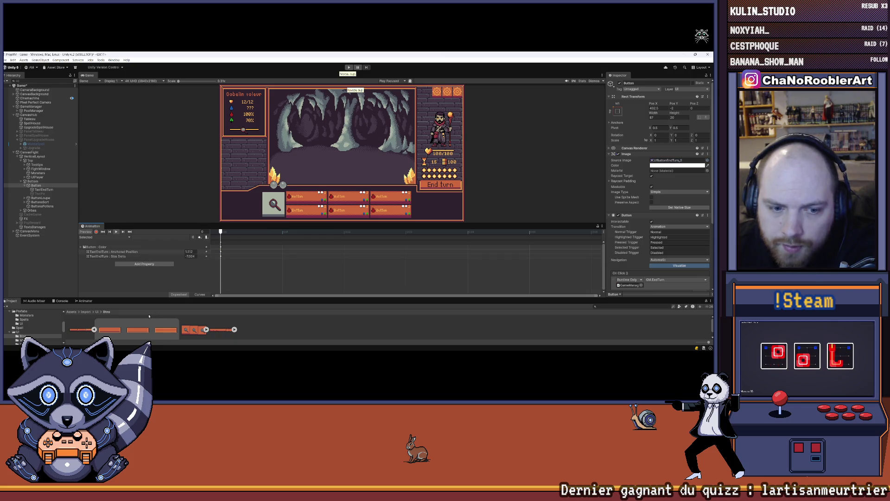
pyautogui.hotkey('ctrl', 'z')
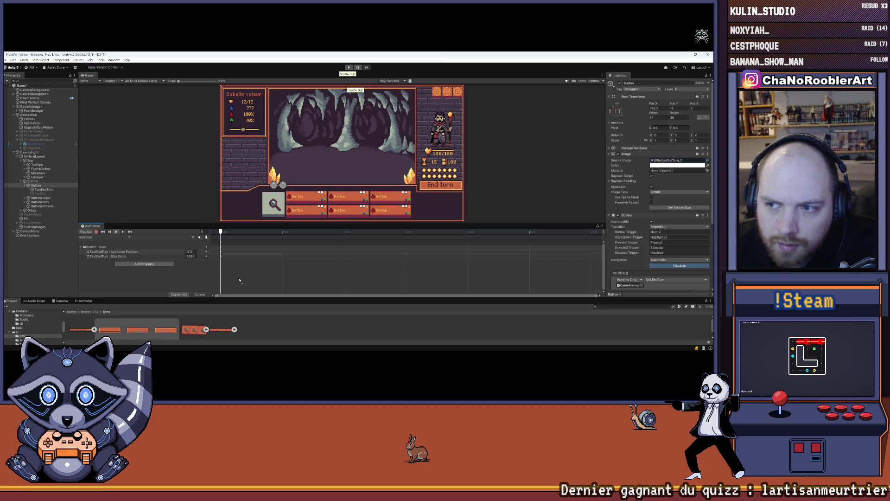
pyautogui.moveTo(137, 327)
pyautogui.mouseDown()
pyautogui.moveTo(232, 277)
pyautogui.moveTo(231, 268)
pyautogui.moveTo(193, 293)
pyautogui.moveTo(229, 269)
pyautogui.mouseUp()
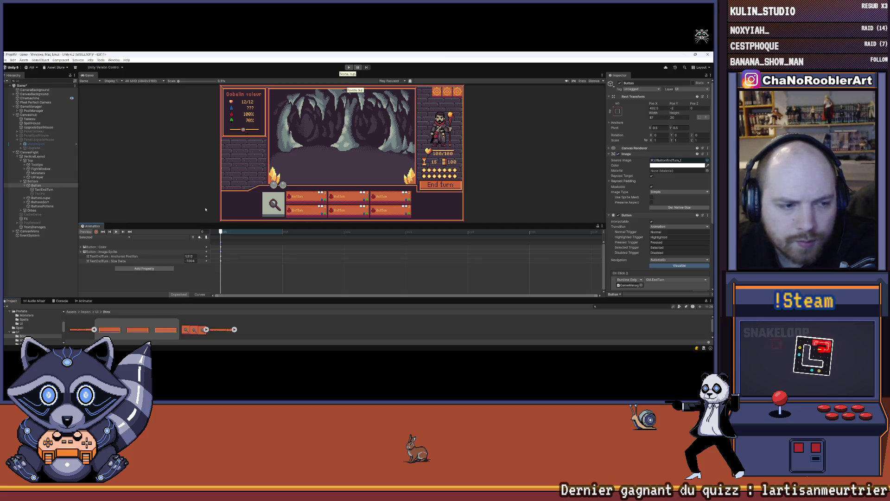
pyautogui.click(104, 237)
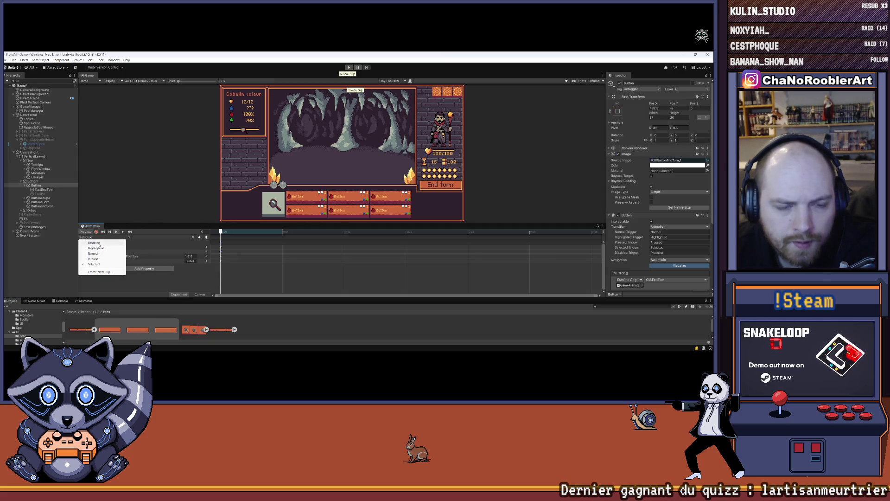
pyautogui.click(116, 239)
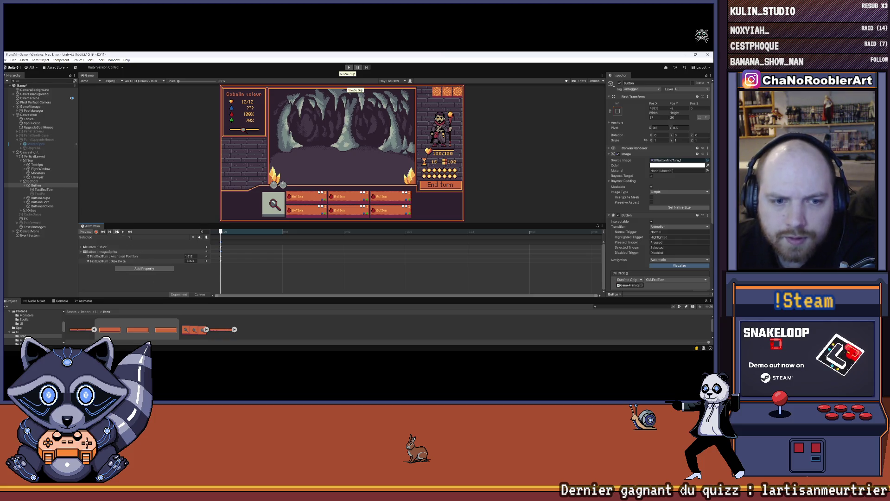
# - Inspect TextEndTurn, dock the Animation editor into the bottom panel, and select Button
pyautogui.click(43, 190)
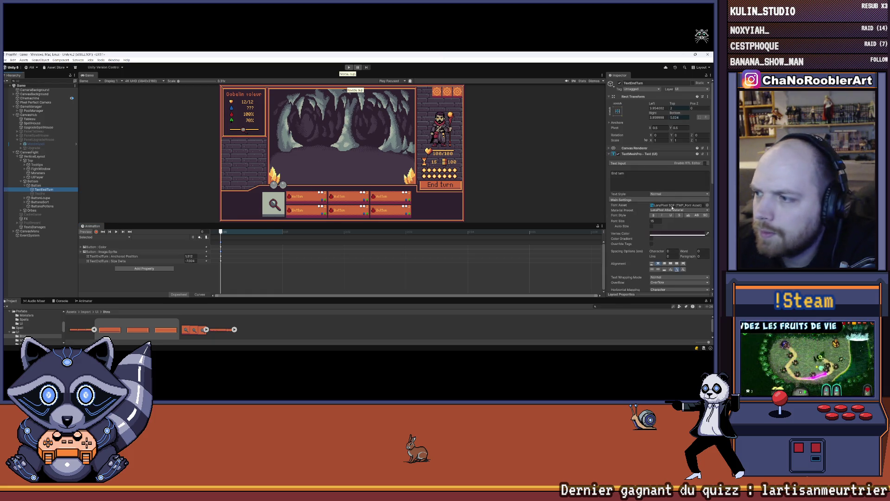
pyautogui.click(439, 170)
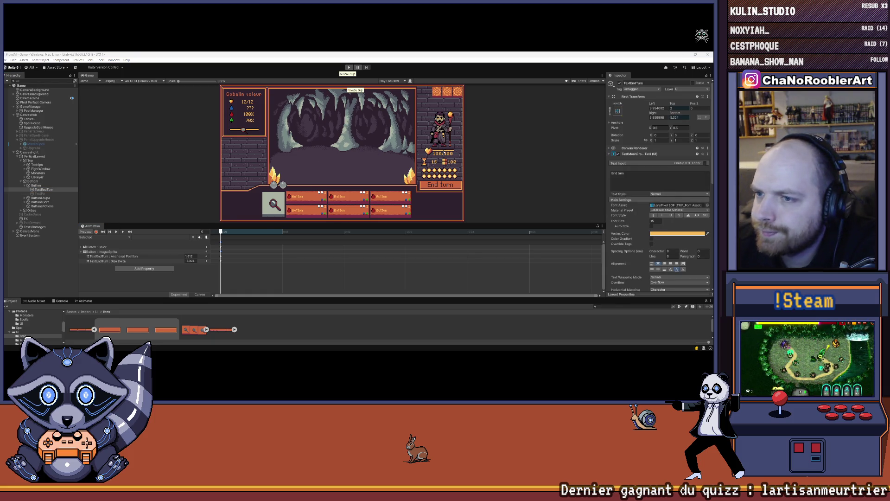
pyautogui.moveTo(90, 226); pyautogui.dragTo(106, 301)
pyautogui.click(266, 213)
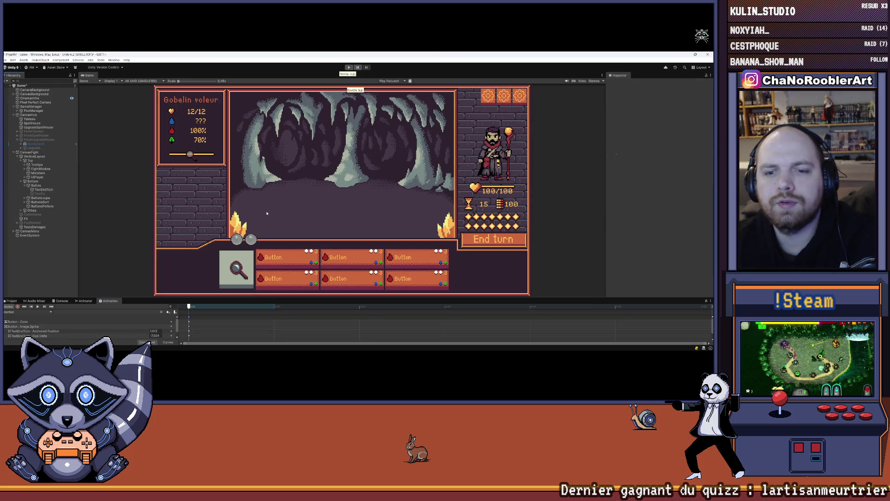
pyautogui.click(39, 185)
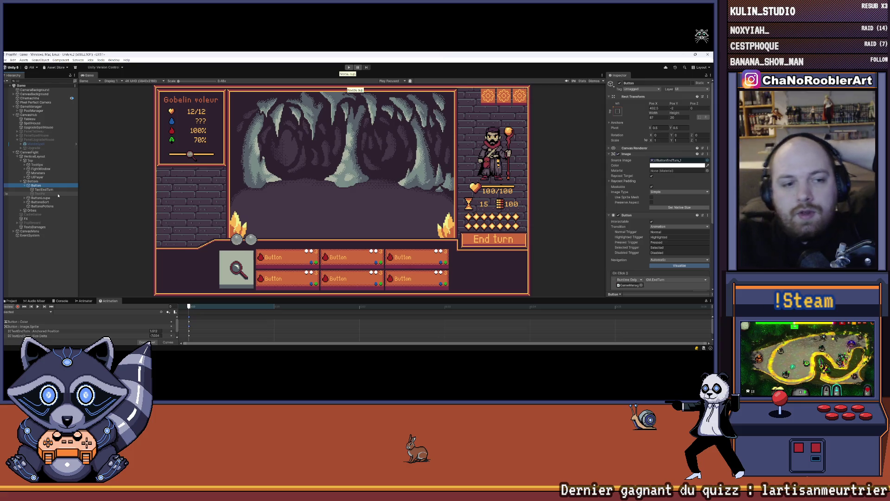
# - Enlarge the animation area, preview the Button's clip, then select ButtonLoupe
pyautogui.moveTo(193, 297); pyautogui.dragTo(188, 272)
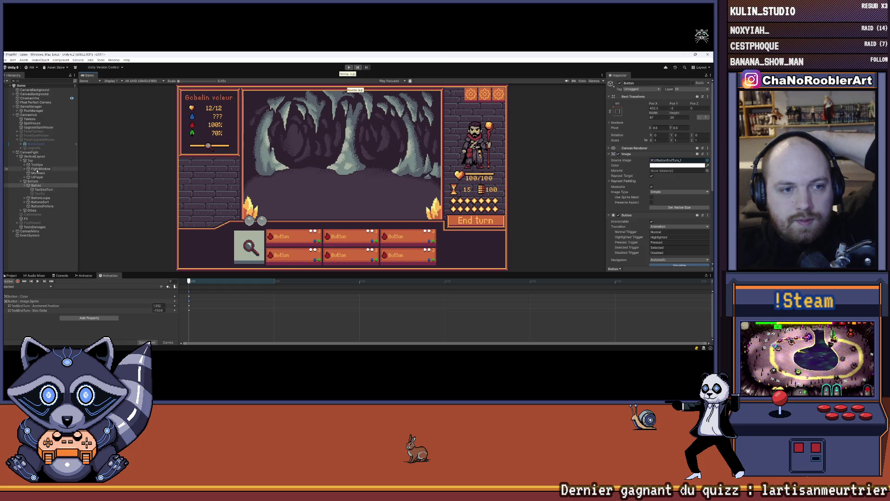
pyautogui.click(30, 160)
pyautogui.click(36, 185)
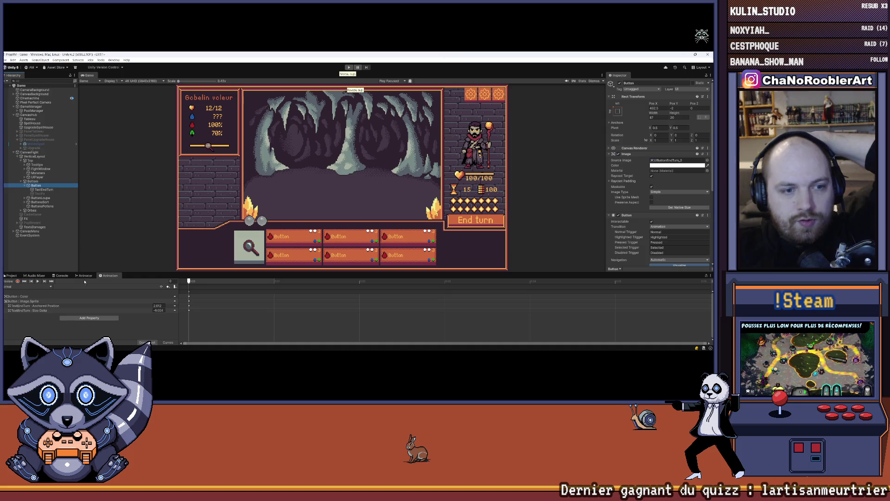
pyautogui.click(39, 281)
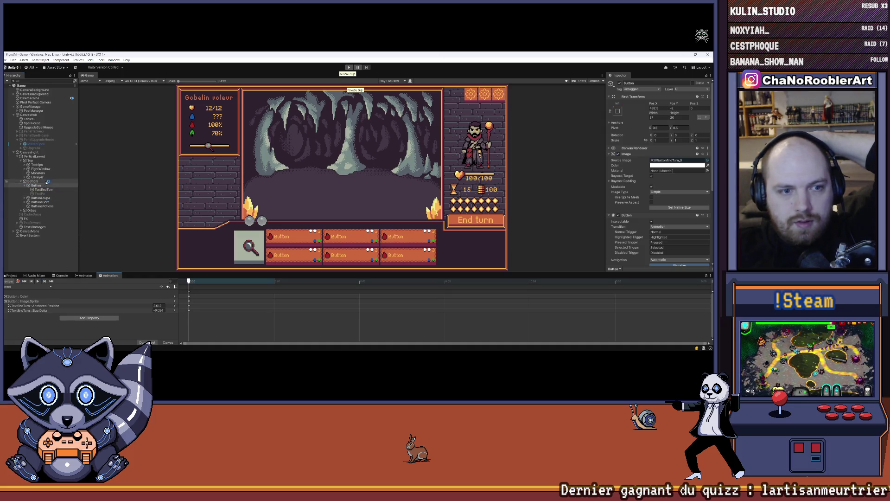
pyautogui.click(40, 198)
# - Play ButtonLoupe's orange animation and expand UIButtonLoupe into three sprites in Btns
pyautogui.press('Right')
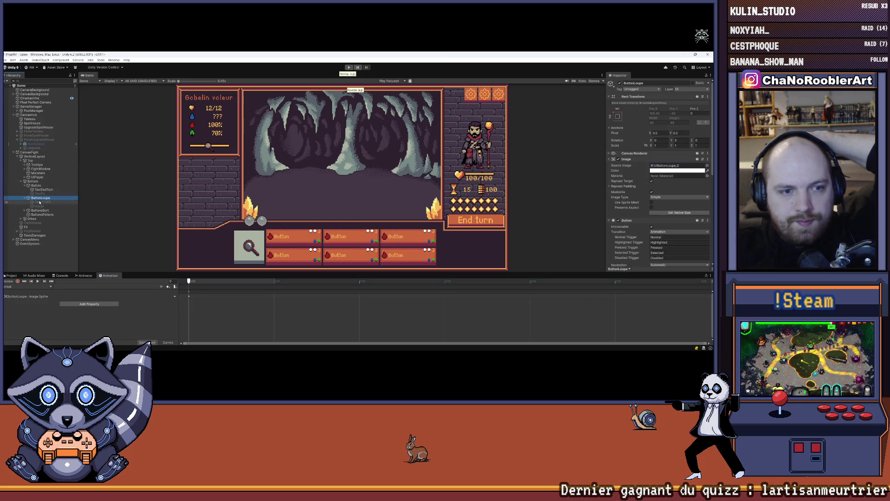
pyautogui.click(37, 281)
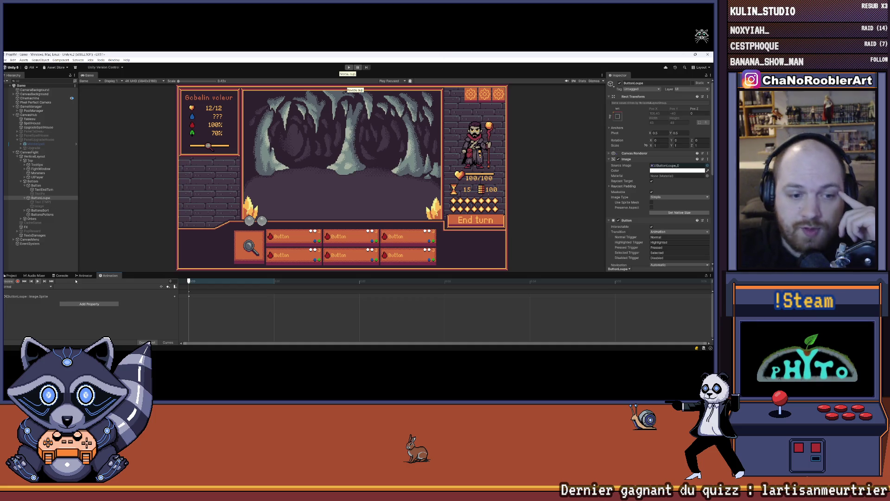
pyautogui.click(14, 275)
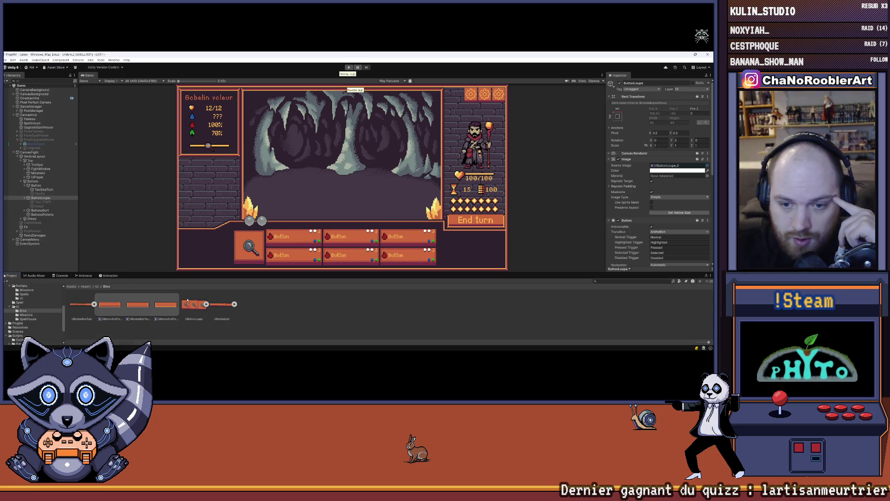
pyautogui.click(206, 304)
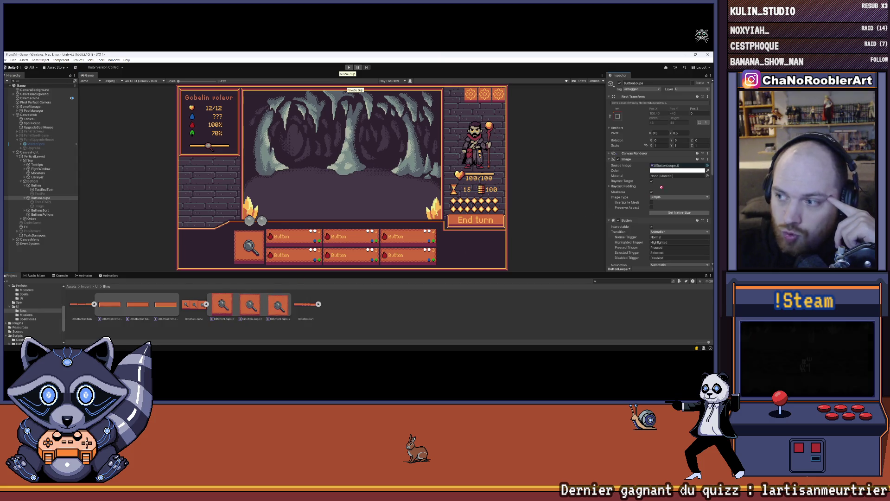
pyautogui.click(357, 282)
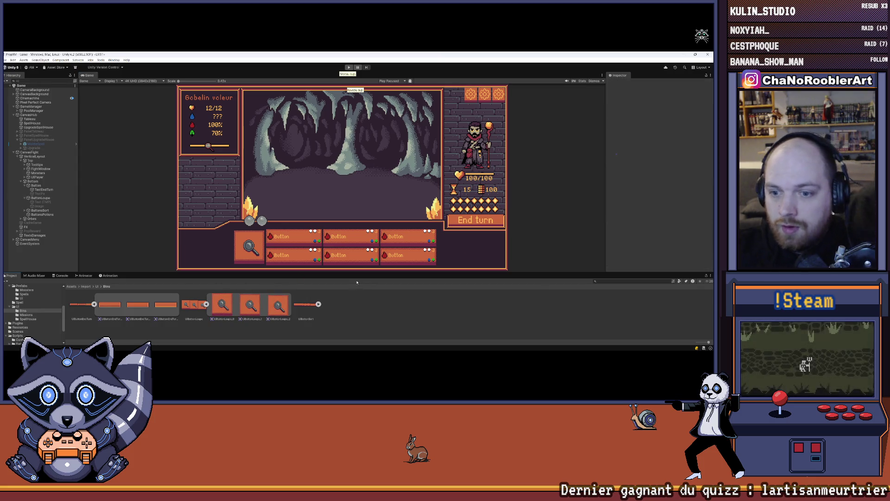
pyautogui.moveTo(355, 274); pyautogui.dragTo(355, 300)
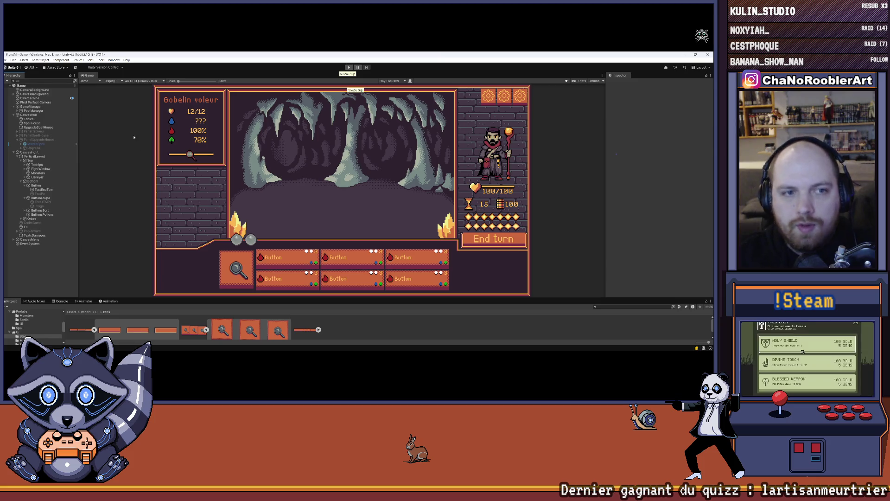
# - Undo the cleared selection, then play a new game and choose P_Sylphia and P_WildThorn as first spells
pyautogui.click(13, 60)
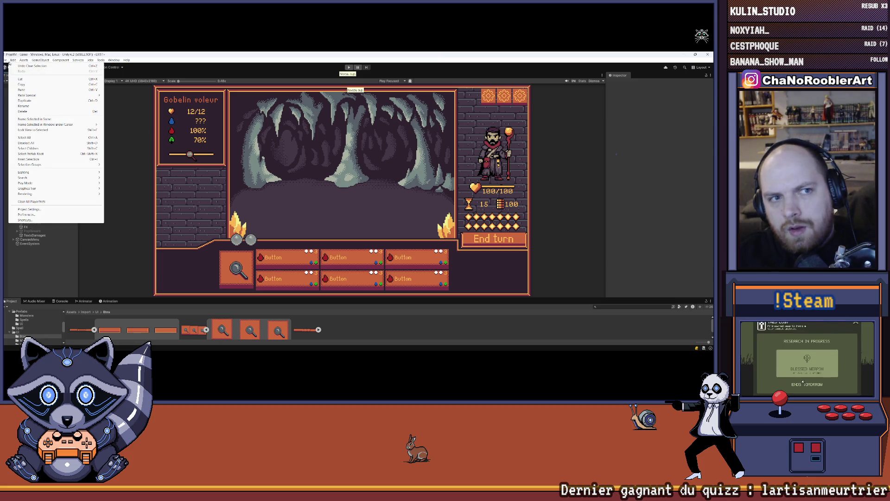
pyautogui.click(14, 65)
pyautogui.click(349, 68)
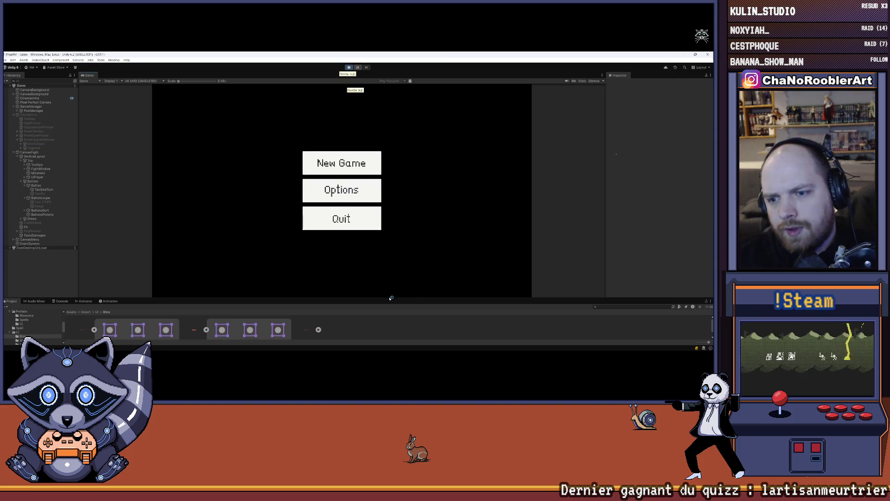
pyautogui.click(342, 162)
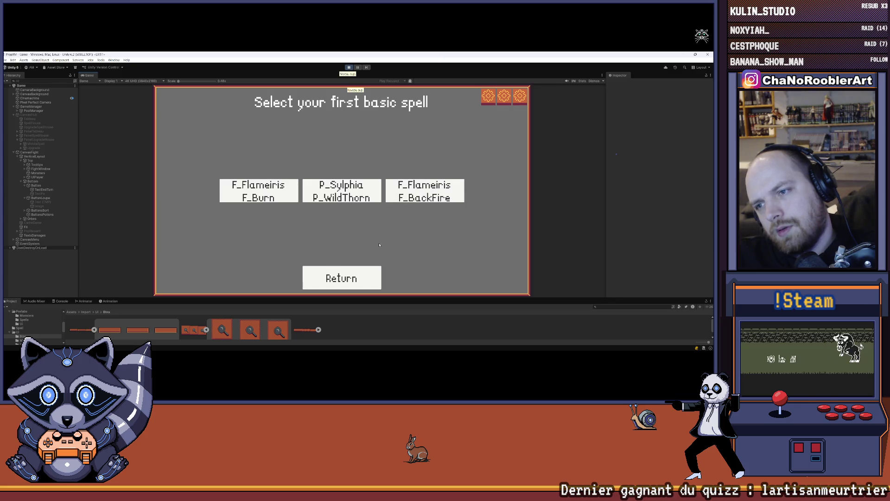
pyautogui.click(366, 195)
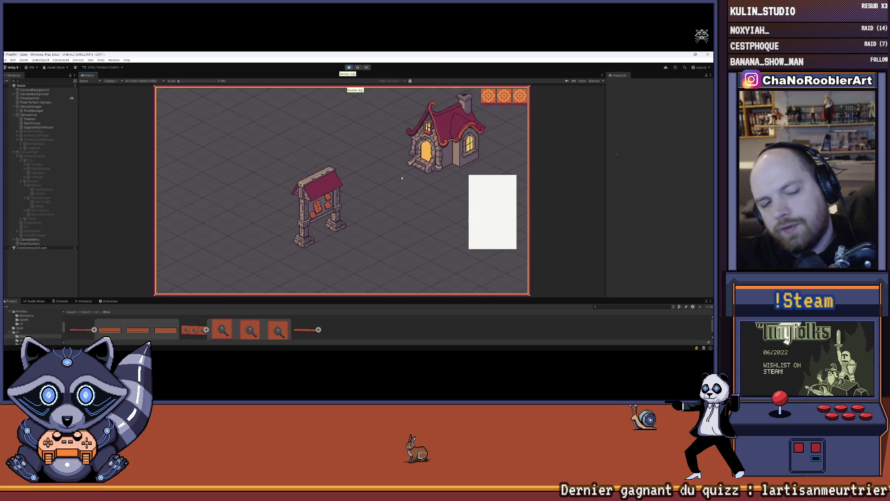
# - Learn the P_Weak spell in the spell house and return to the village
pyautogui.click(421, 158)
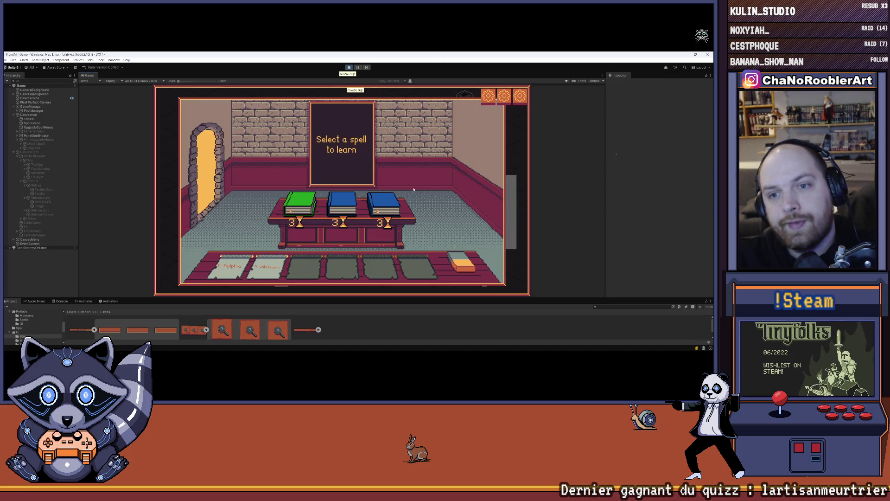
pyautogui.moveTo(335, 204)
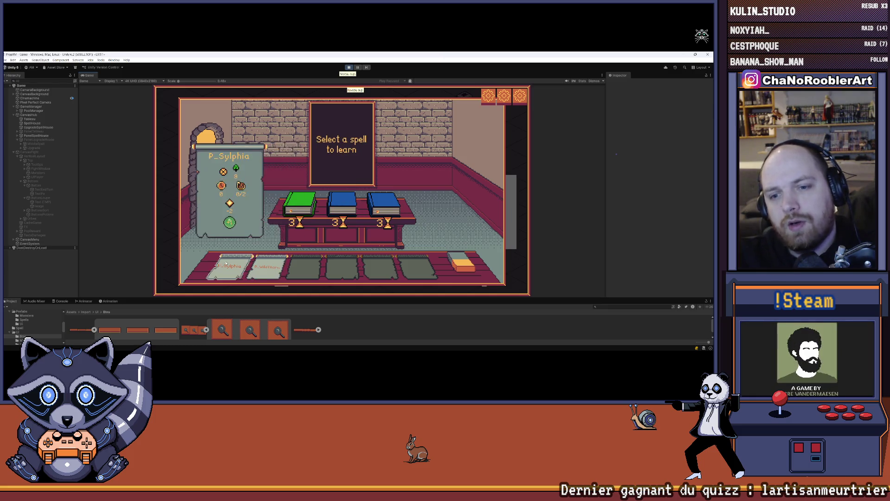
pyautogui.click(303, 208)
pyautogui.click(194, 162)
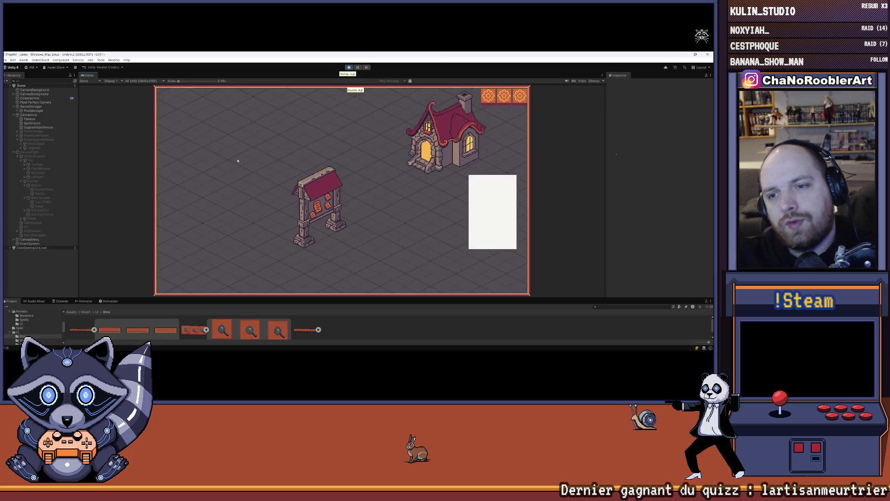
# - Start the mission battle from the mission board, then switch over to the Steam library
pyautogui.click(339, 193)
pyautogui.click(340, 194)
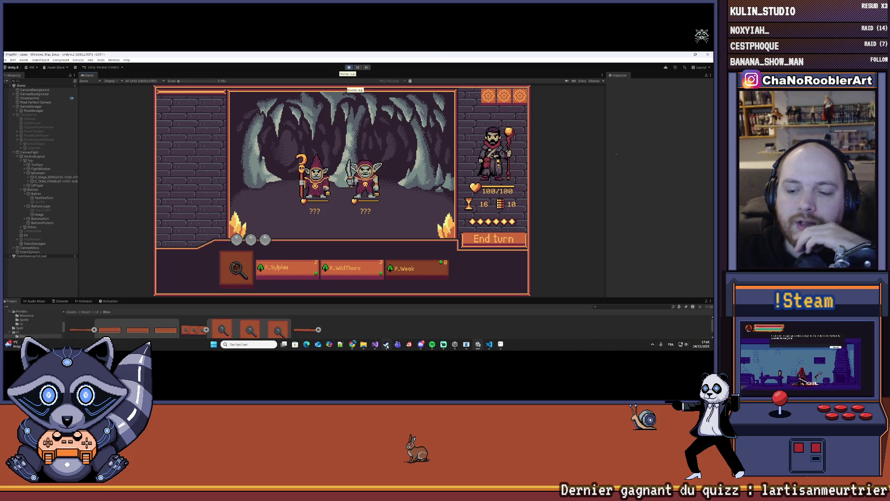
pyautogui.click(386, 348)
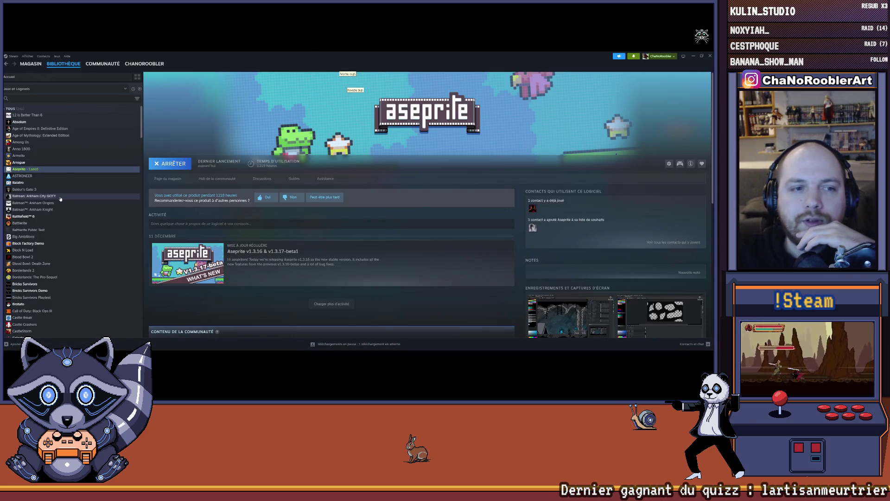
# - Launch Bricks Survivors from the Steam library and bring its game window to the front
pyautogui.scroll(-3, 37, 192)
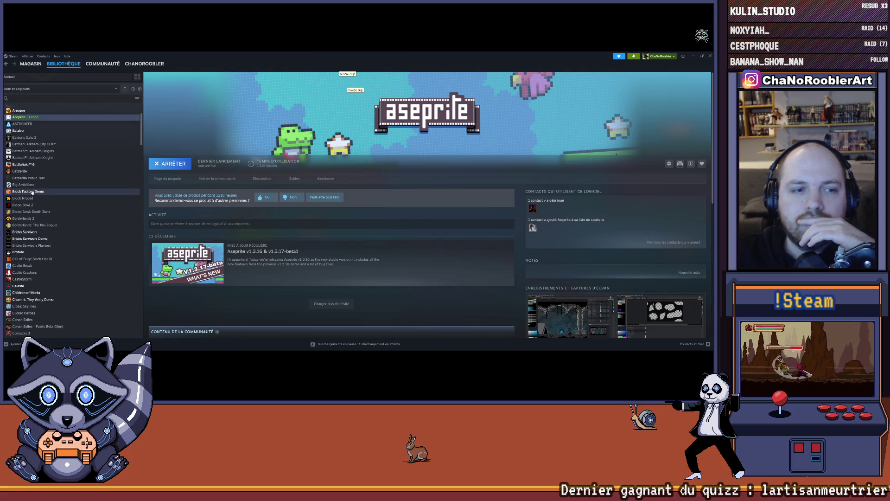
pyautogui.doubleClick(46, 231)
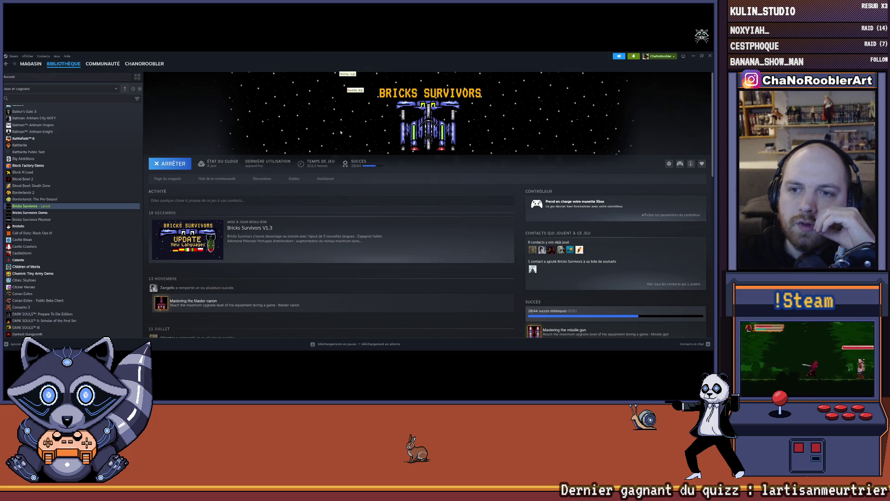
pyautogui.click(693, 56)
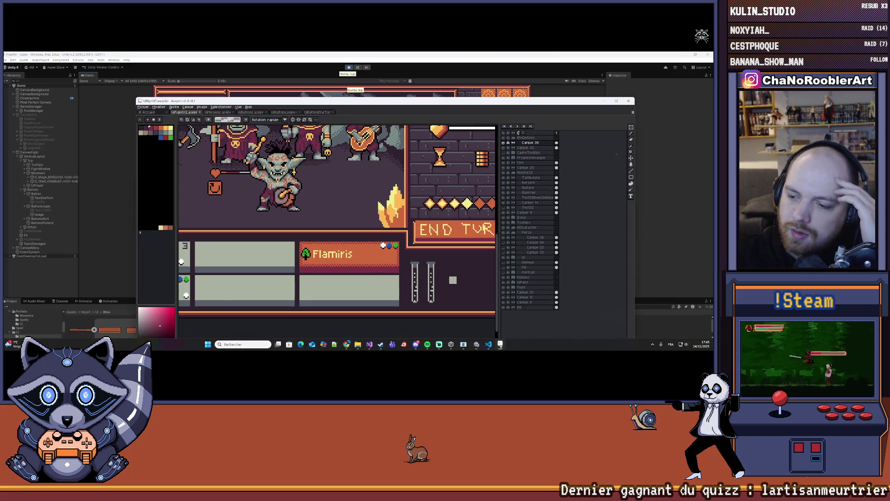
pyautogui.click(506, 344)
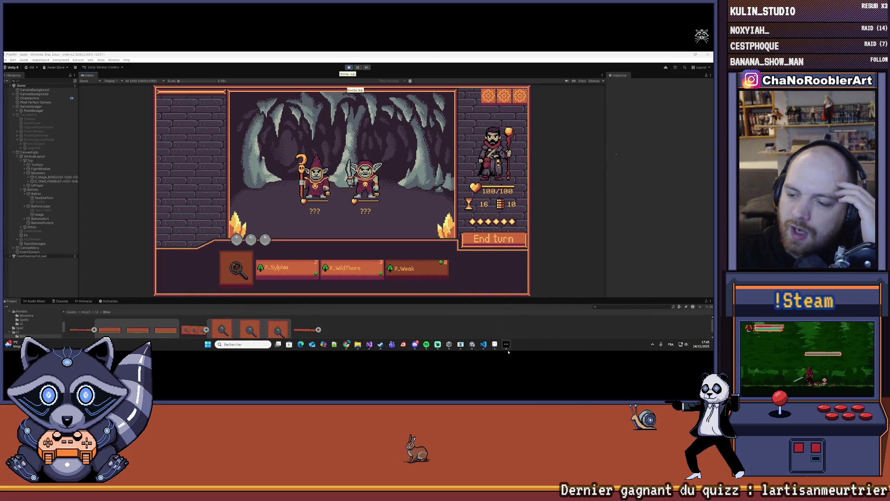
pyautogui.click(508, 345)
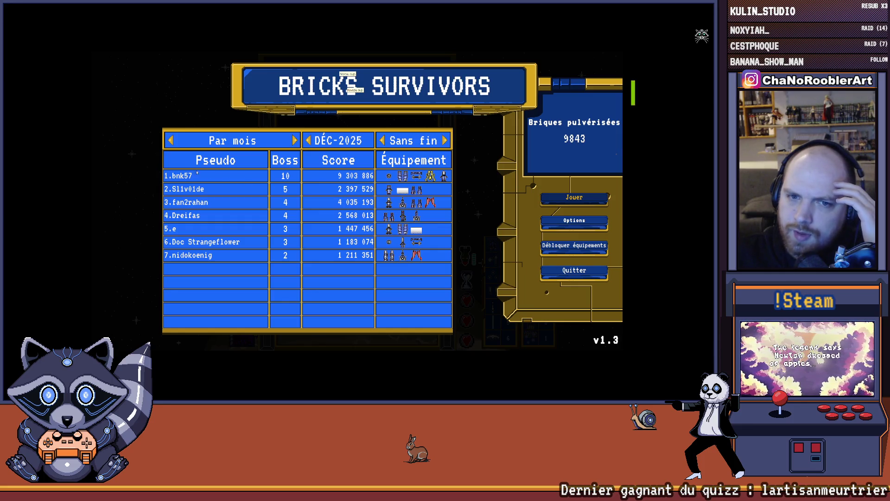
# - Toggle the leaderboard between Blitz and Sans fin, and glance at options and mission selection
pyautogui.click(445, 140)
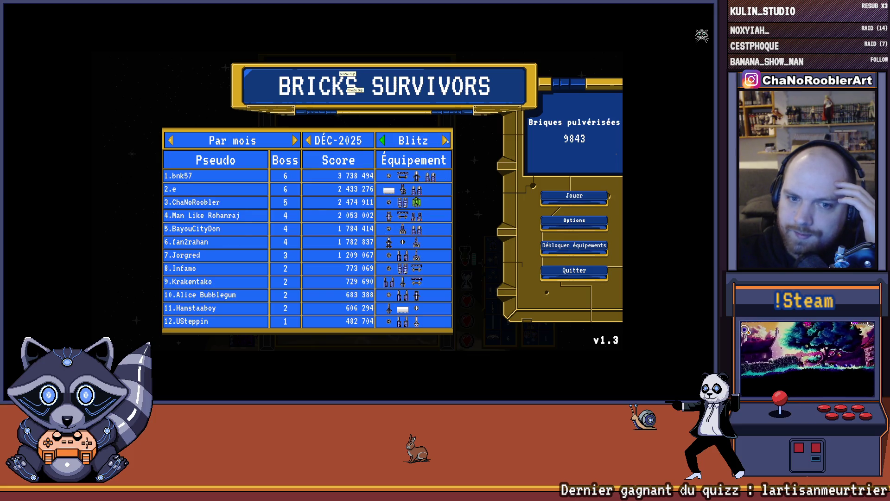
pyautogui.click(446, 140)
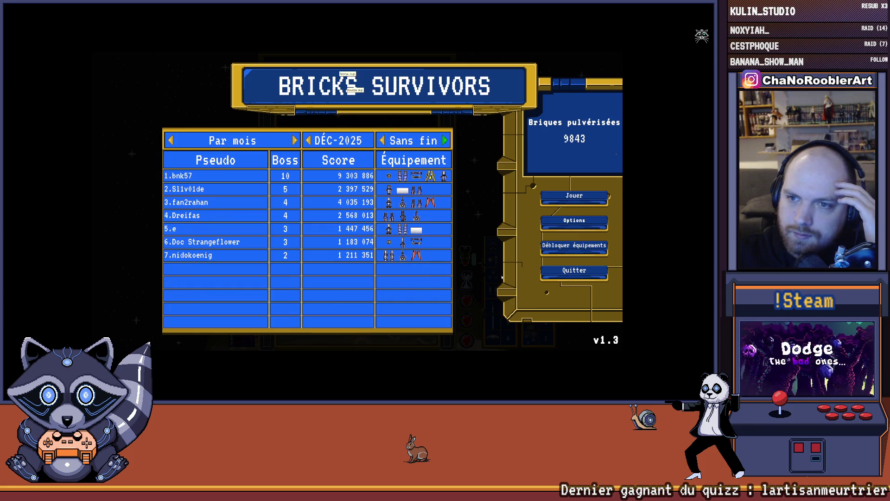
pyautogui.click(574, 221)
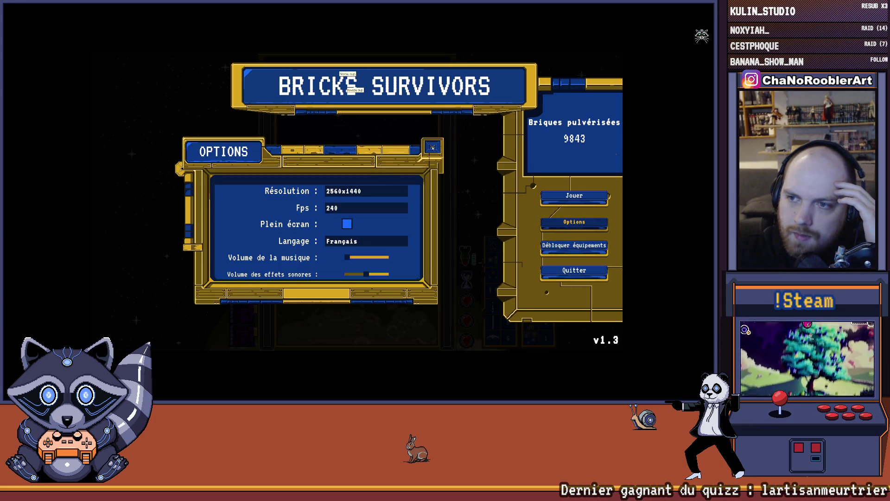
pyautogui.click(573, 222)
pyautogui.click(574, 195)
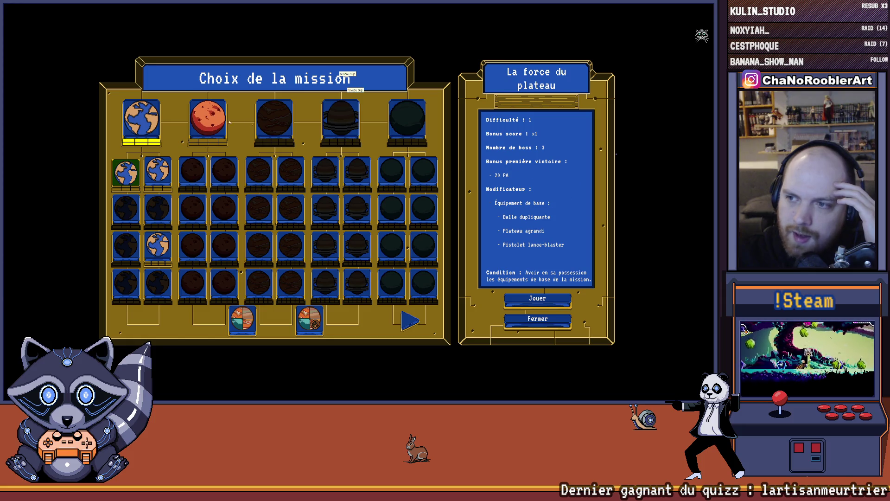
pyautogui.click(538, 325)
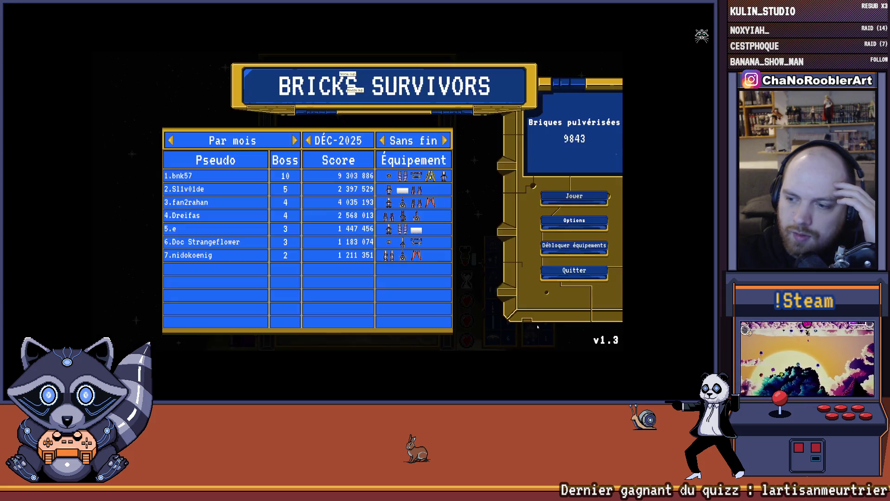
# - Check the secondary-bullet damage upgrade and the Sans fin endless mode details
pyautogui.click(573, 246)
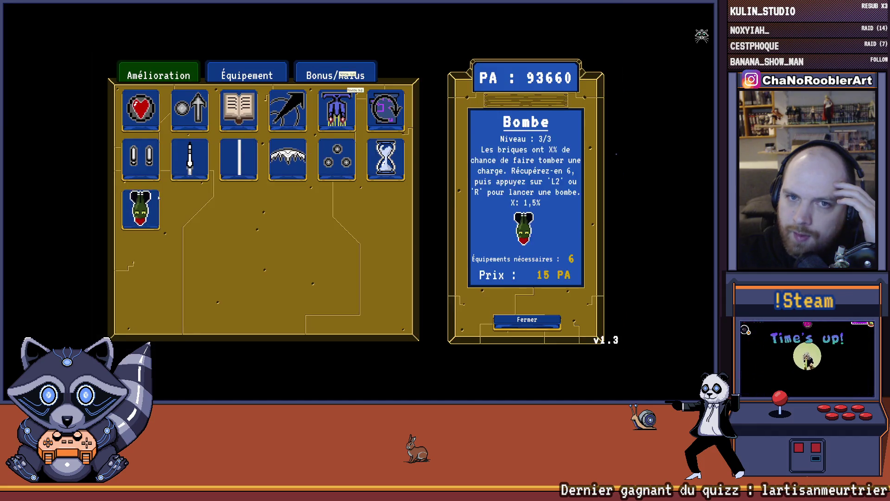
pyautogui.click(337, 159)
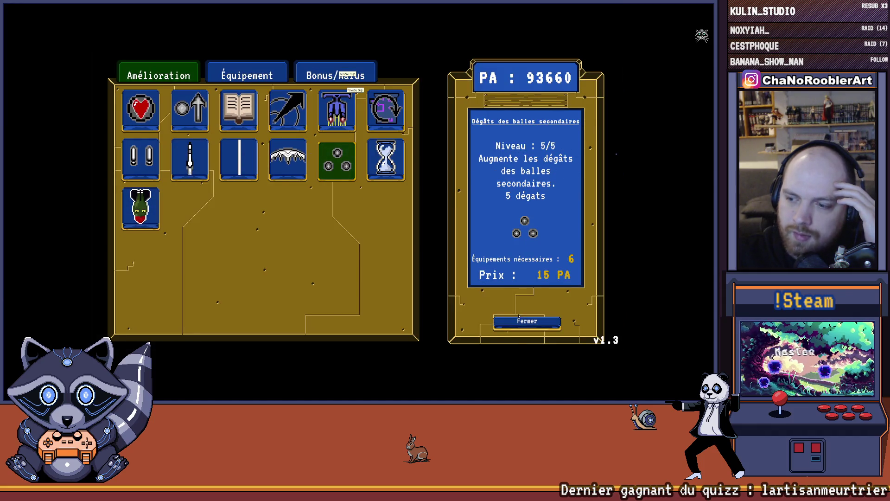
pyautogui.click(527, 321)
pyautogui.click(536, 185)
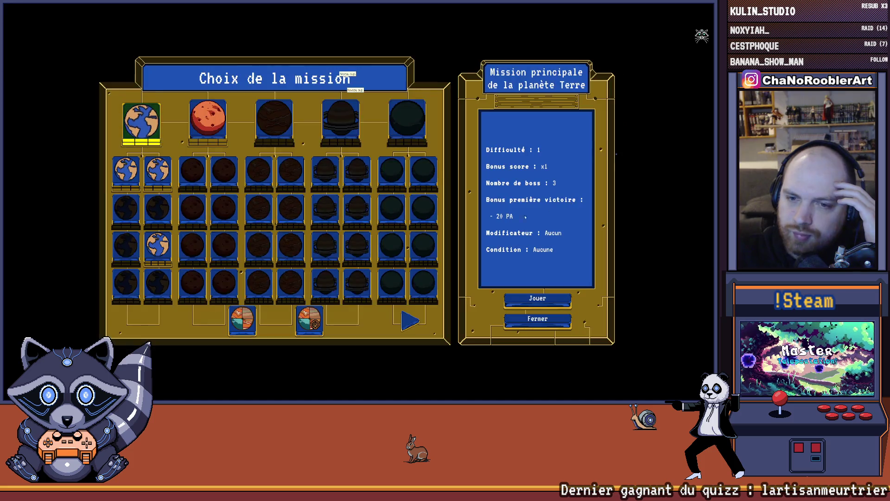
pyautogui.click(242, 320)
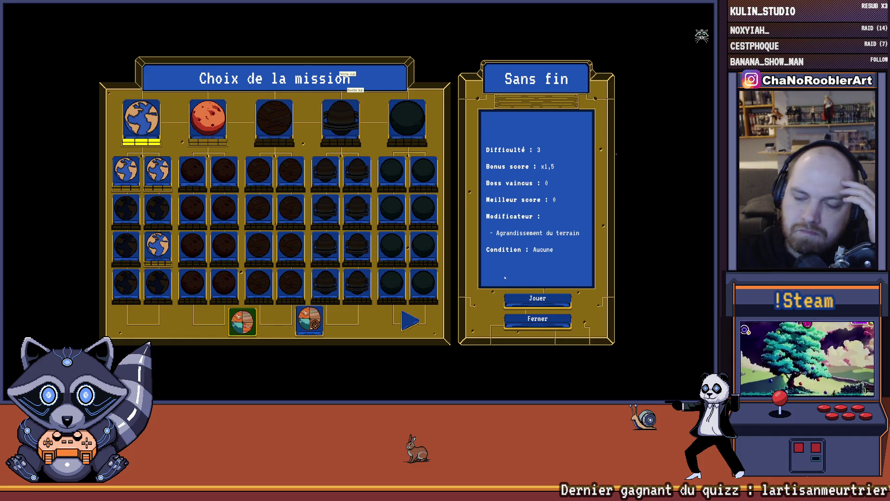
pyautogui.click(538, 320)
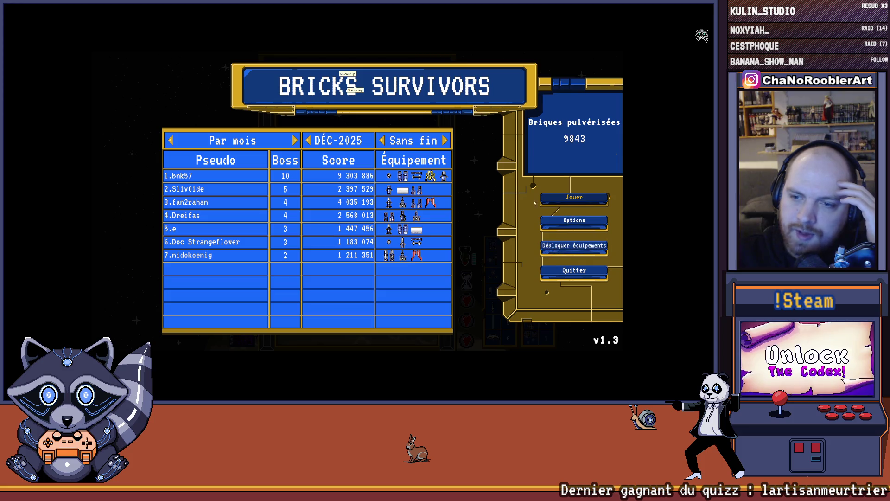
# - Browse the equipment and bonus/malus lists, then quit the game back to the Unity editor
pyautogui.click(574, 245)
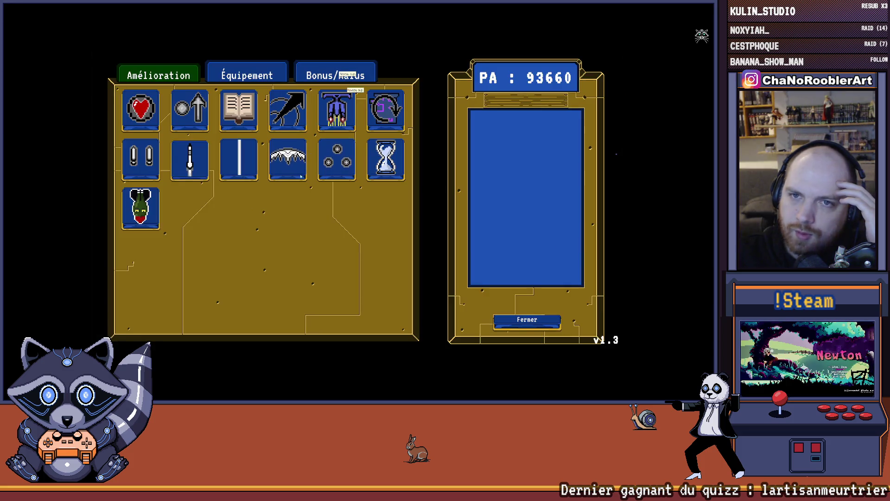
pyautogui.click(230, 78)
pyautogui.click(335, 75)
pyautogui.click(246, 75)
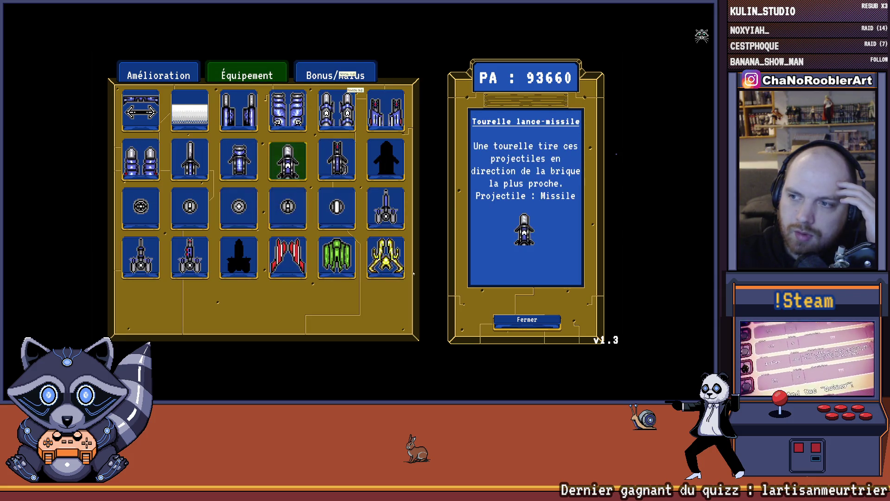
pyautogui.click(522, 320)
pyautogui.click(574, 270)
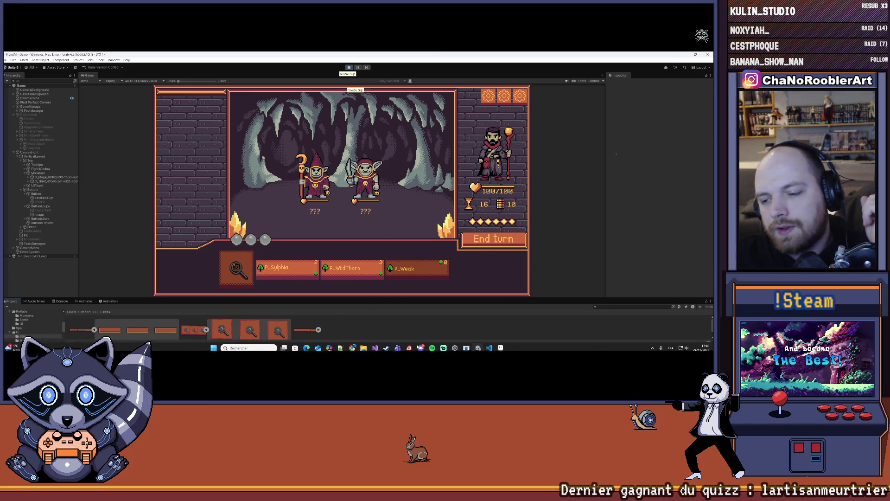
# - Enlarge the Game view and cast P_Sylphia on the G_Mage goblin
pyautogui.moveTo(334, 303)
pyautogui.mouseDown()
pyautogui.moveTo(337, 288)
pyautogui.moveTo(342, 325)
pyautogui.moveTo(342, 301)
pyautogui.mouseUp()
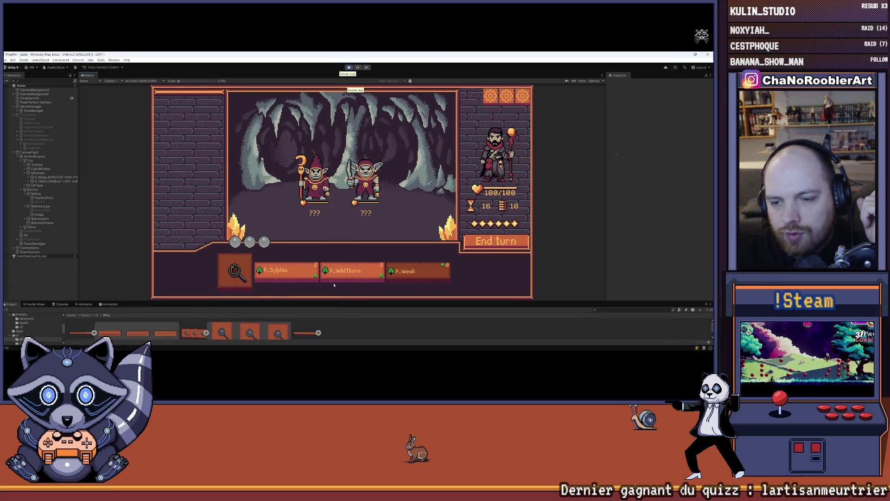
pyautogui.moveTo(266, 271)
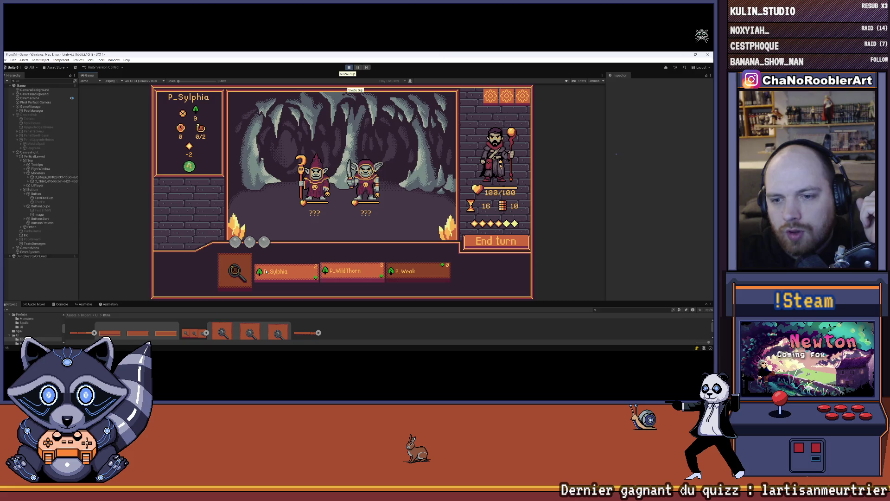
pyautogui.click(281, 271)
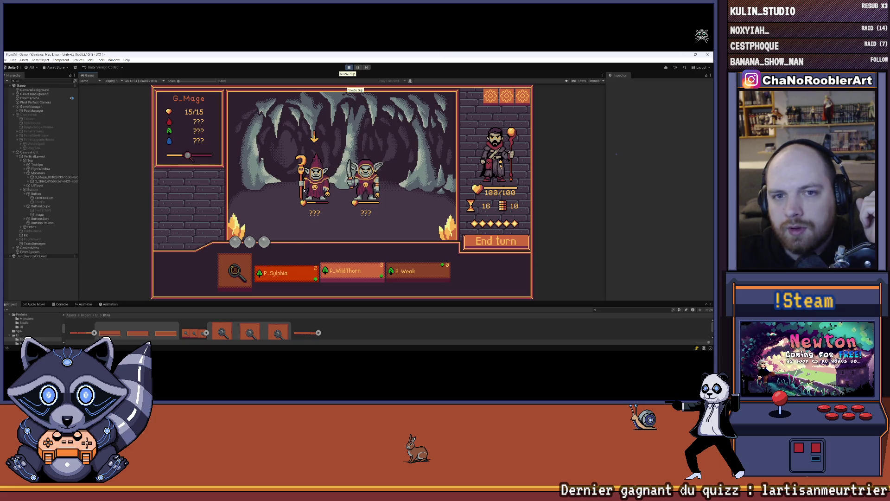
pyautogui.click(305, 190)
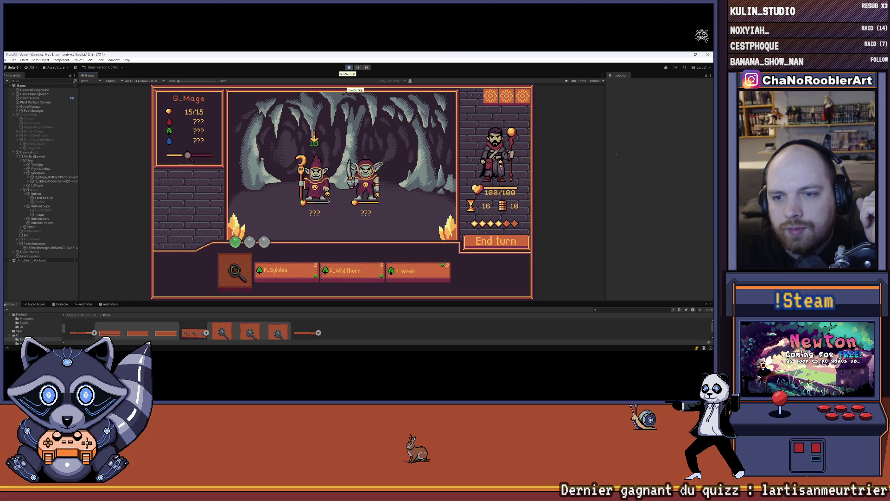
# - Cast P_Weak on a goblin and end the player's turn
pyautogui.click(408, 272)
pyautogui.click(283, 272)
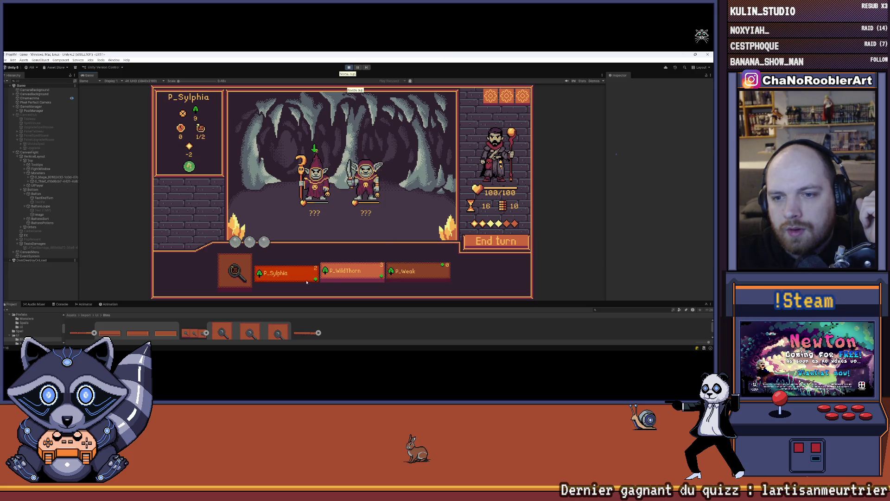
pyautogui.click(374, 190)
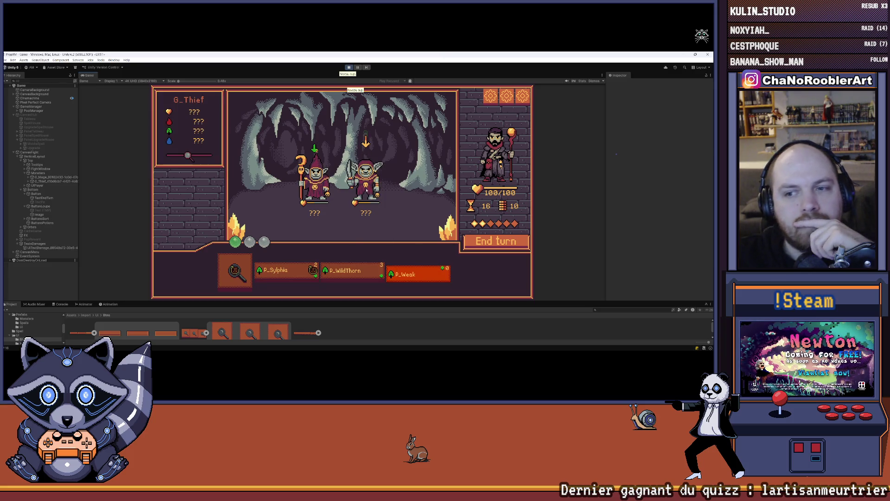
pyautogui.click(325, 184)
pyautogui.click(492, 241)
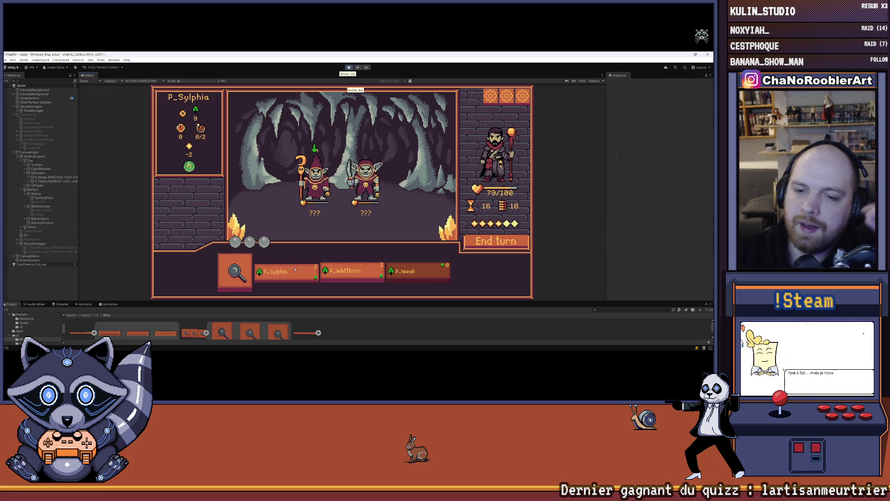
# - Defeat both goblins with P_WildThorn and P_Sylphia, then return to the hub from the Victoire screen
pyautogui.moveTo(336, 264)
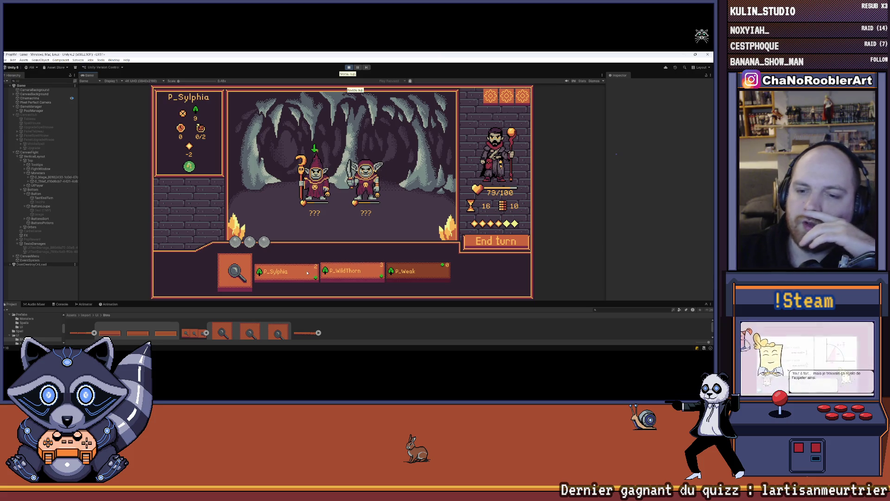
pyautogui.moveTo(237, 274)
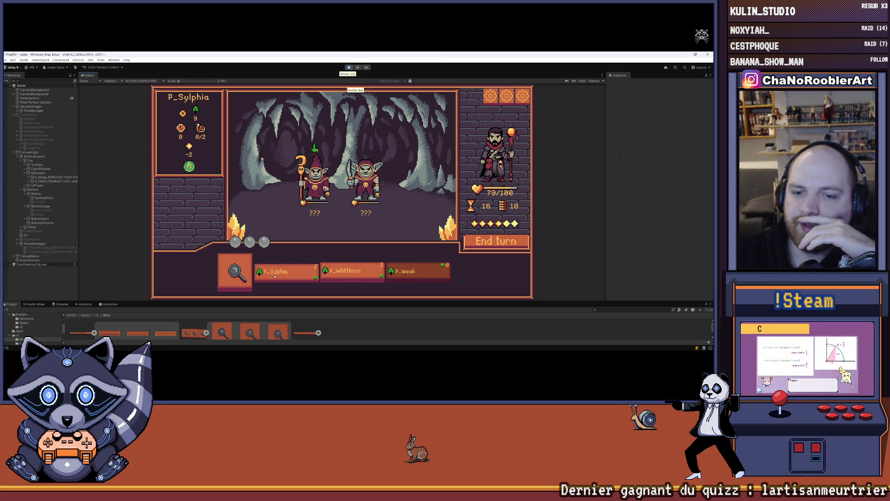
pyautogui.click(337, 271)
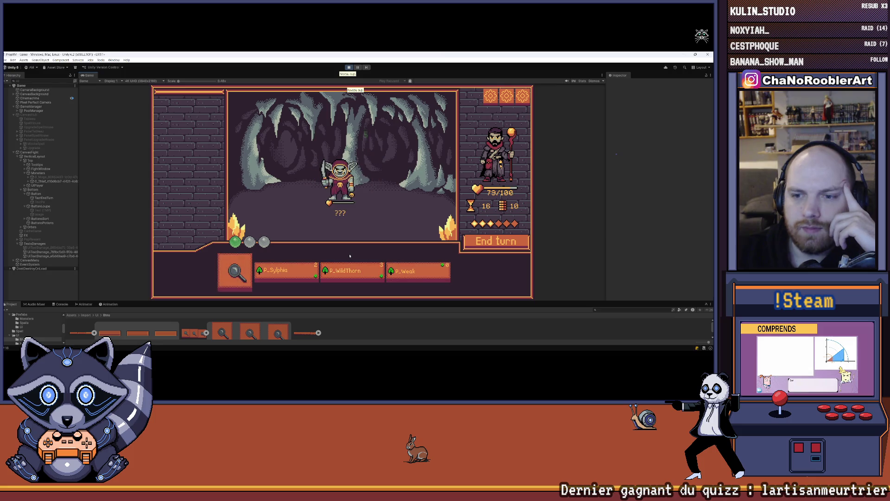
pyautogui.click(283, 271)
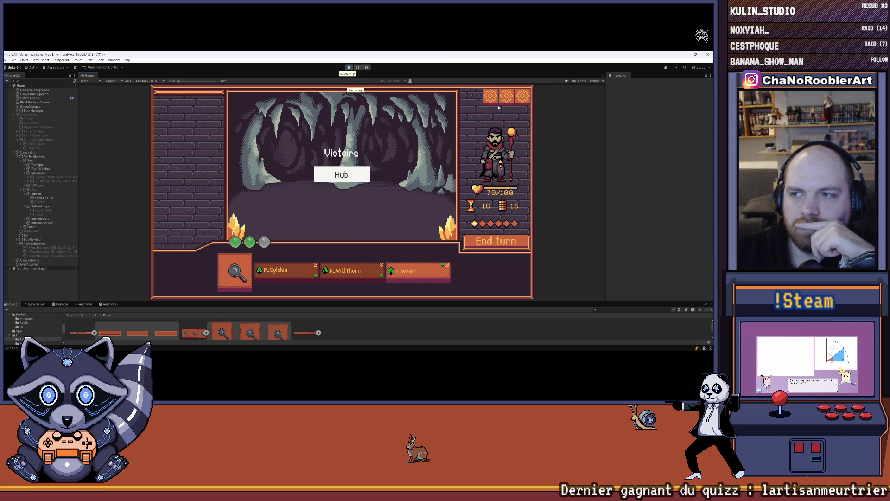
pyautogui.click(364, 173)
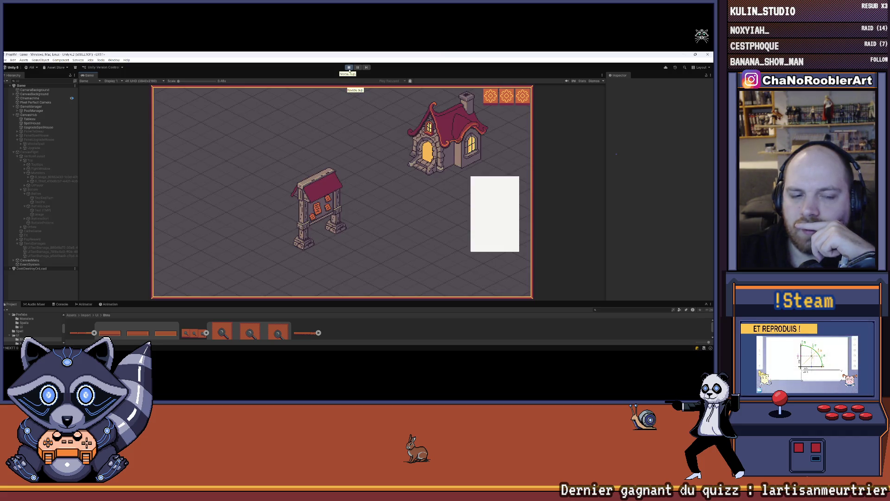
# - Stop play mode and save the scene with File > Save
pyautogui.click(350, 68)
pyautogui.click(6, 60)
pyautogui.click(14, 84)
pyautogui.moveTo(85, 344)
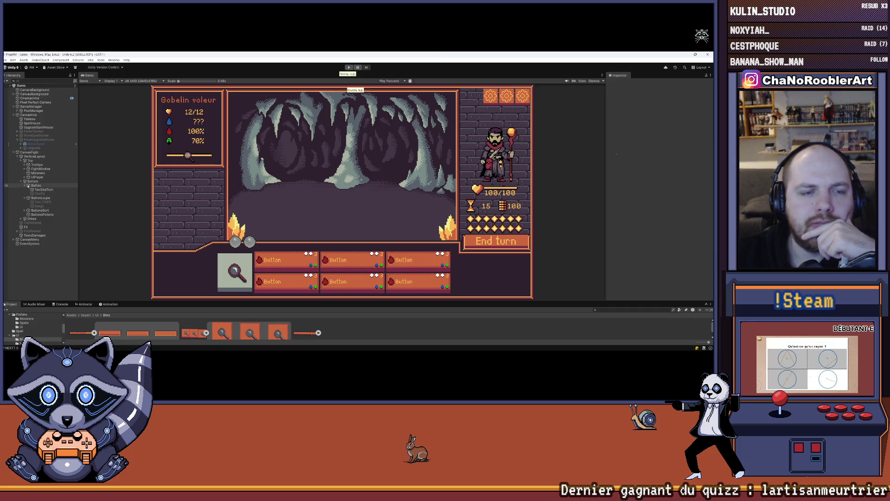
# - Select UIPlayer > Timer&Po > ImagePo and ping its TooltipsController script from the Inspector
pyautogui.click(24, 178)
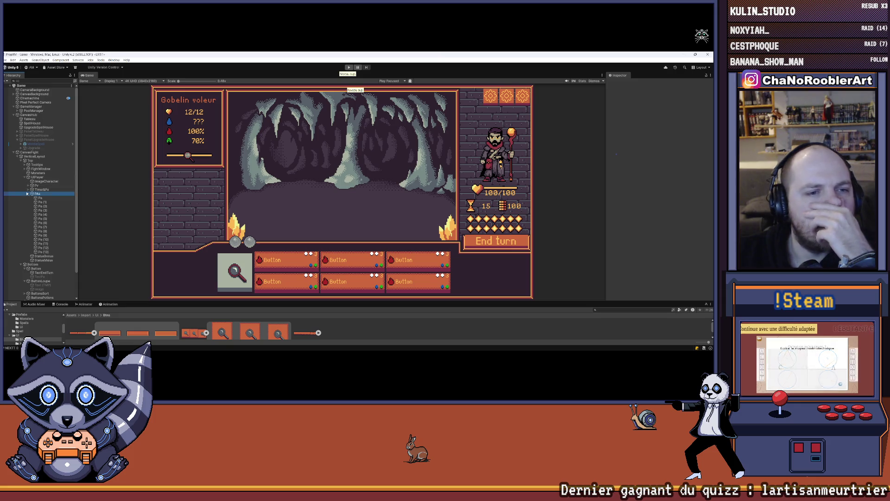
pyautogui.click(40, 190)
pyautogui.click(29, 190)
pyautogui.click(30, 211)
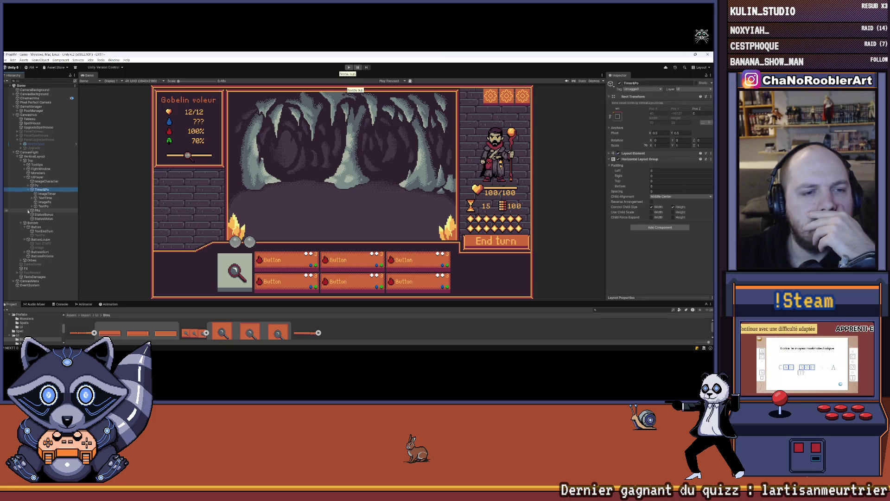
pyautogui.click(42, 203)
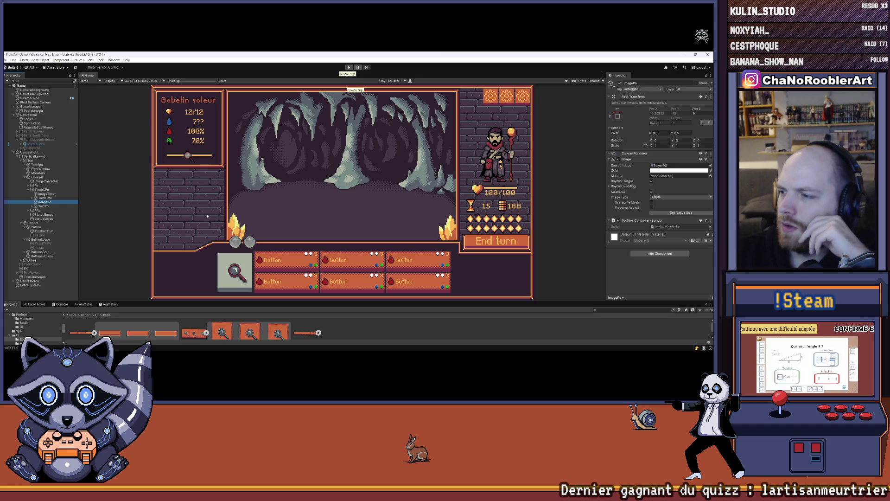
pyautogui.click(664, 226)
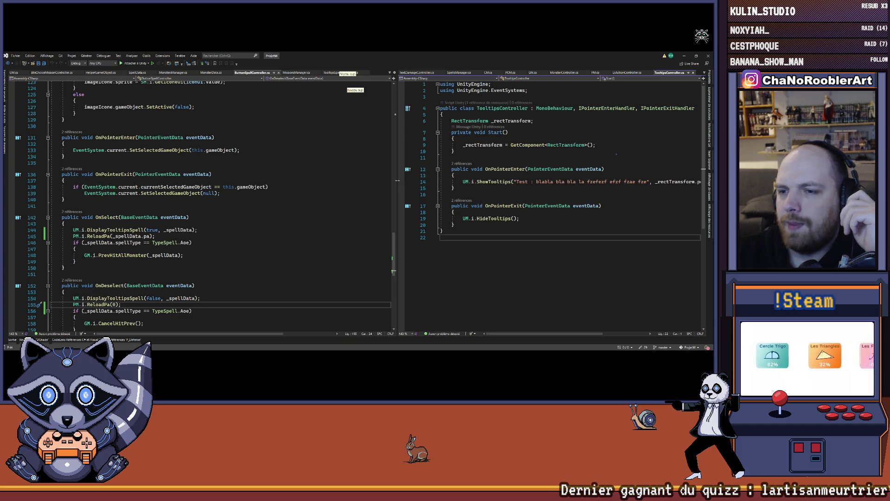
# - Replace the line 14 tooltip test string with 'hhhuh uihui ui', save, and return to Unity
pyautogui.moveTo(395, 180); pyautogui.dragTo(322, 181)
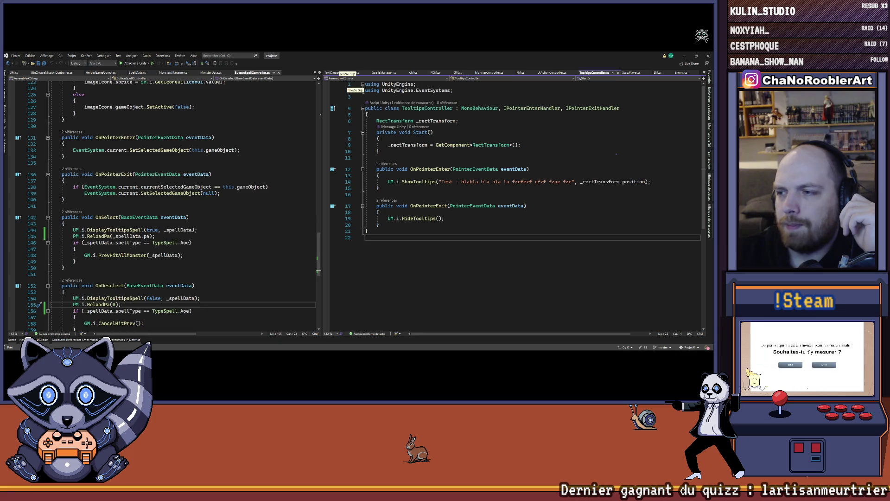
pyautogui.moveTo(473, 181)
pyautogui.mouseDown()
pyautogui.moveTo(445, 181)
pyautogui.moveTo(649, 182)
pyautogui.moveTo(514, 184)
pyautogui.mouseUp()
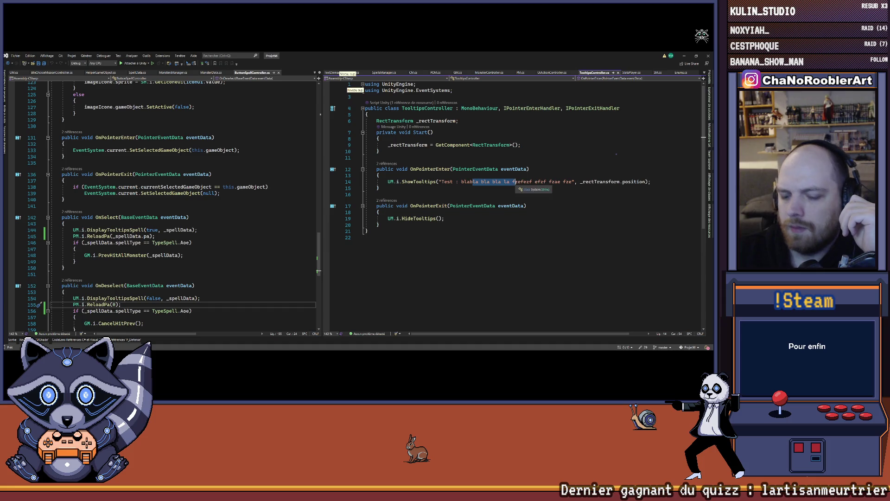
pyautogui.write('hhhuh uihui ui')
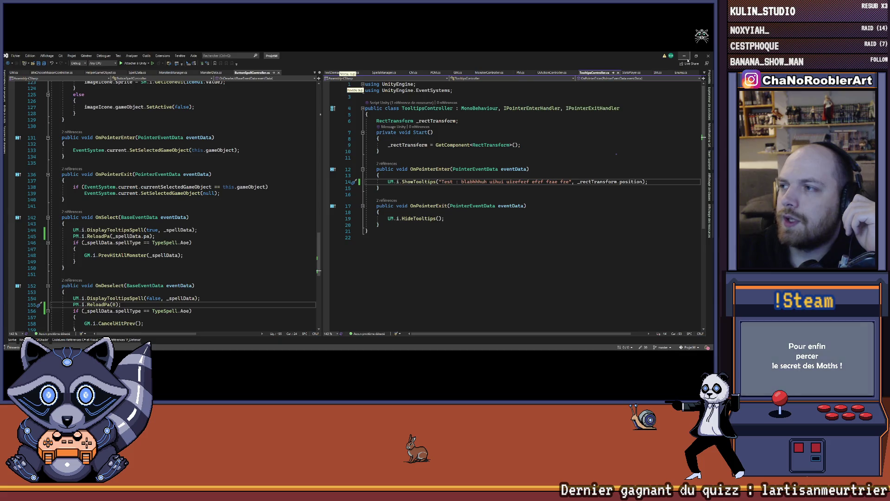
pyautogui.hotkey('ctrl', 's')
pyautogui.hotkey('alt', 'Tab')
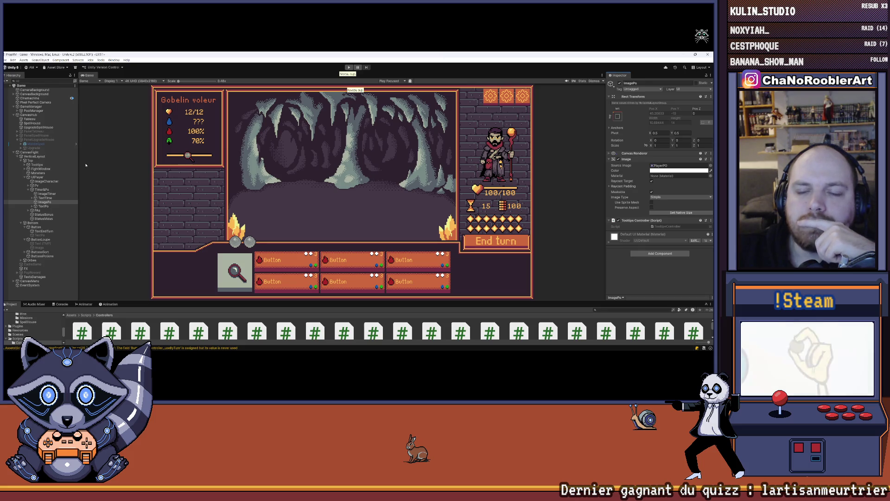
# - Start a new play-mode game as the apprentice wizard and learn W_Regen in the spell house
pyautogui.click(350, 68)
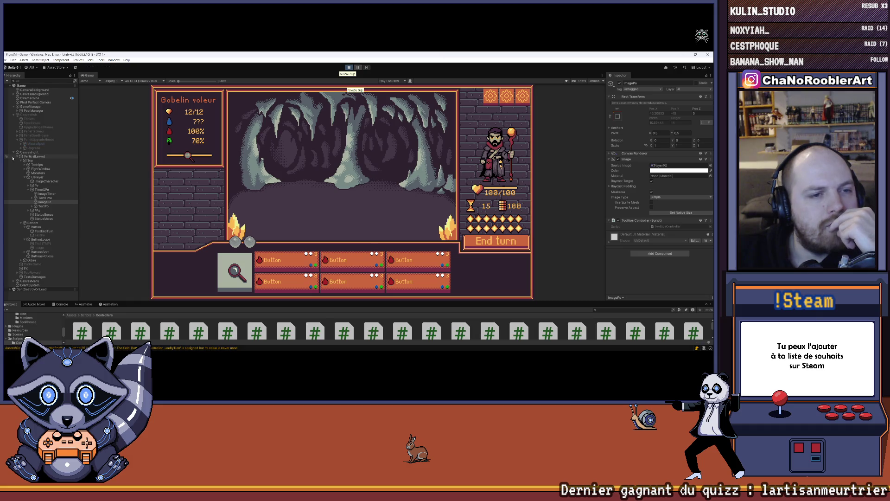
pyautogui.click(342, 164)
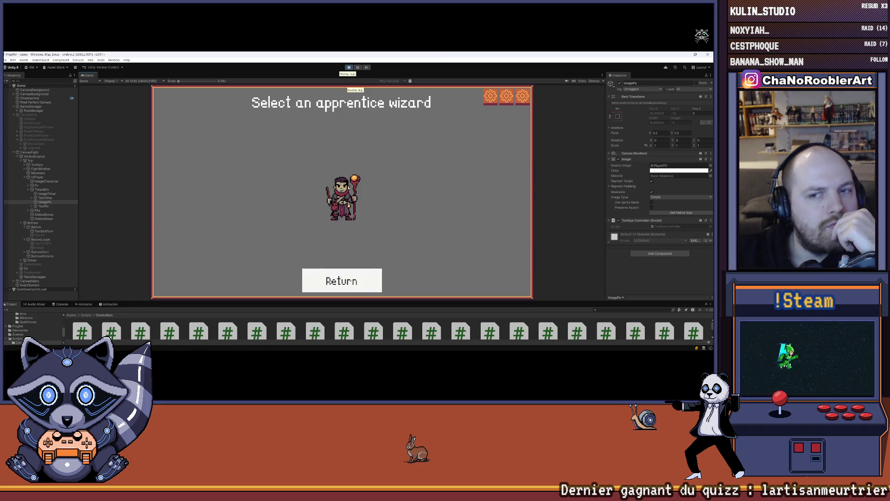
pyautogui.click(342, 197)
pyautogui.click(452, 193)
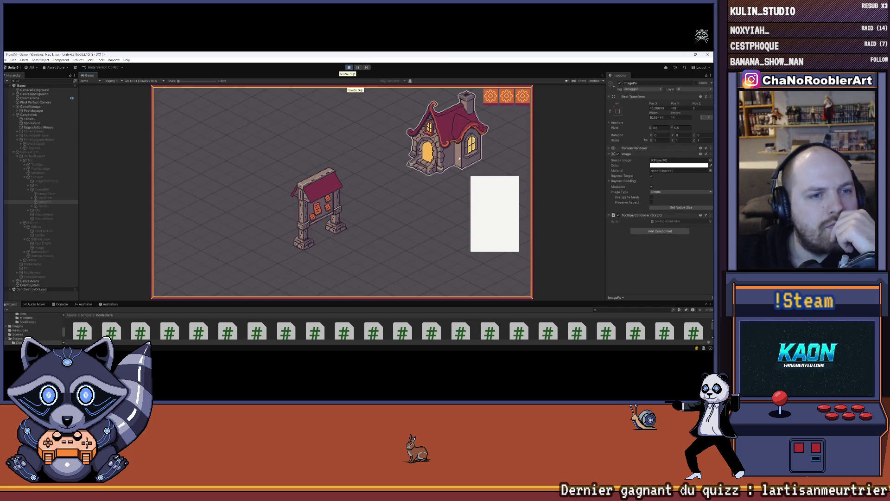
pyautogui.click(459, 158)
pyautogui.click(311, 204)
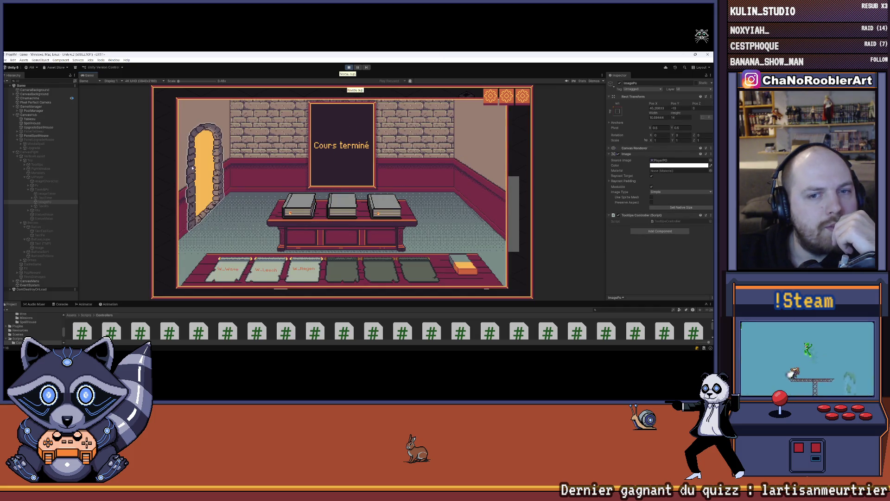
pyautogui.click(193, 168)
# - Inspect TooltipDescriptionIcon under CanvasFight in the Hierarchy, then revisit the spell house
pyautogui.click(13, 152)
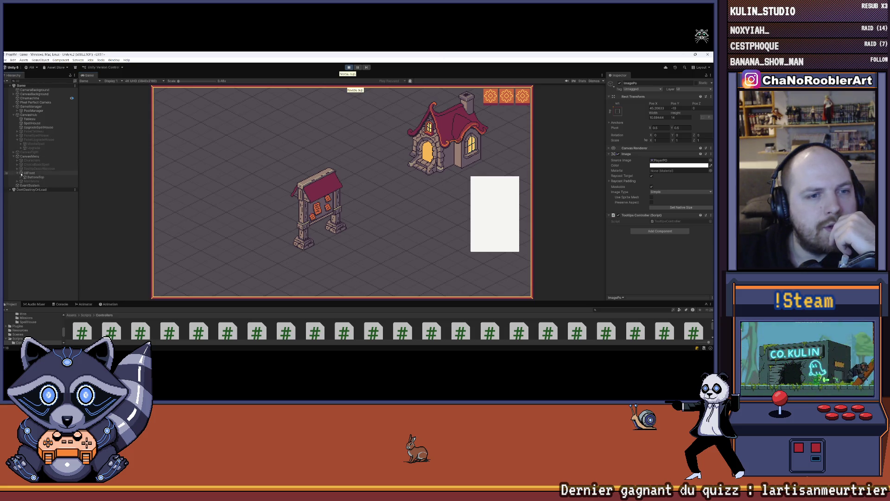
pyautogui.click(28, 169)
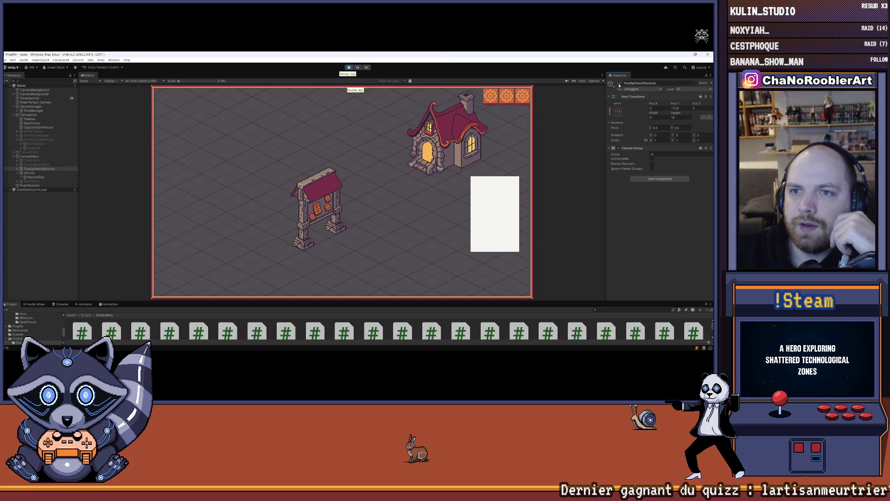
pyautogui.click(440, 158)
pyautogui.click(367, 175)
# - Launch the cave battle mission and inspect TooltipDescriptionIcon and its Image child in the Hierarchy
pyautogui.click(296, 186)
pyautogui.click(319, 195)
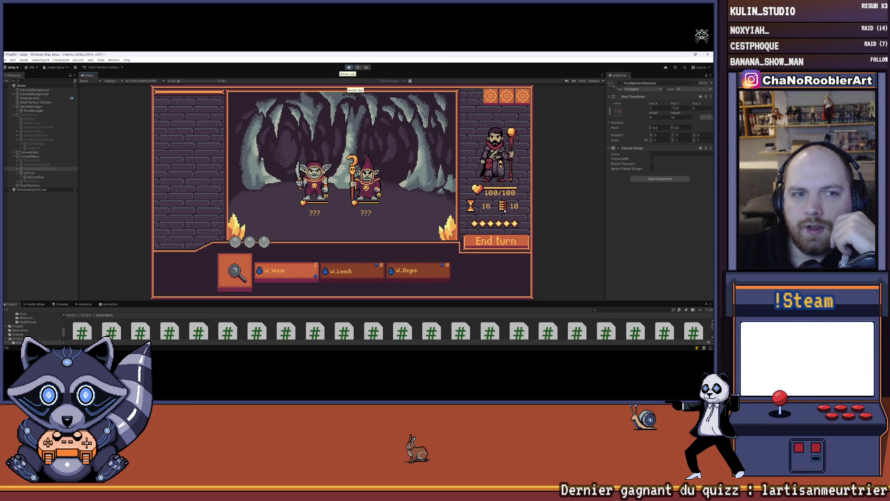
pyautogui.click(17, 169)
pyautogui.click(632, 89)
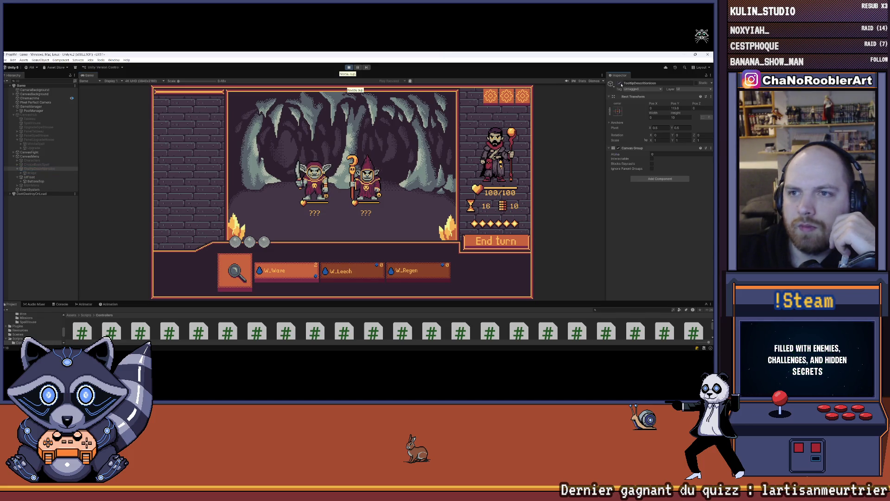
pyautogui.click(21, 173)
pyautogui.click(32, 173)
pyautogui.click(32, 168)
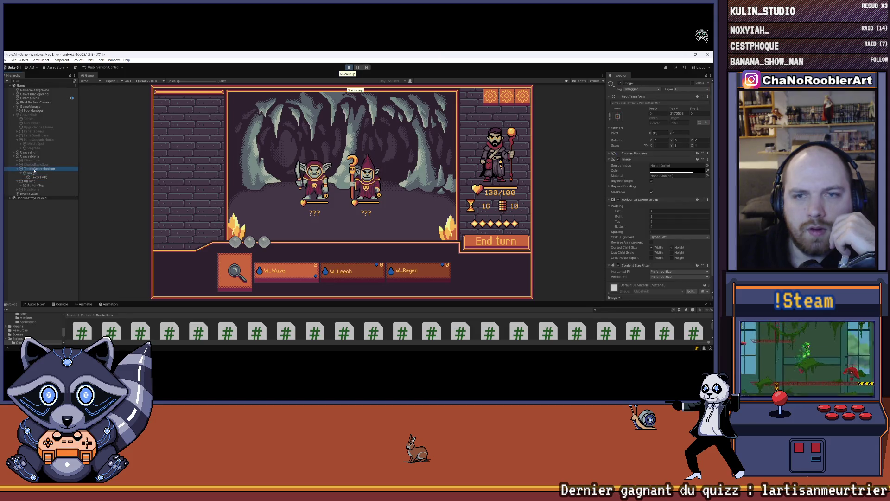
pyautogui.click(418, 105)
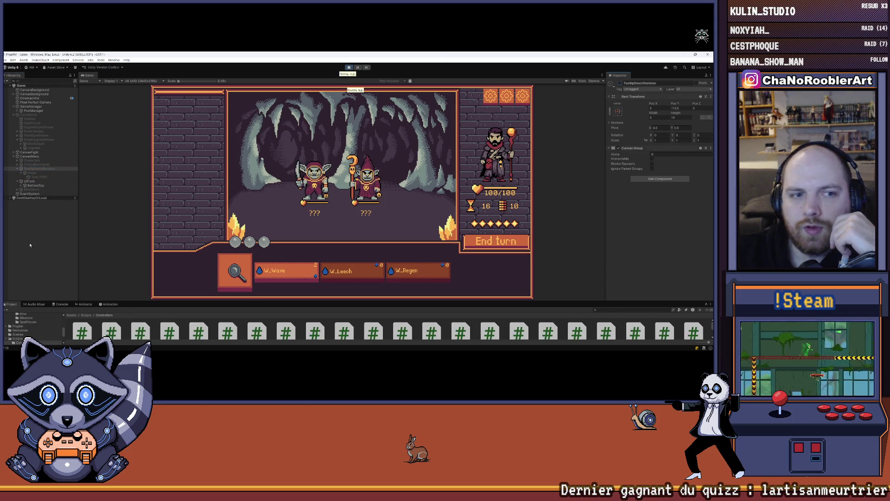
# - Show the Console, try saving the scene during play, and inspect the Image and UIFront objects
pyautogui.click(61, 303)
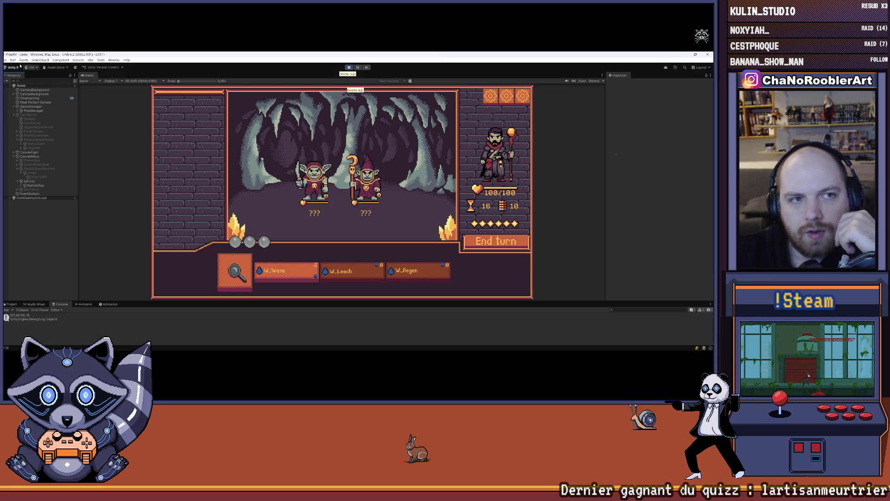
pyautogui.click(5, 60)
pyautogui.click(23, 80)
pyautogui.click(50, 178)
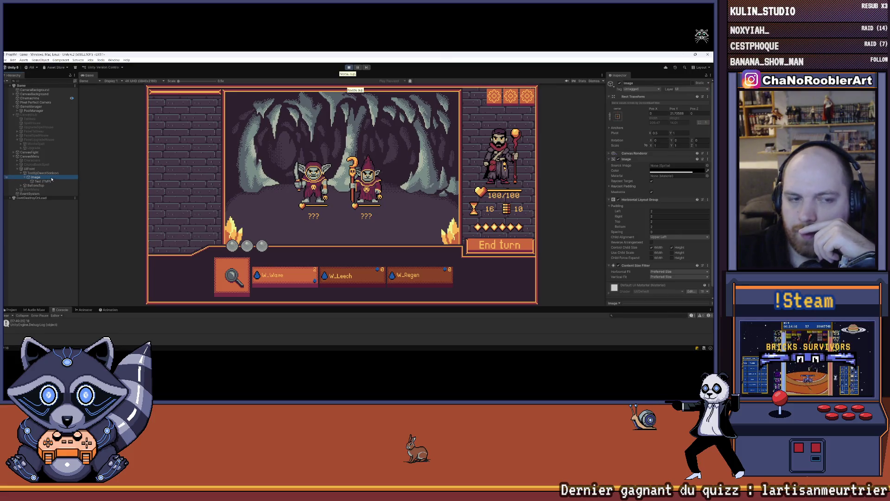
pyautogui.click(44, 169)
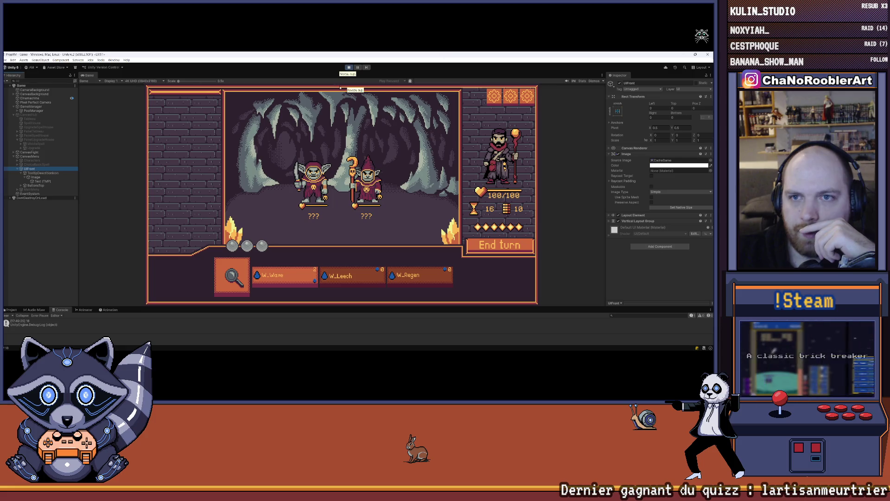
# - Maximize the Game view, then restore it to its normal size
pyautogui.click(602, 76)
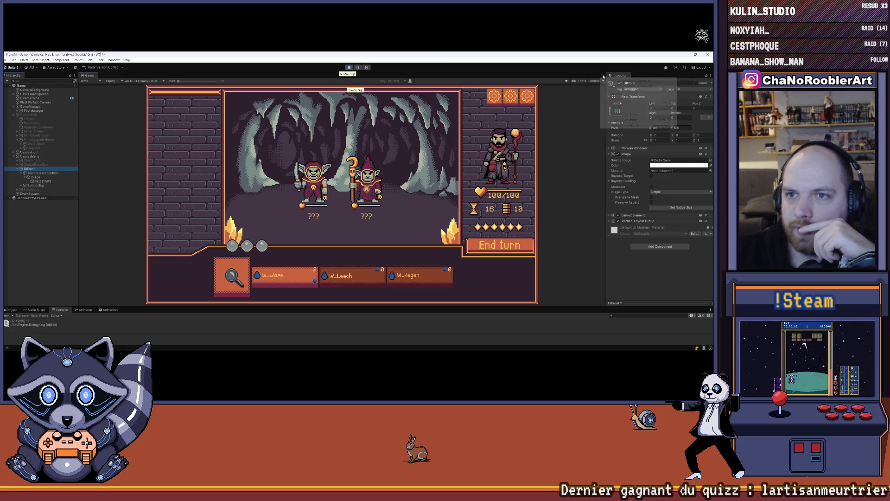
pyautogui.click(614, 95)
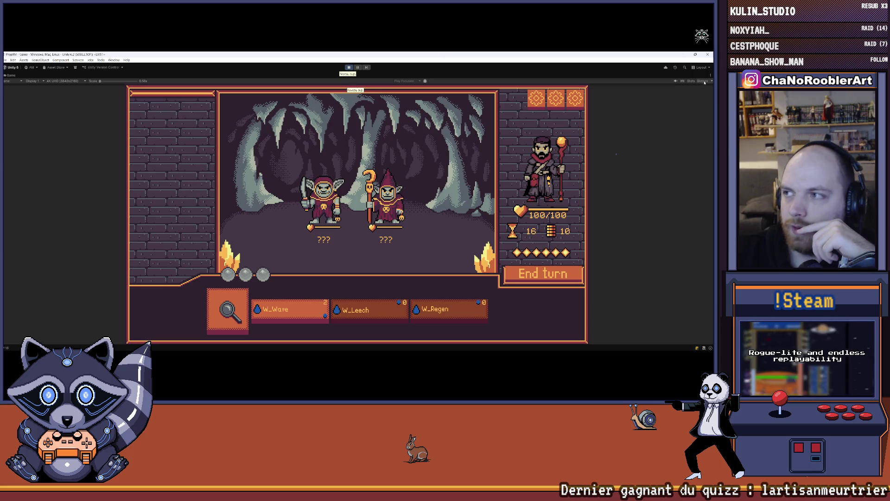
pyautogui.click(710, 75)
pyautogui.click(654, 94)
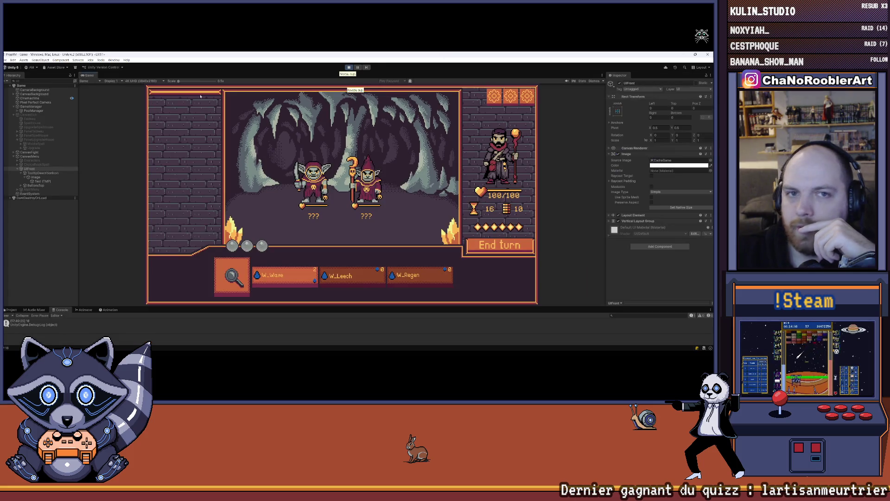
pyautogui.click(113, 59)
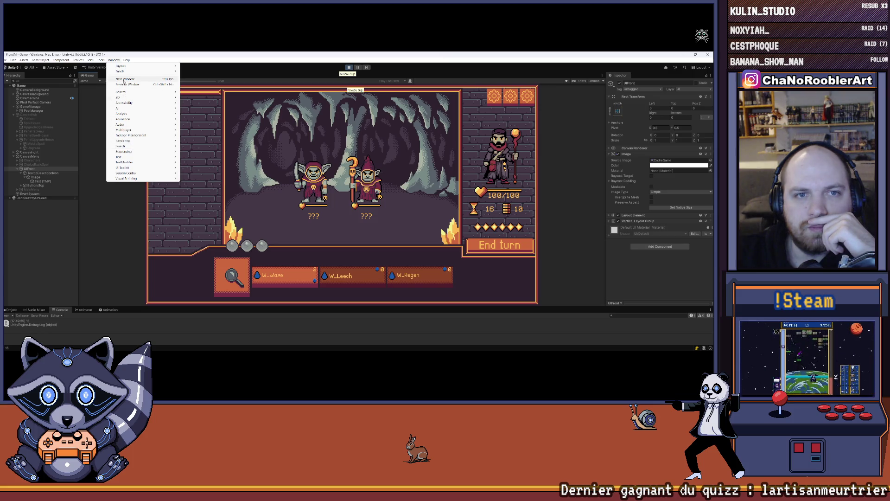
# - Browse the Window menu, then open a floating Scene view via Window > General > Scene
pyautogui.moveTo(129, 67)
pyautogui.moveTo(142, 153)
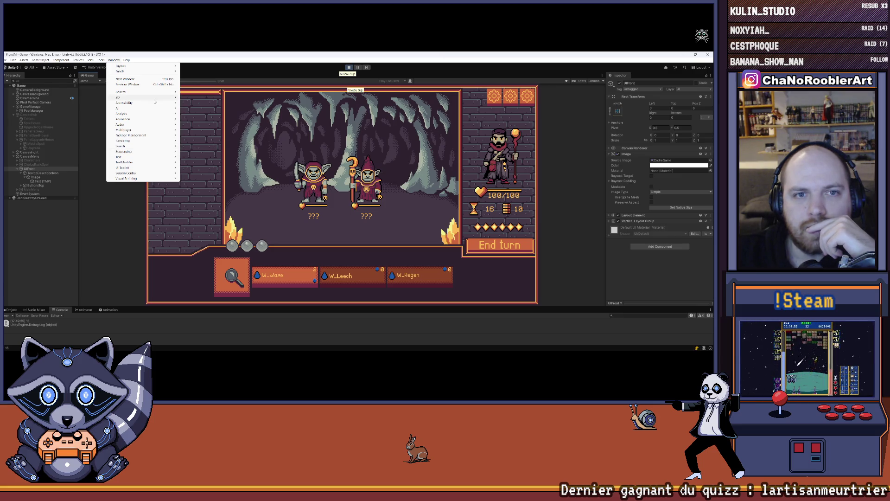
pyautogui.moveTo(156, 99)
pyautogui.press('Escape')
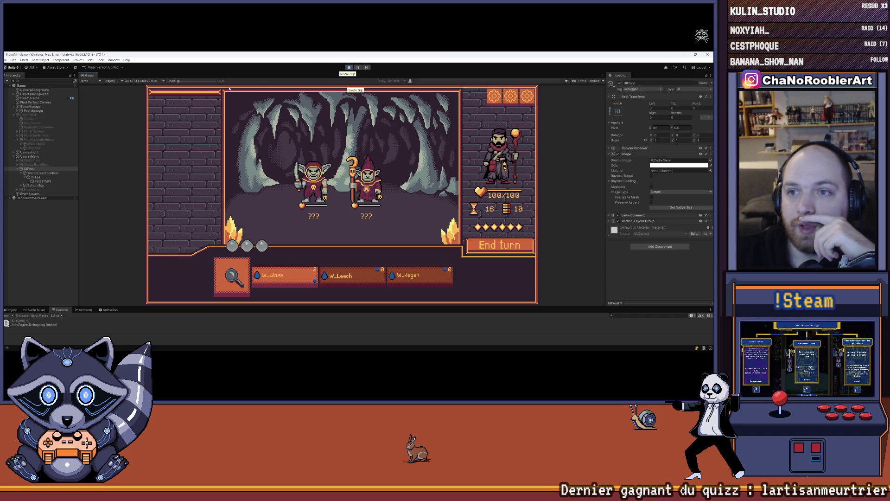
pyautogui.click(603, 75)
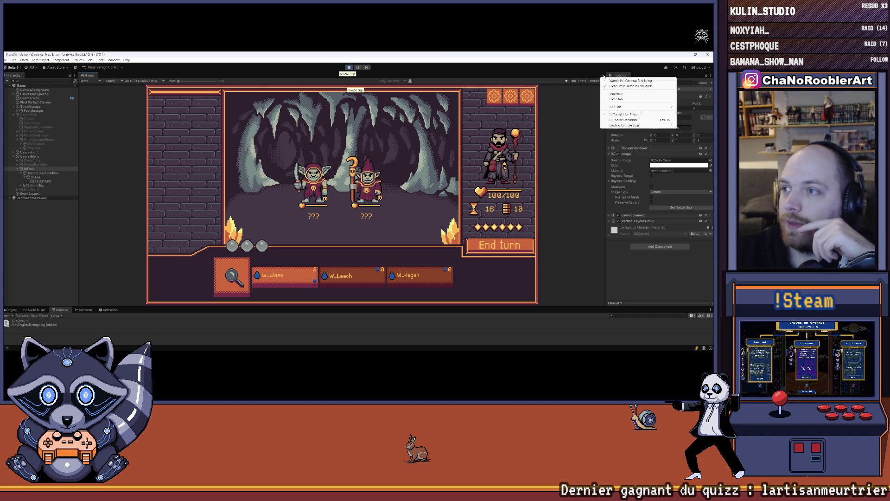
pyautogui.click(113, 60)
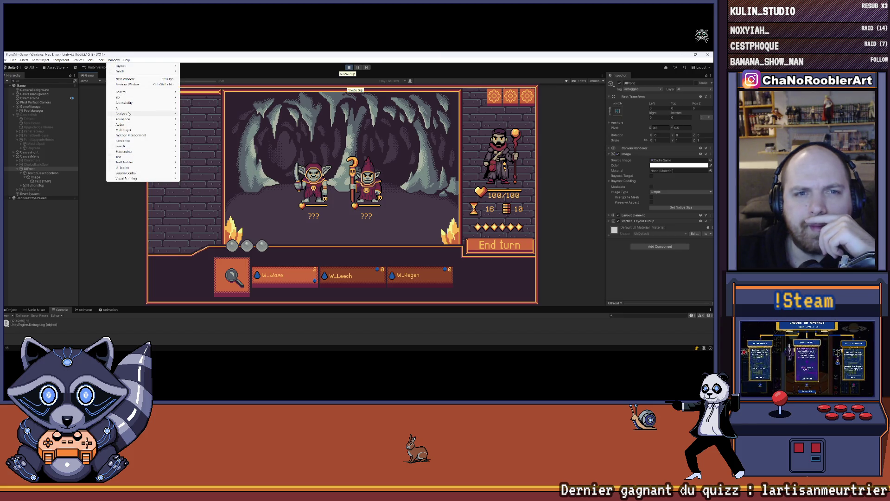
pyautogui.moveTo(128, 93)
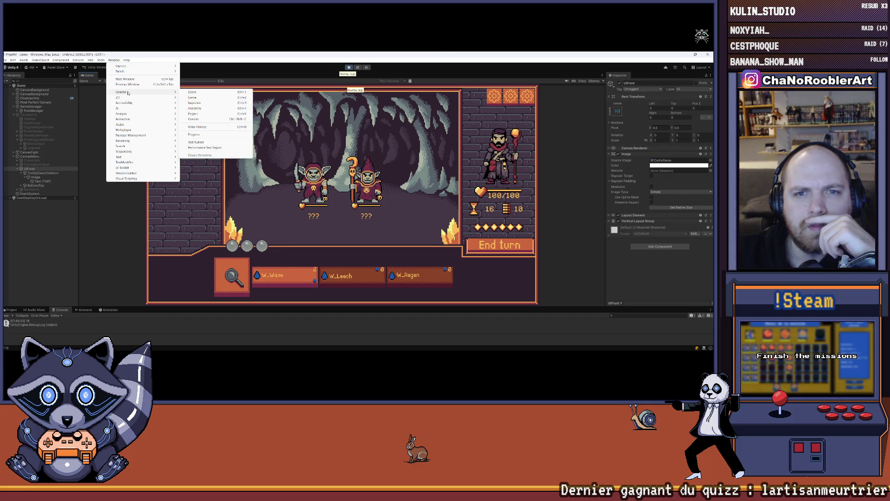
pyautogui.click(191, 92)
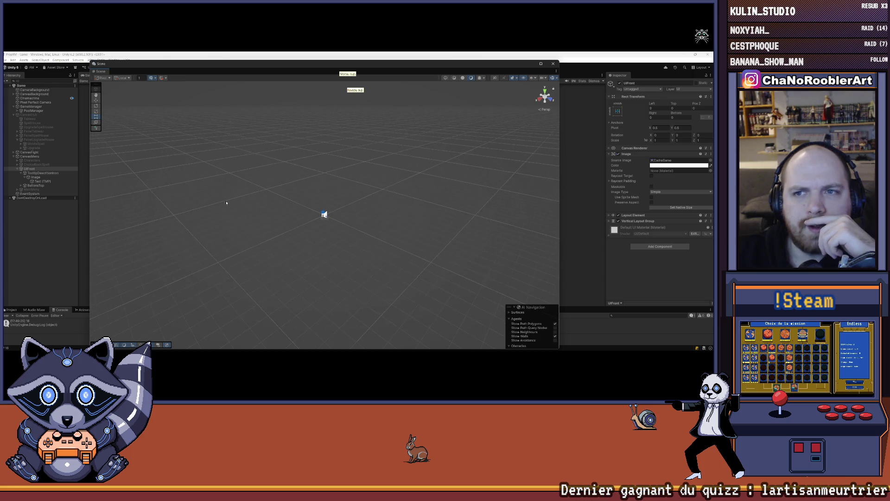
# - Dock the Scene view and frame the UIFront canvas in flat 2D
pyautogui.moveTo(228, 64)
pyautogui.mouseDown()
pyautogui.moveTo(141, 55)
pyautogui.moveTo(149, 76)
pyautogui.mouseUp()
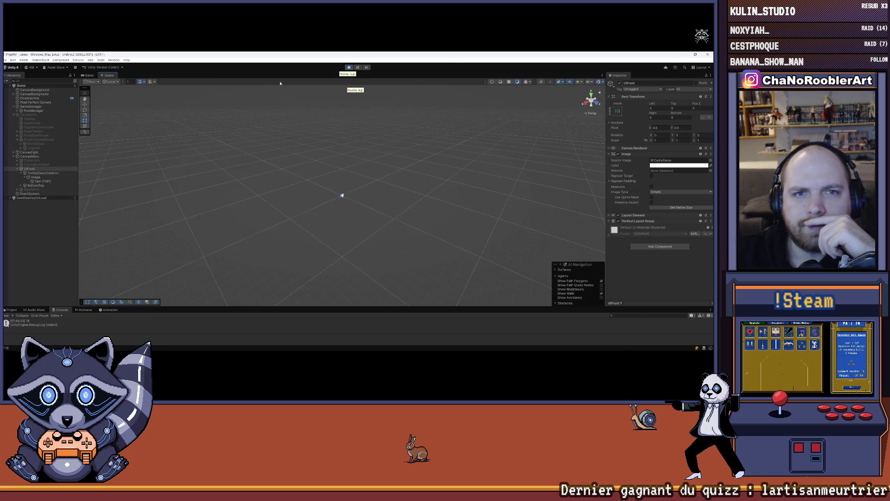
pyautogui.click(541, 82)
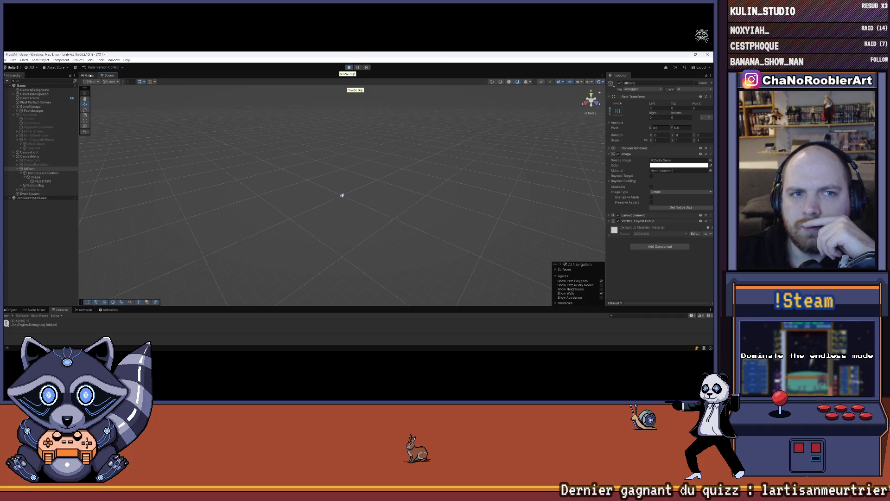
pyautogui.doubleClick(39, 169)
pyautogui.moveTo(259, 139)
pyautogui.mouseDown()
pyautogui.moveTo(272, 136)
pyautogui.moveTo(241, 177)
pyautogui.moveTo(197, 201)
pyautogui.moveTo(507, 161)
pyautogui.moveTo(428, 173)
pyautogui.mouseUp()
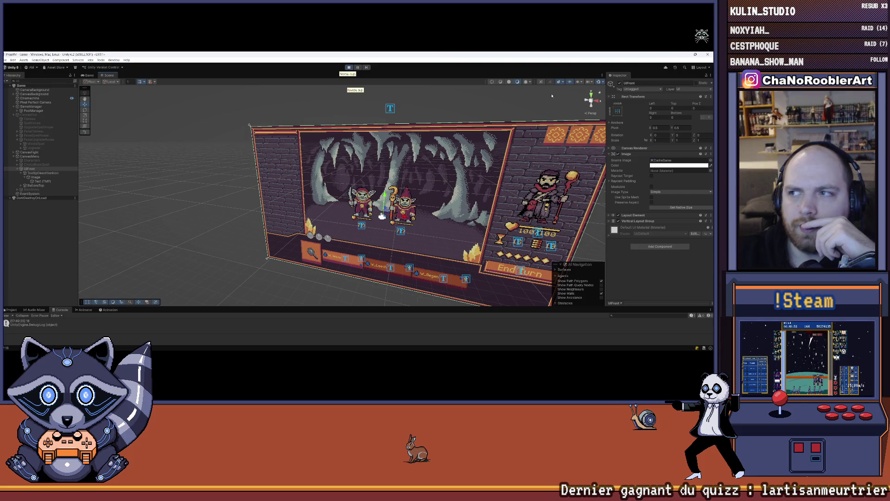
pyautogui.click(541, 82)
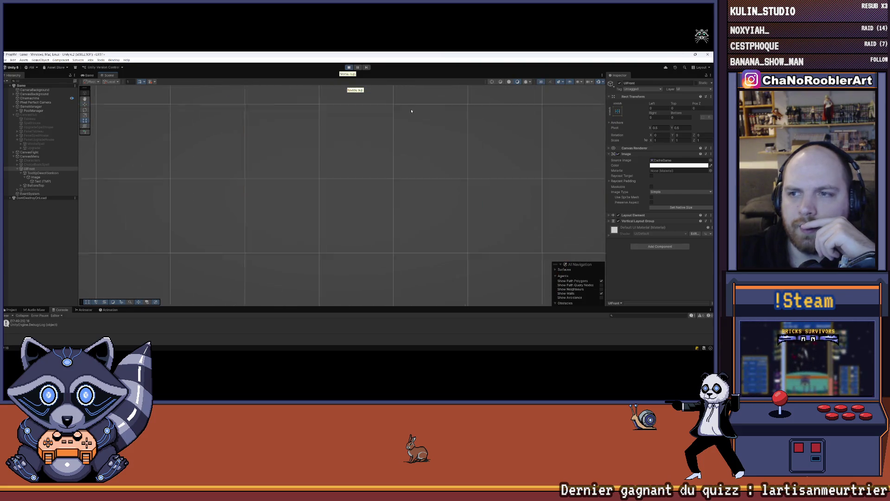
pyautogui.press('f')
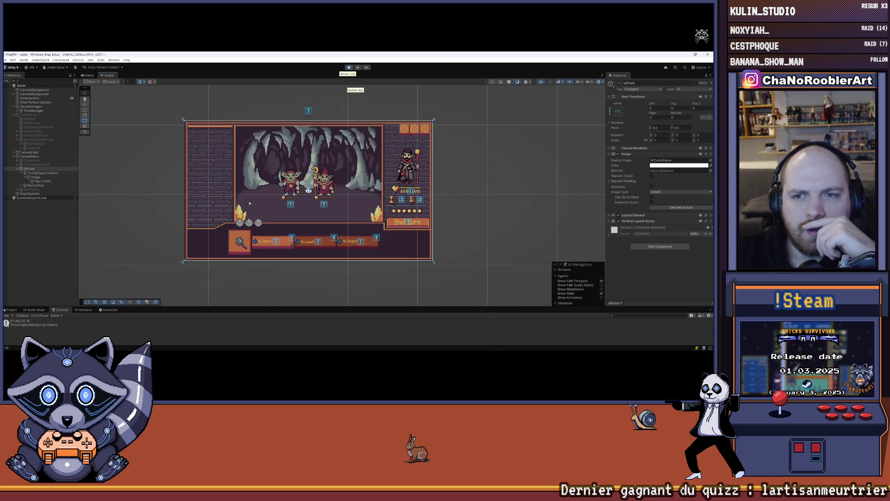
# - Select the tooltip's Image and set its Rect Transform Pos Y to 0, then show the Game view
pyautogui.click(54, 240)
pyautogui.click(36, 173)
pyautogui.click(41, 181)
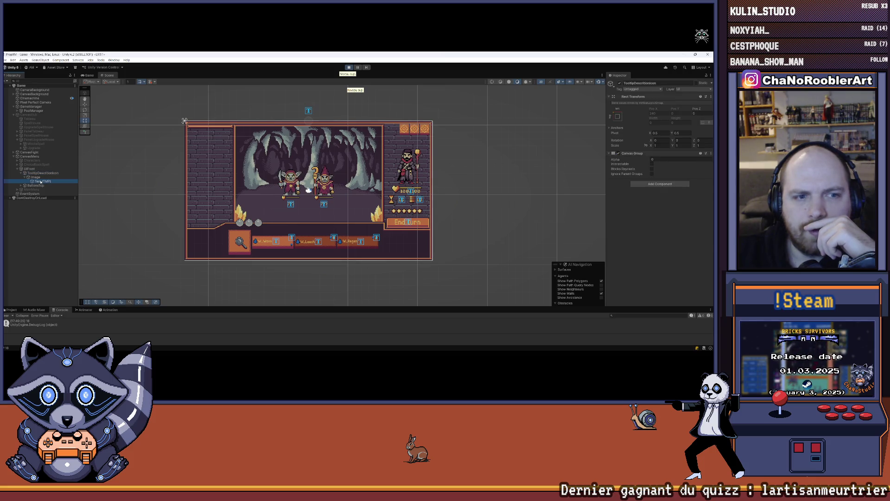
pyautogui.click(42, 174)
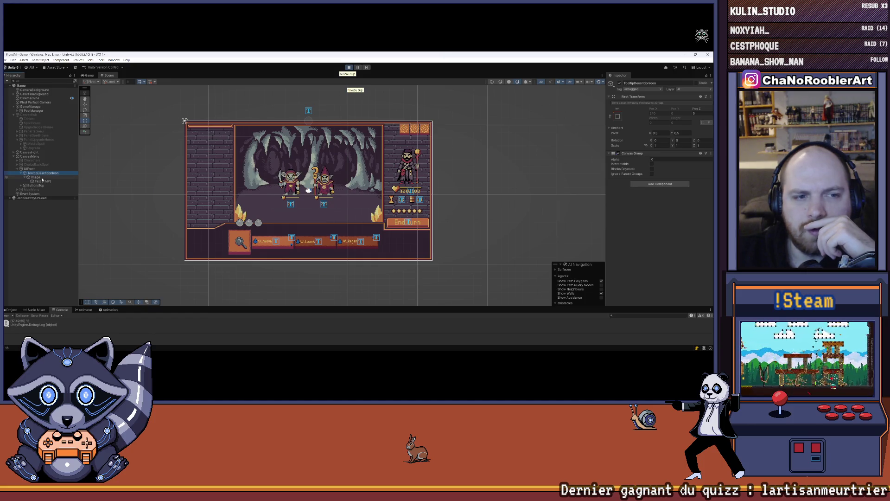
pyautogui.click(42, 178)
pyautogui.click(63, 173)
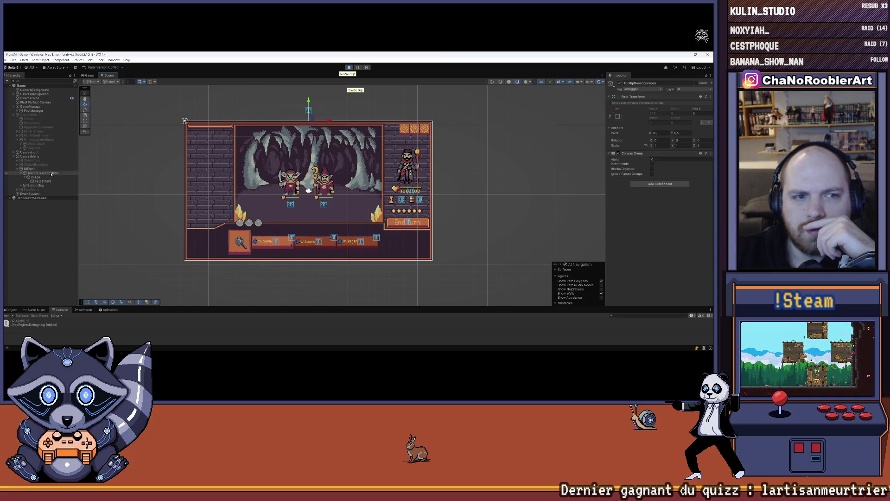
pyautogui.click(308, 111)
pyautogui.write('0')
pyautogui.moveTo(292, 94); pyautogui.dragTo(303, 94)
pyautogui.click(88, 75)
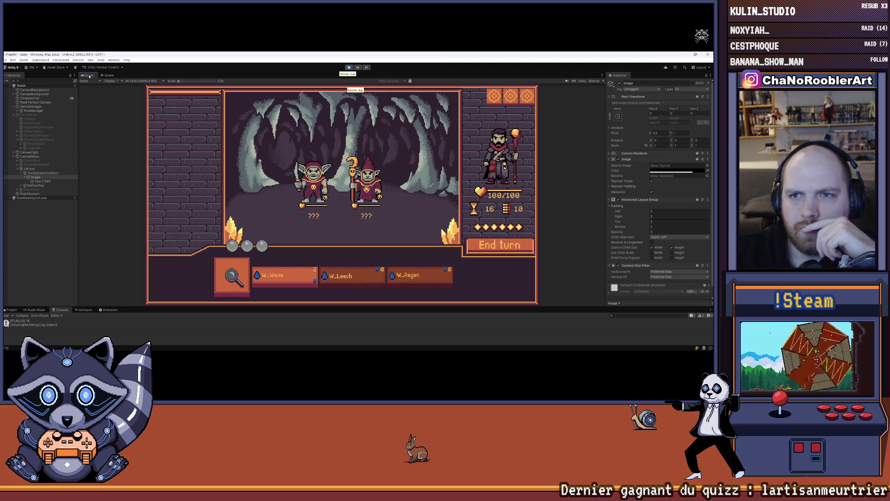
# - Preview the tooltip by setting its Canvas Group Alpha to 1, then back to 0
pyautogui.click(39, 181)
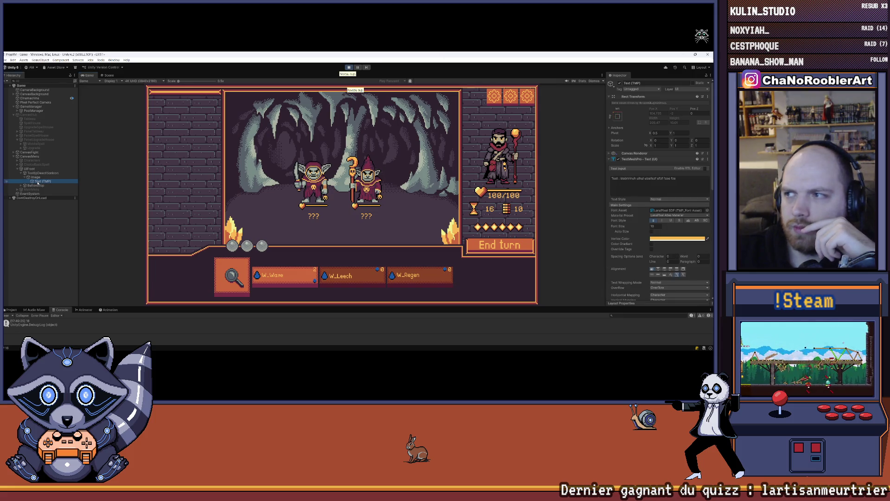
pyautogui.click(38, 178)
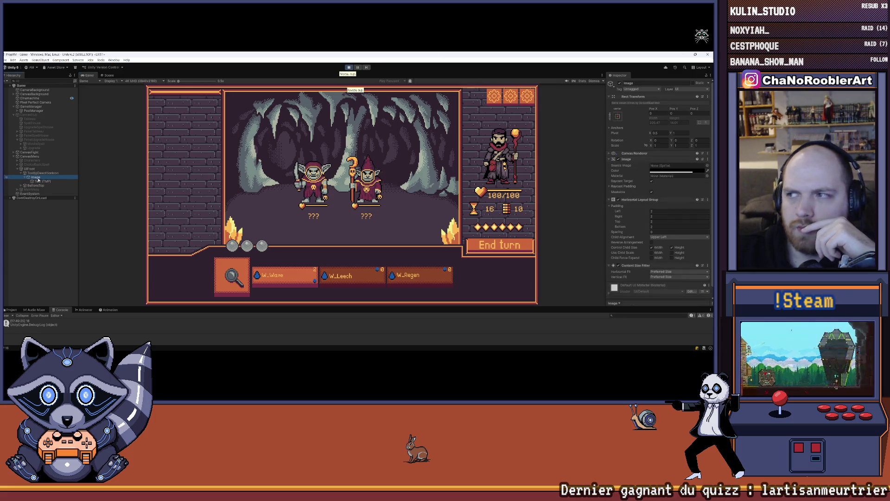
pyautogui.click(42, 174)
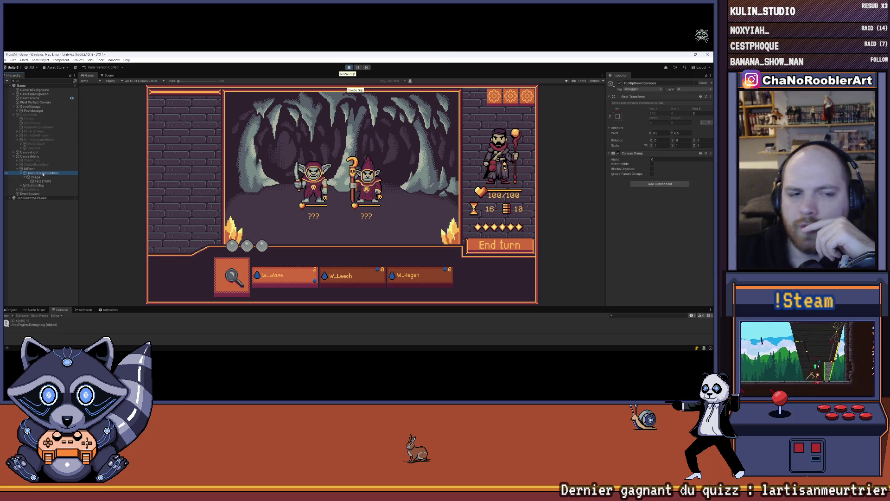
pyautogui.click(651, 159)
pyautogui.write('1')
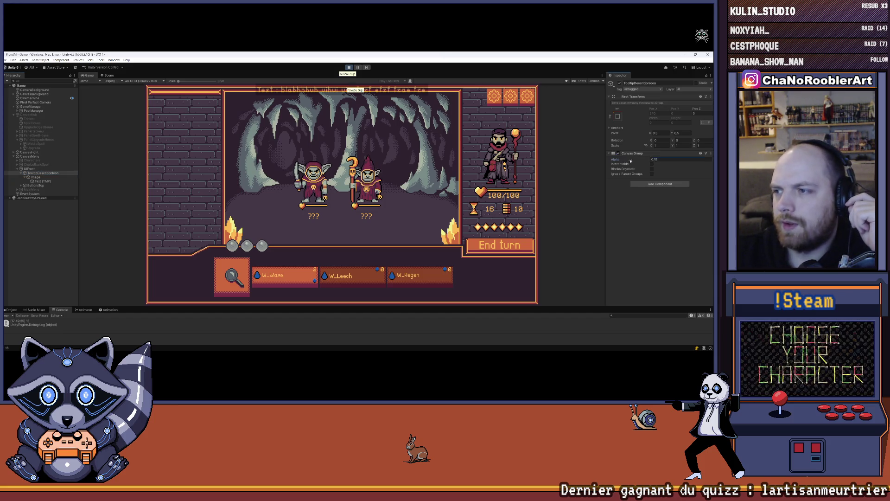
pyautogui.click(616, 180)
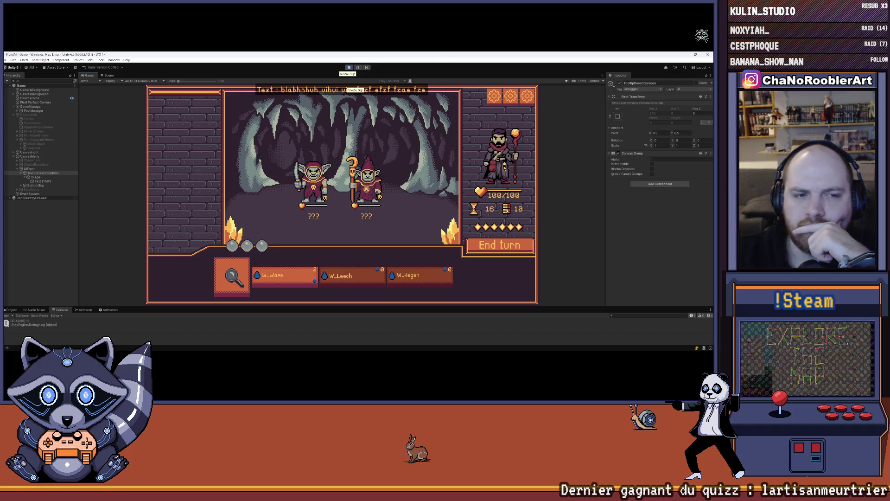
pyautogui.moveTo(650, 161); pyautogui.dragTo(647, 160)
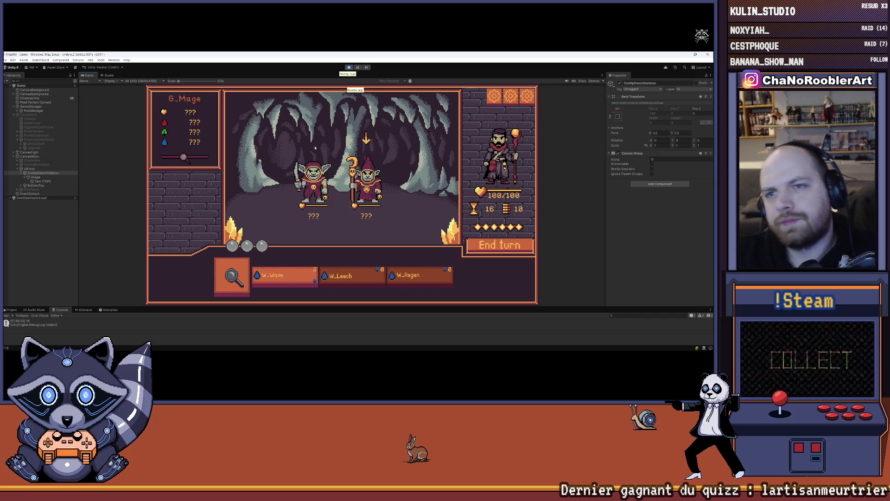
# - Stop play mode and start moving TooltipDescriptionIcon under UIFront
pyautogui.click(348, 67)
pyautogui.click(27, 170)
pyautogui.moveTo(34, 184); pyautogui.dragTo(32, 181)
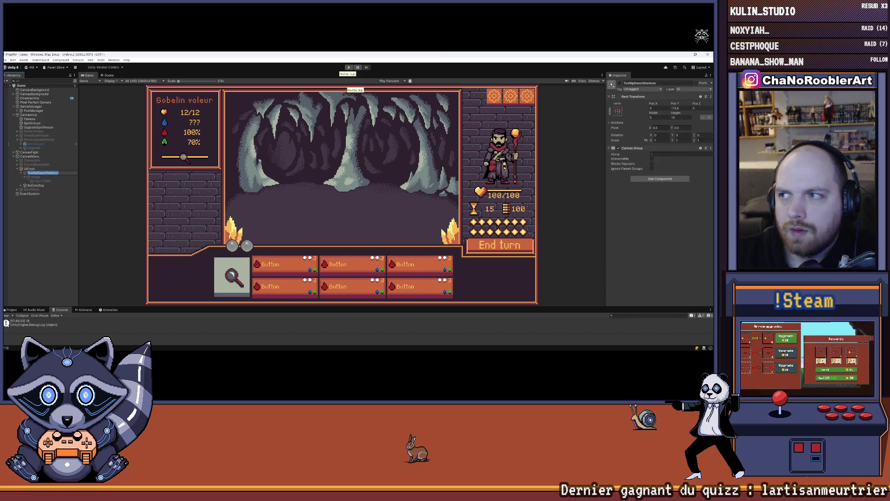
# - Select the tooltip's Image child and set its Pos Y to 0
pyautogui.click(35, 177)
pyautogui.click(49, 182)
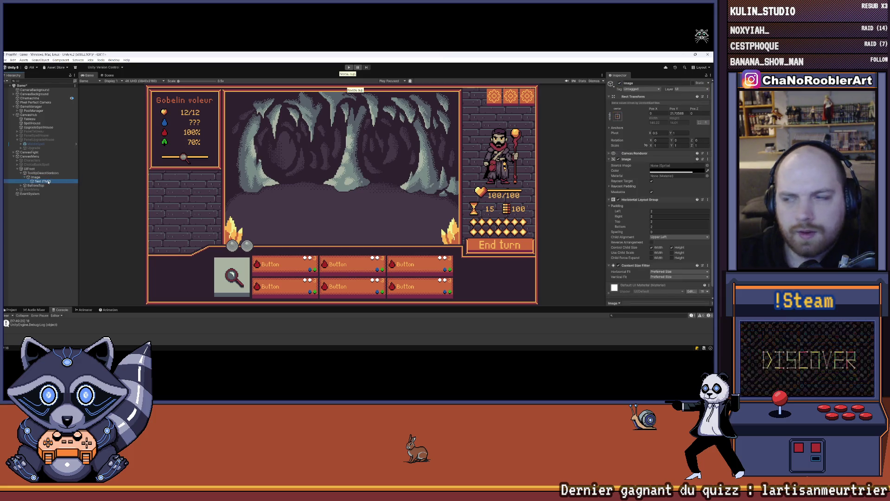
pyautogui.click(44, 173)
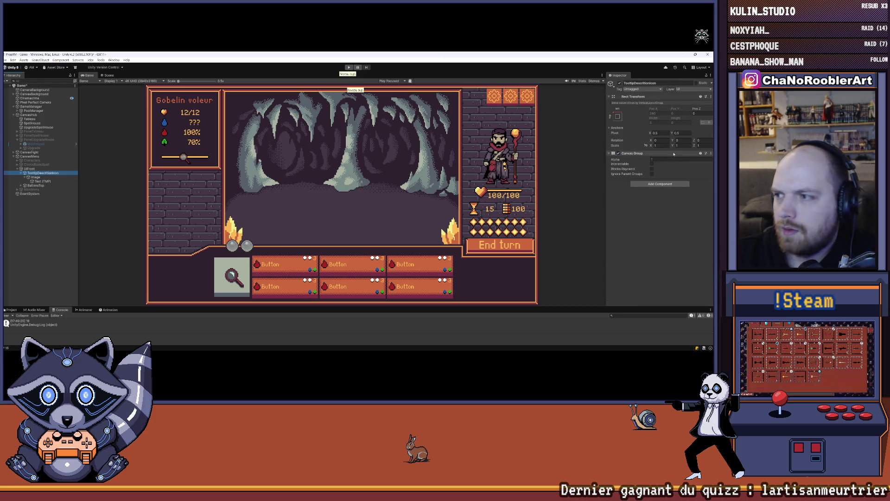
pyautogui.click(109, 75)
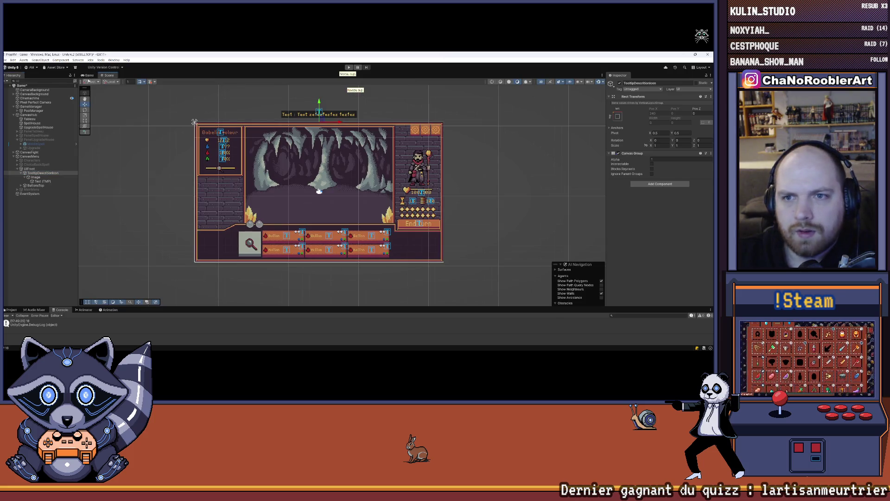
pyautogui.click(89, 75)
pyautogui.click(42, 177)
pyautogui.click(685, 113)
pyautogui.write('0')
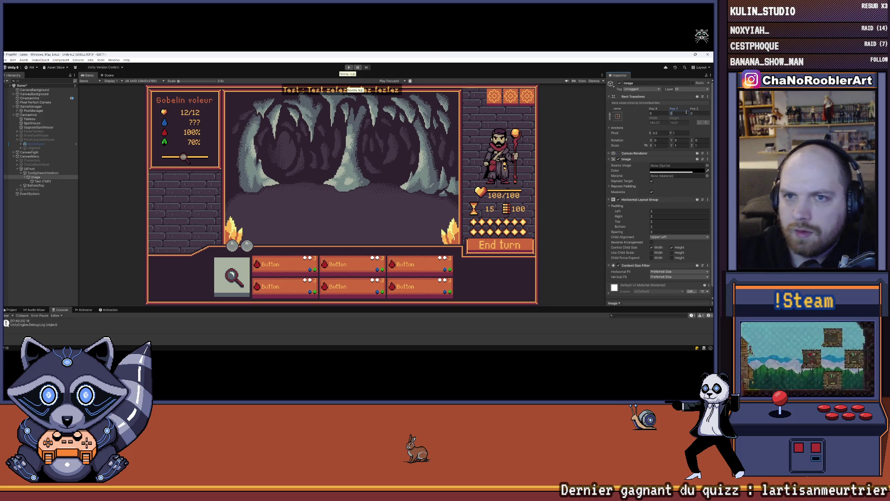
pyautogui.click(53, 234)
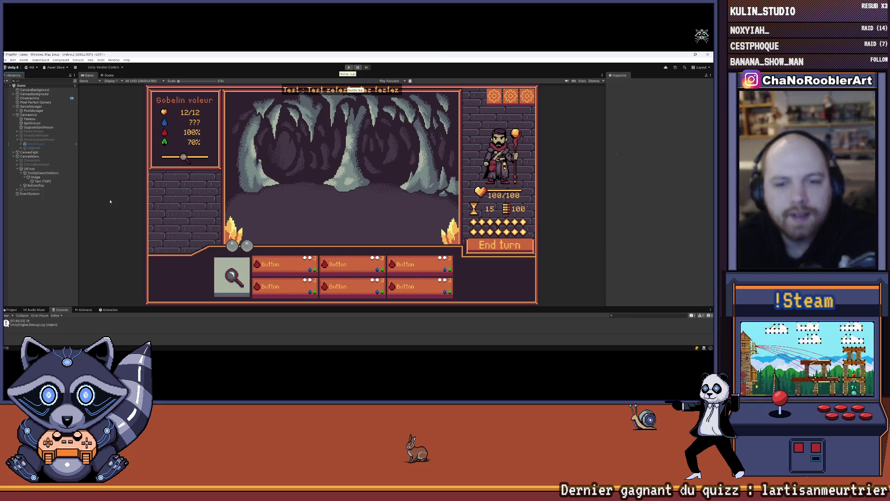
# - Clear the Console, enlarge the bottom panel, collapse UIFront and expand CanvasFight's Bottom group
pyautogui.click(7, 316)
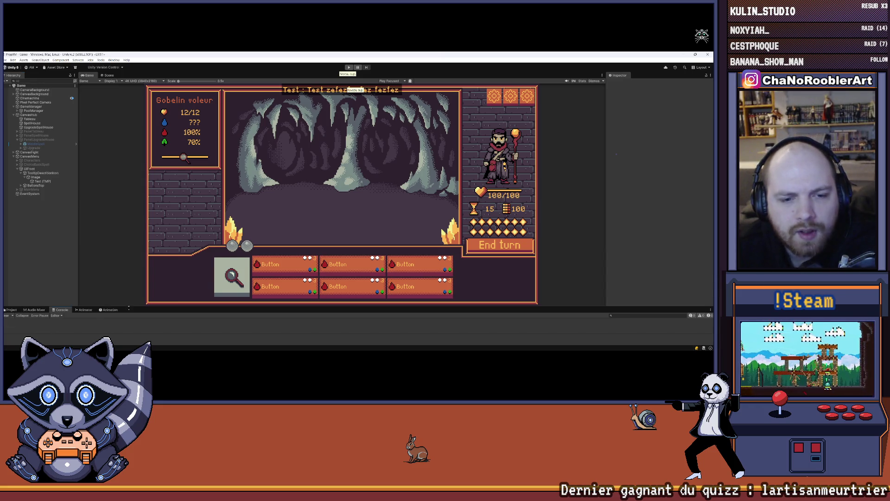
pyautogui.moveTo(111, 308); pyautogui.dragTo(186, 285)
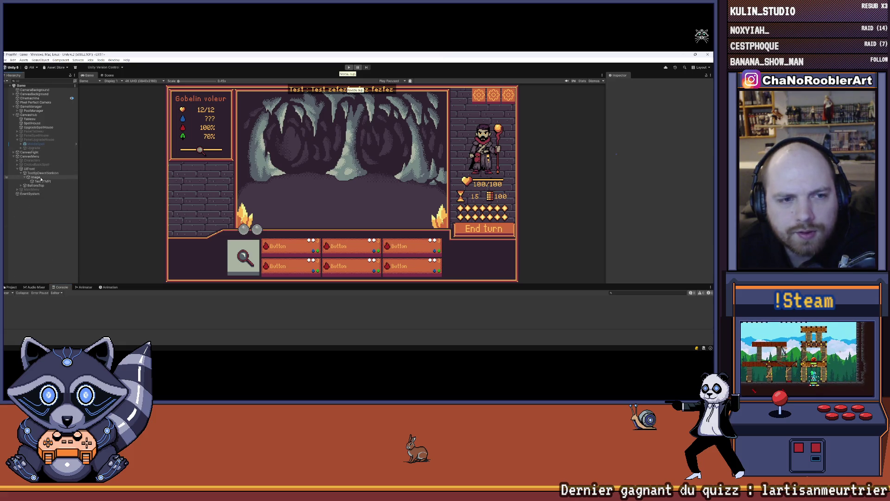
pyautogui.click(17, 170)
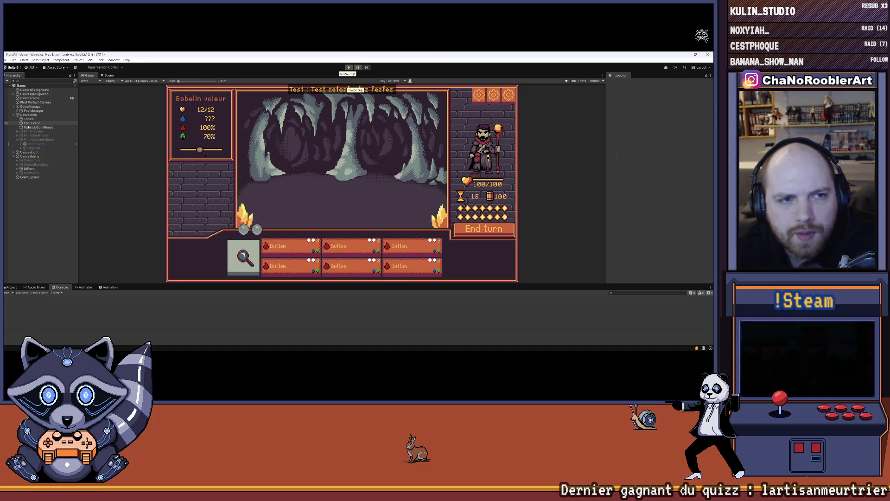
pyautogui.click(14, 152)
pyautogui.click(25, 181)
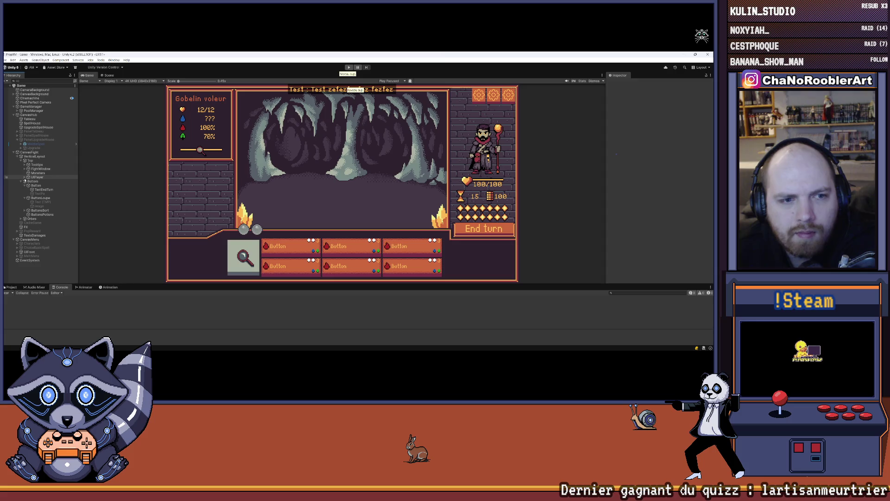
# - Give the ButtonLoupe magnifier button the orange sprite from the Btns folder
pyautogui.click(51, 198)
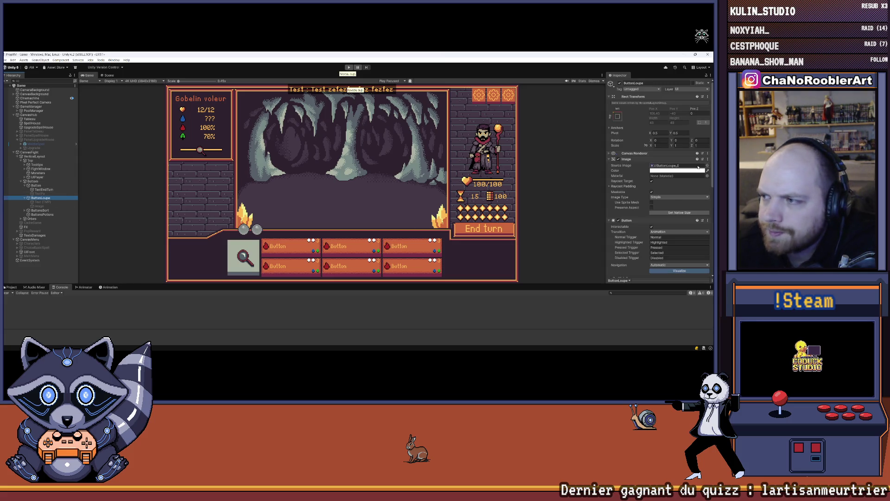
pyautogui.click(11, 287)
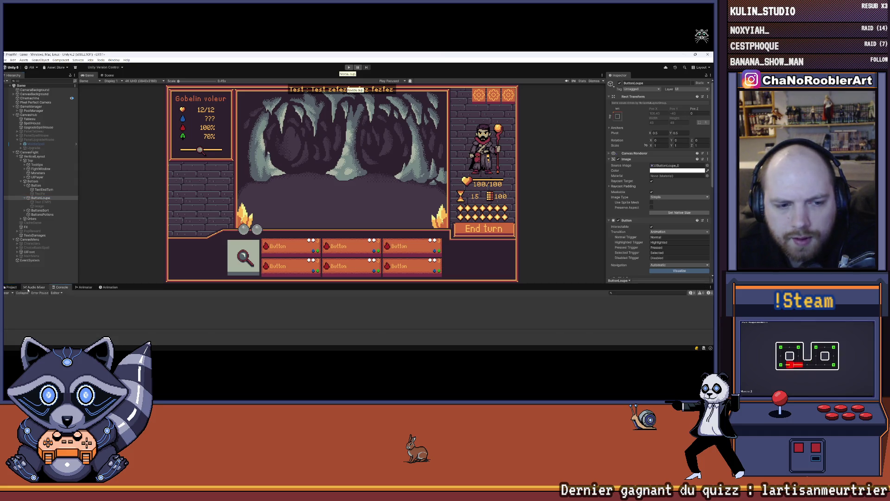
pyautogui.scroll(5, 22, 314)
pyautogui.click(21, 326)
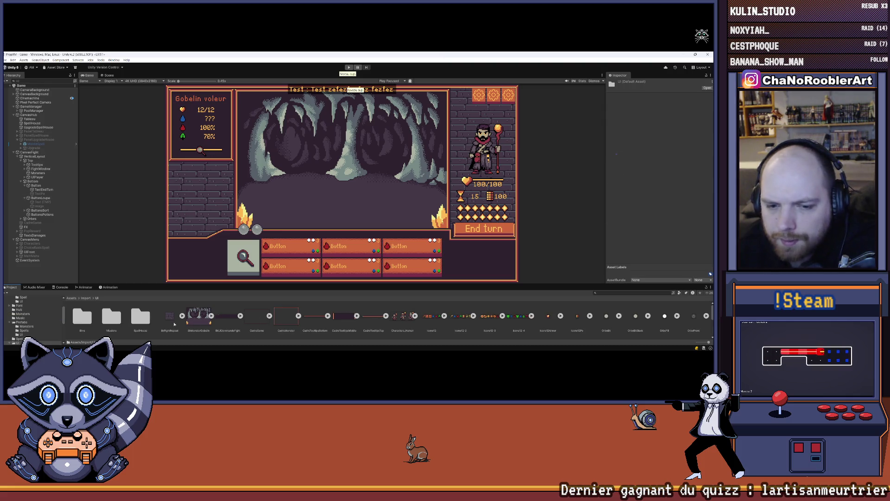
pyautogui.click(82, 316)
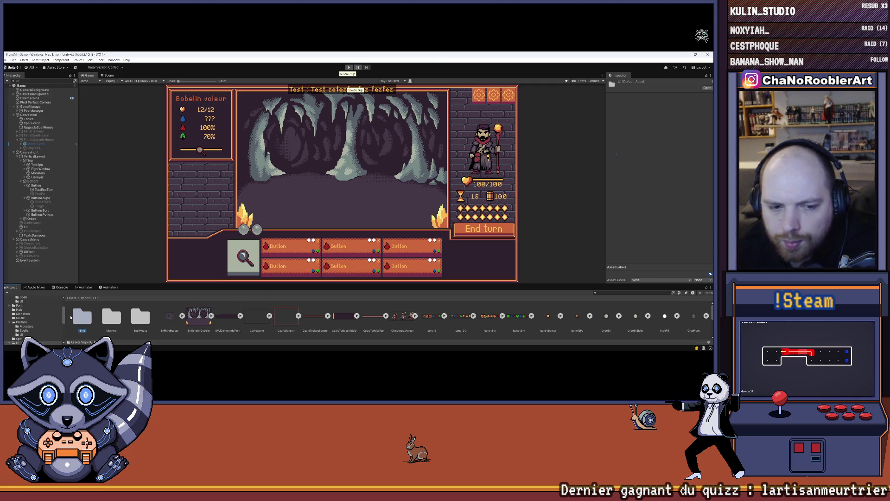
pyautogui.doubleClick(83, 316)
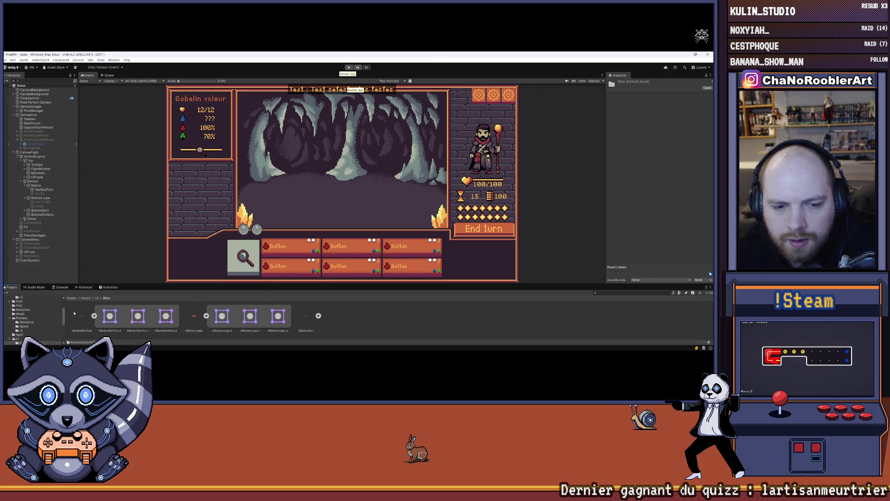
pyautogui.click(47, 199)
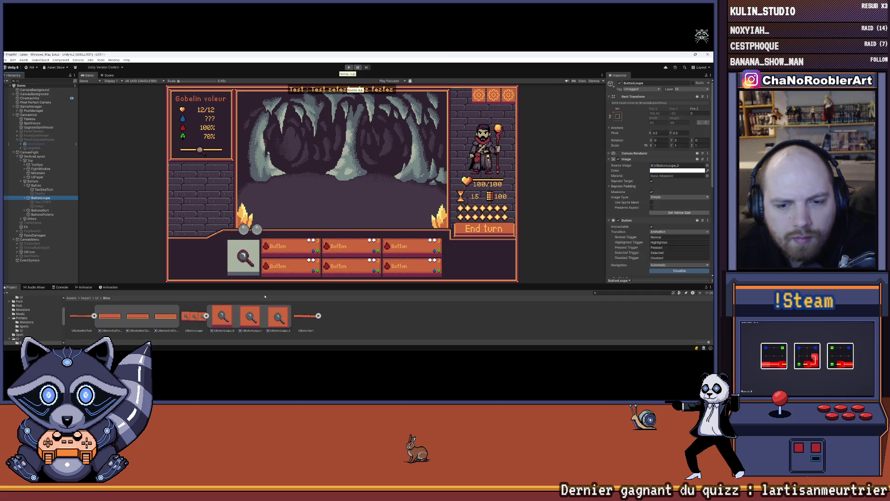
pyautogui.moveTo(222, 317)
pyautogui.mouseDown()
pyautogui.moveTo(556, 195)
pyautogui.moveTo(677, 166)
pyautogui.mouseUp()
# - Save the scene and drag the splitter down to enlarge the Game view
pyautogui.click(5, 60)
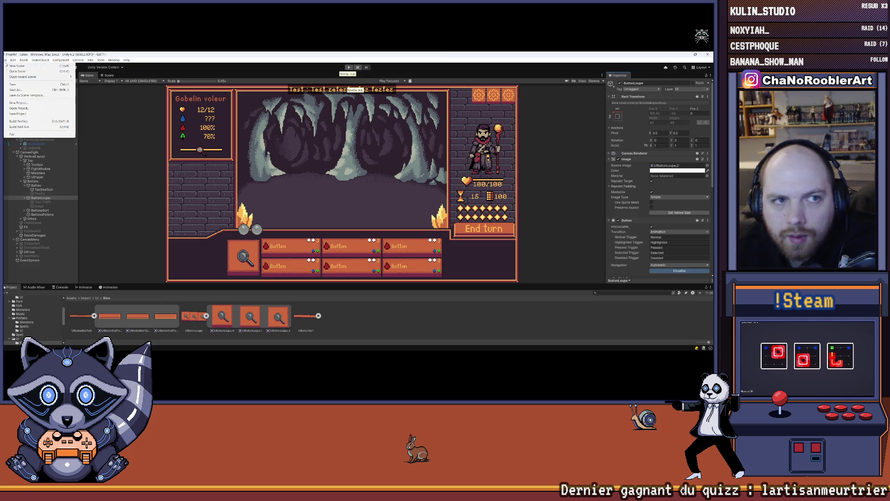
pyautogui.click(12, 85)
pyautogui.click(51, 271)
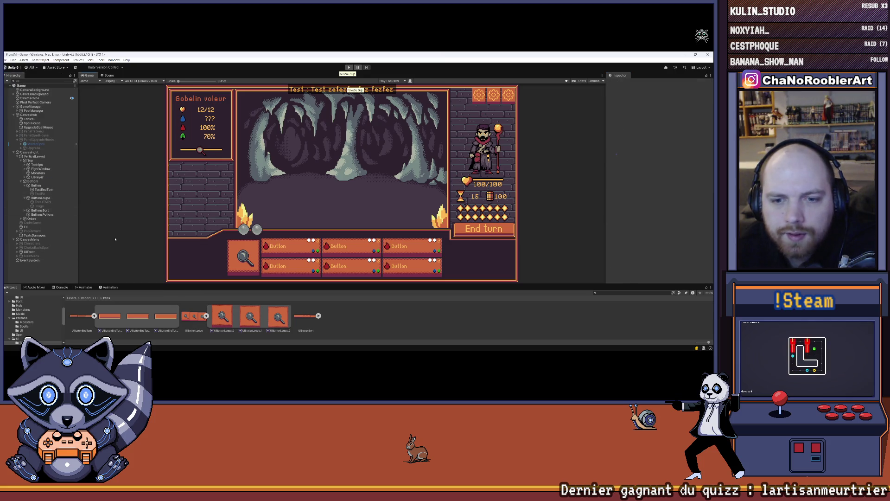
pyautogui.moveTo(293, 285); pyautogui.dragTo(285, 305)
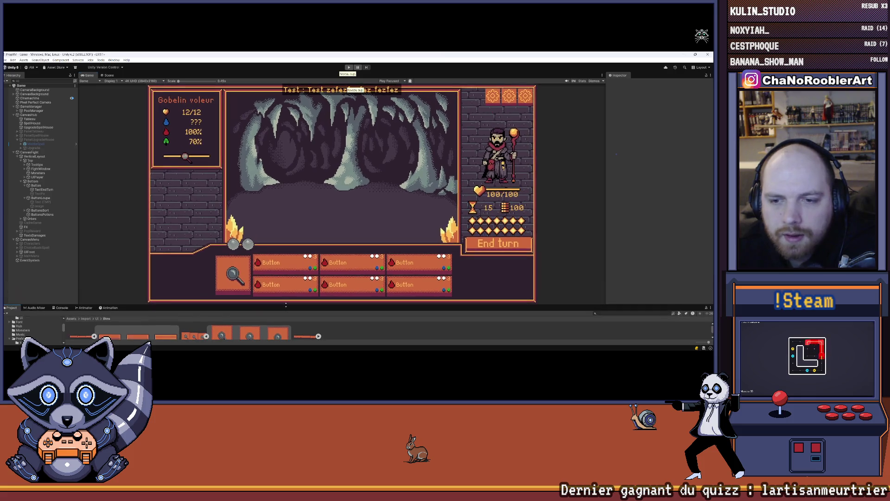
pyautogui.moveTo(373, 342)
pyautogui.click(502, 344)
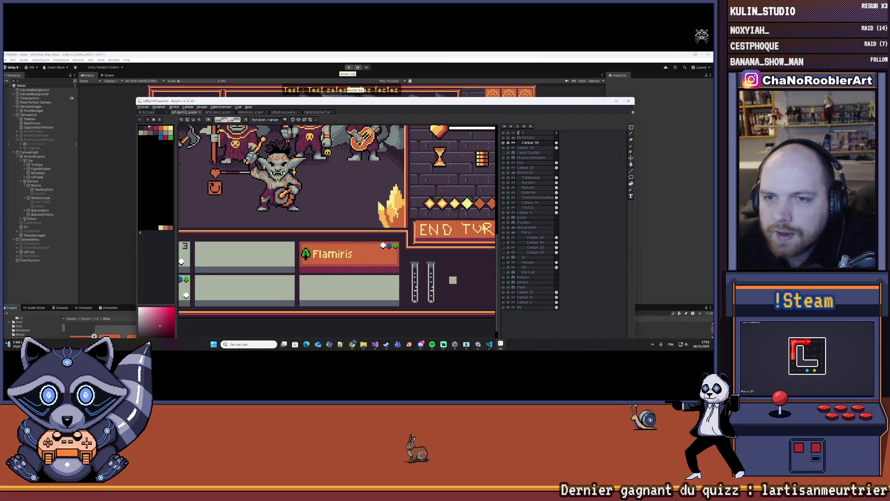
# - Toggle layer visibility in Aseprite to isolate the CadreTooltips top banner
pyautogui.scroll(-4, 203, 137)
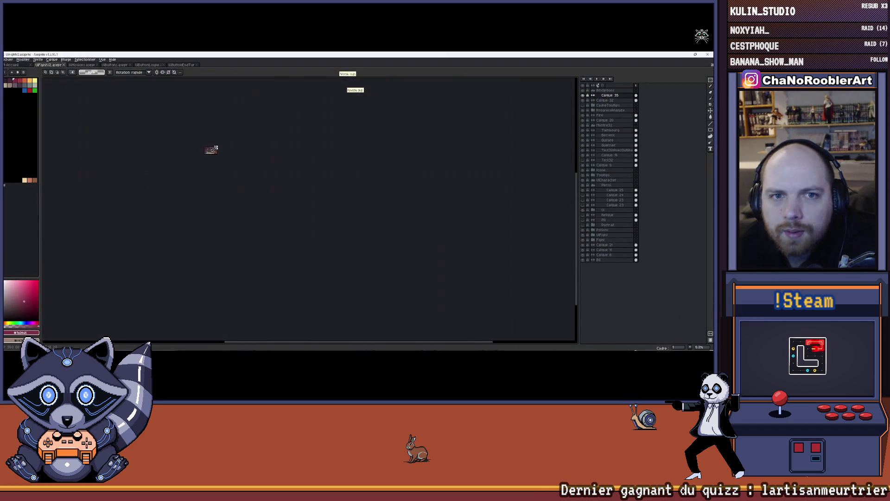
pyautogui.scroll(1, 273, 194)
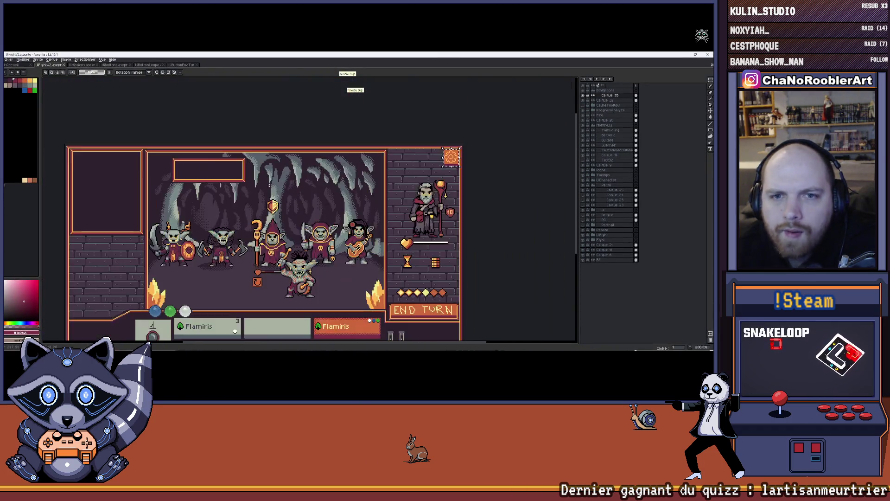
pyautogui.scroll(-1, 278, 195)
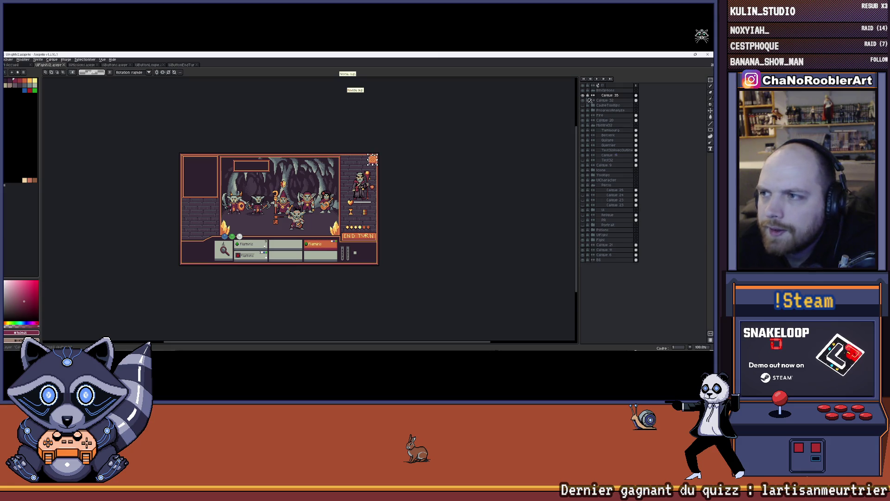
pyautogui.click(586, 105)
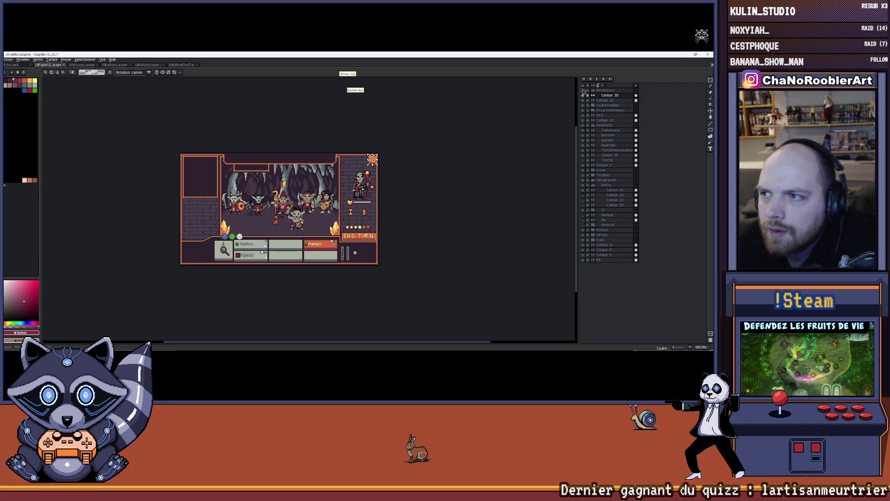
pyautogui.keyDown('alt'); pyautogui.click(583, 95); pyautogui.keyUp('alt')
pyautogui.click(583, 105)
# - Zoom and pan to inspect the banner's right end, then return to Unity
pyautogui.scroll(2, 248, 135)
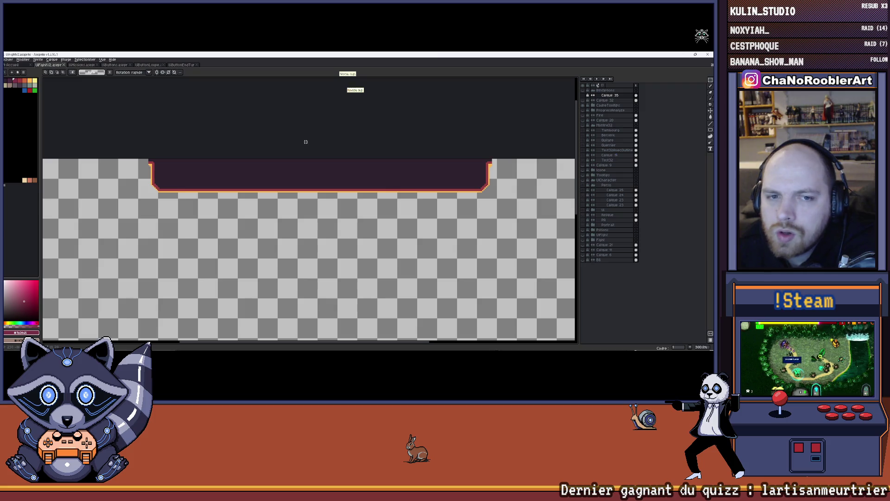
pyautogui.scroll(4, 150, 166)
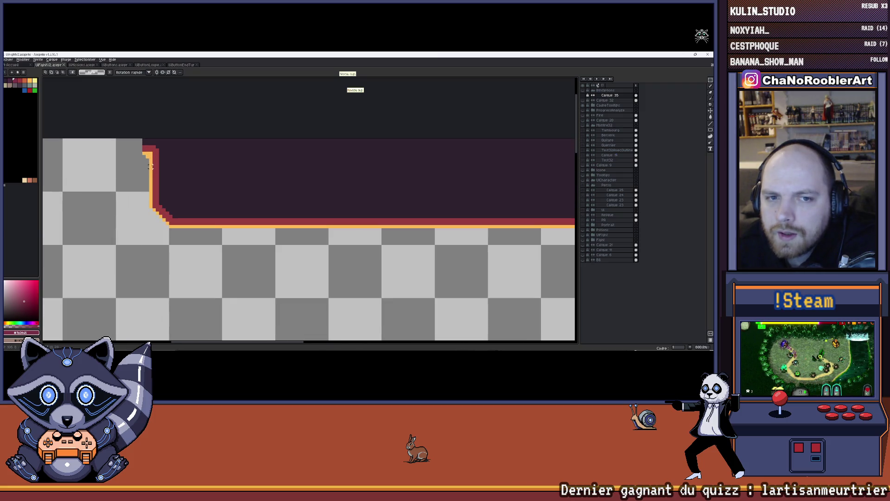
pyautogui.scroll(-3, 150, 162)
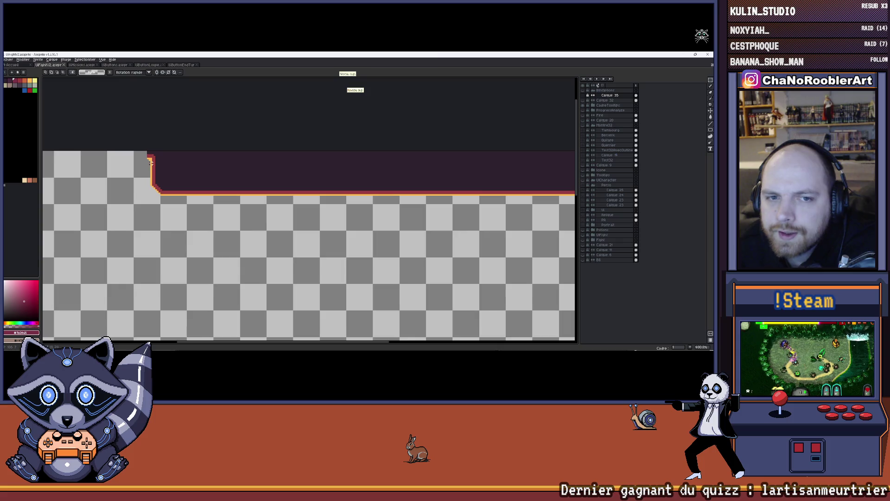
pyautogui.moveTo(199, 173)
pyautogui.mouseDown()
pyautogui.moveTo(163, 179)
pyautogui.moveTo(139, 163)
pyautogui.mouseUp()
pyautogui.scroll(1, 139, 163)
pyautogui.moveTo(232, 343)
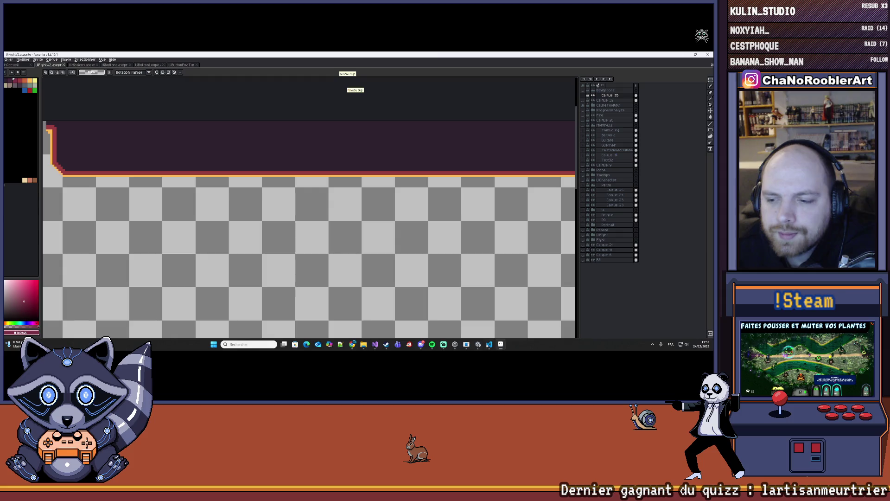
pyautogui.click(499, 344)
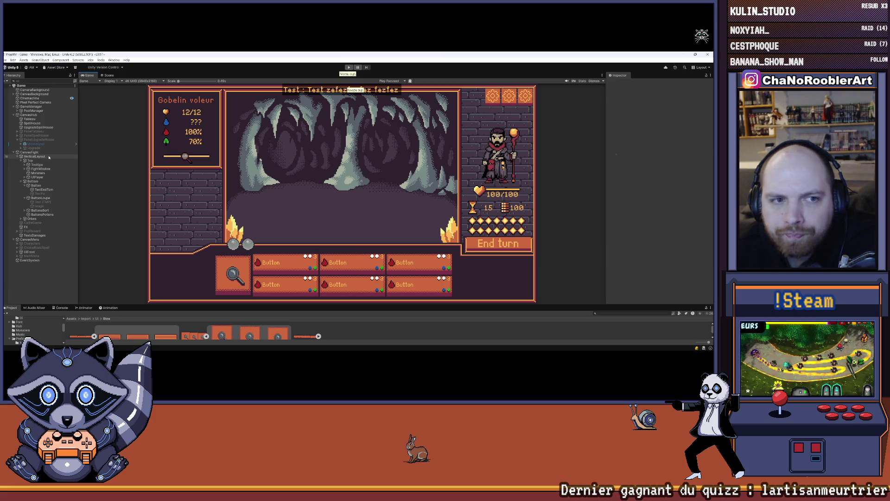
# - Expand Tooltips > Cadre and inspect the Top, Bottom and MiddleMonster frame pieces
pyautogui.click(13, 115)
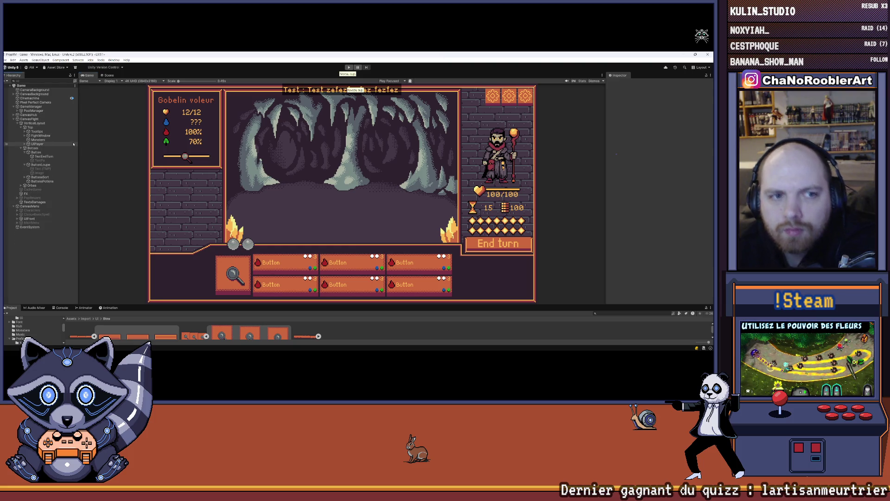
pyautogui.click(22, 148)
pyautogui.click(25, 131)
pyautogui.click(36, 132)
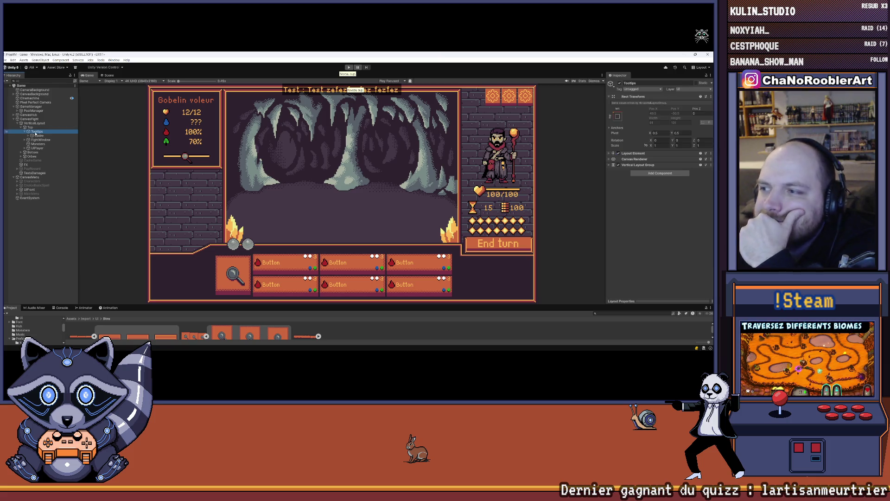
pyautogui.click(38, 135)
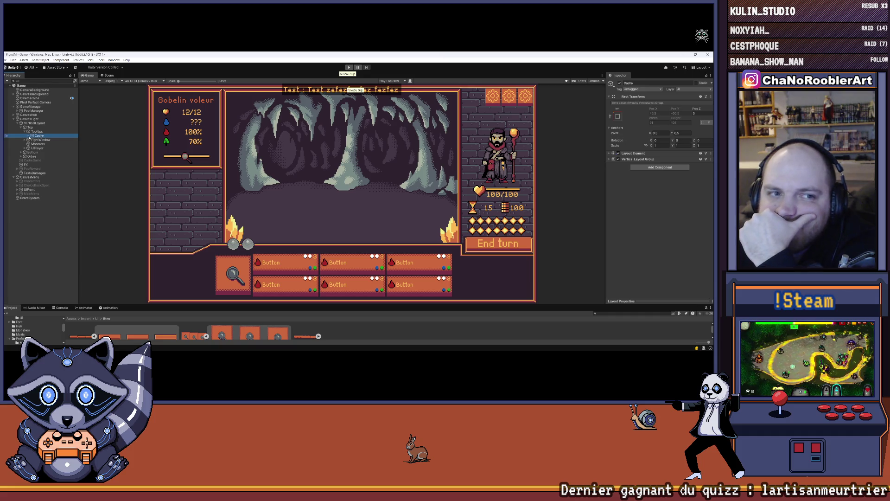
pyautogui.click(29, 136)
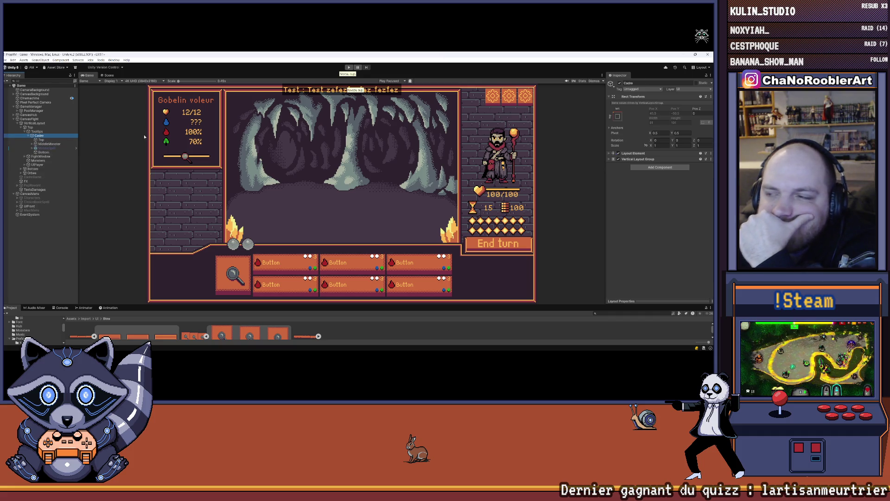
pyautogui.click(51, 140)
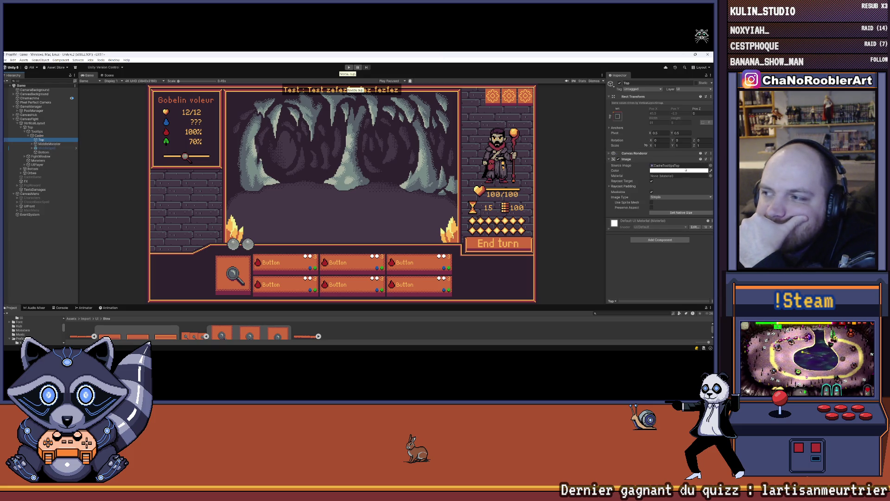
pyautogui.click(43, 153)
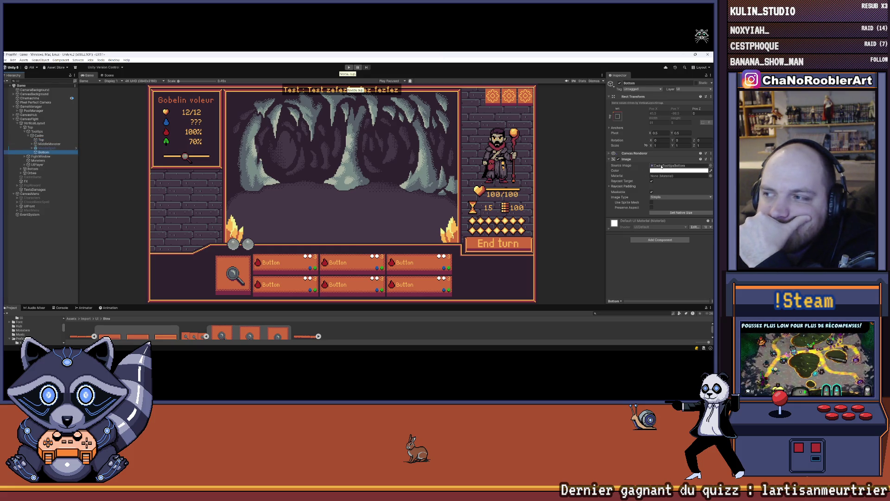
pyautogui.click(41, 145)
pyautogui.click(32, 143)
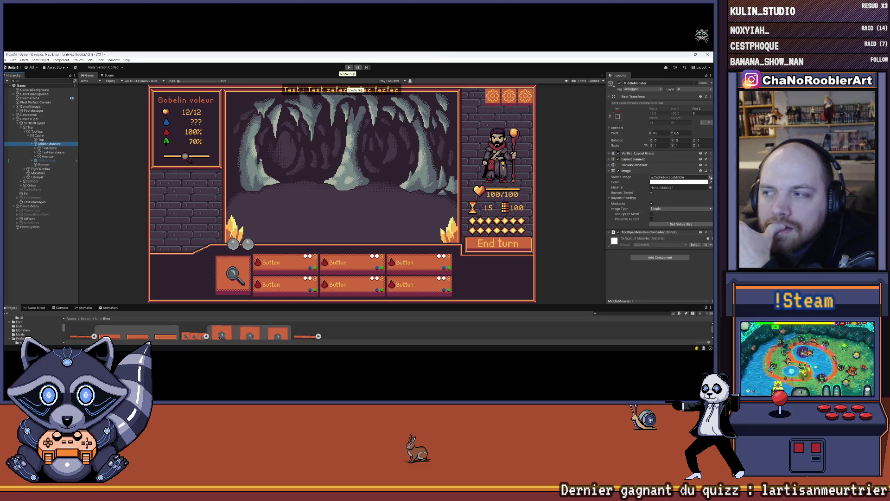
# - Keep CadreTooltipsMiddle as MiddleMonster's Source Image, ping it, and enlarge the Project window
pyautogui.click(710, 178)
pyautogui.click(525, 181)
pyautogui.click(525, 185)
pyautogui.click(527, 188)
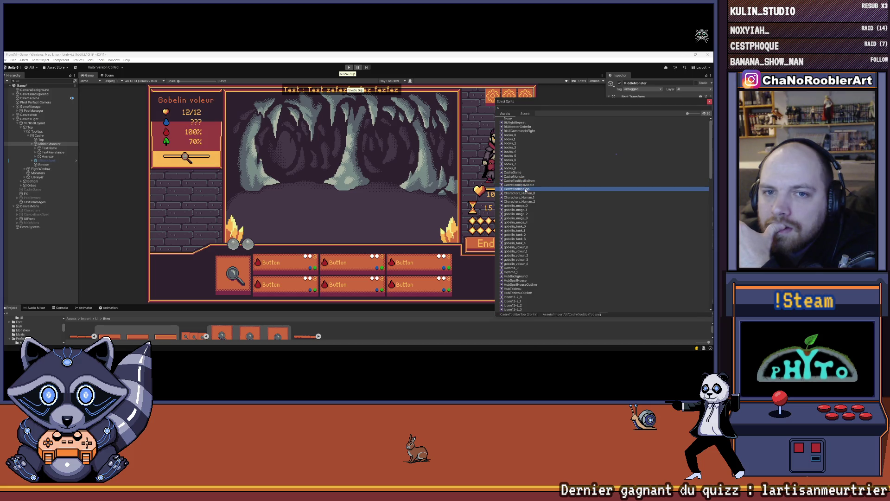
pyautogui.doubleClick(526, 185)
pyautogui.click(711, 178)
pyautogui.click(679, 177)
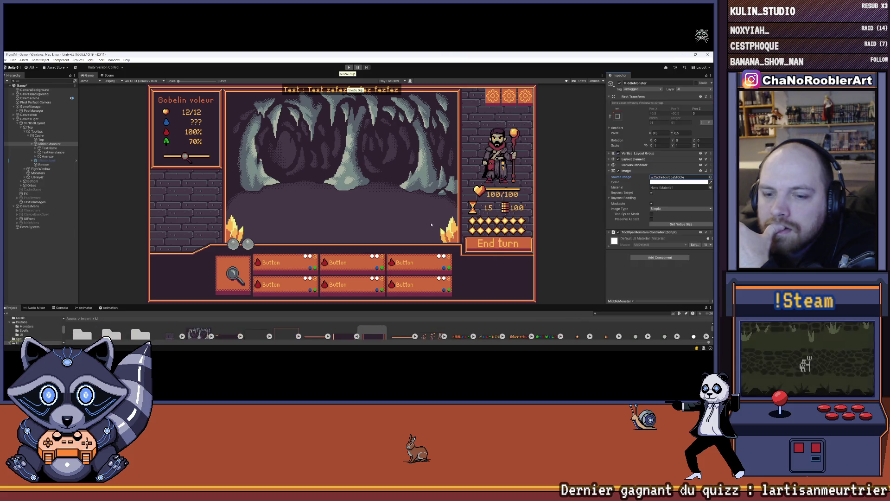
pyautogui.moveTo(317, 304); pyautogui.dragTo(317, 244)
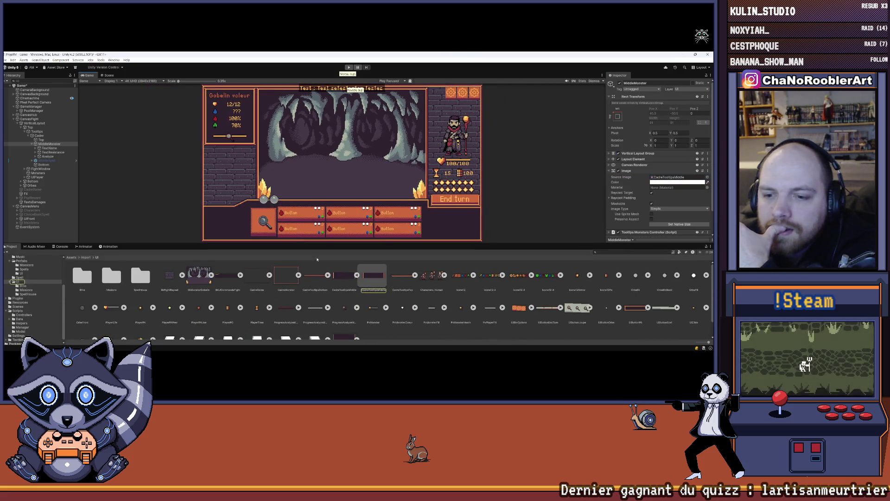
pyautogui.click(343, 304)
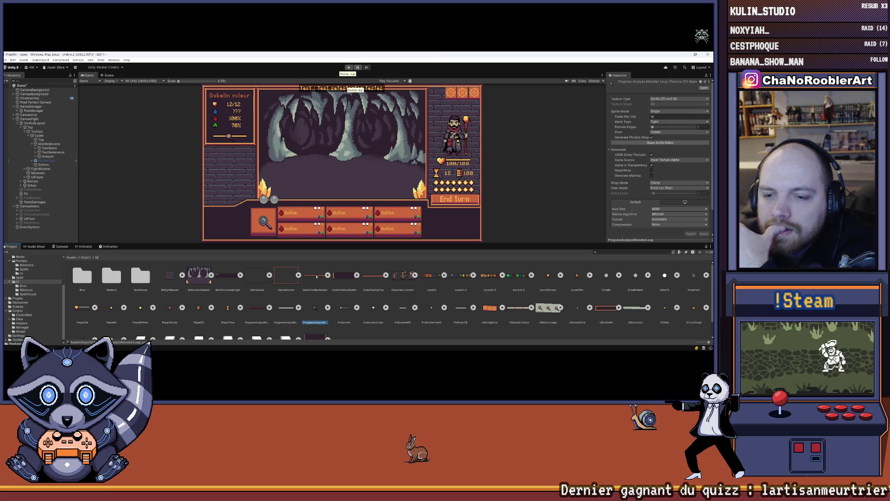
pyautogui.click(357, 276)
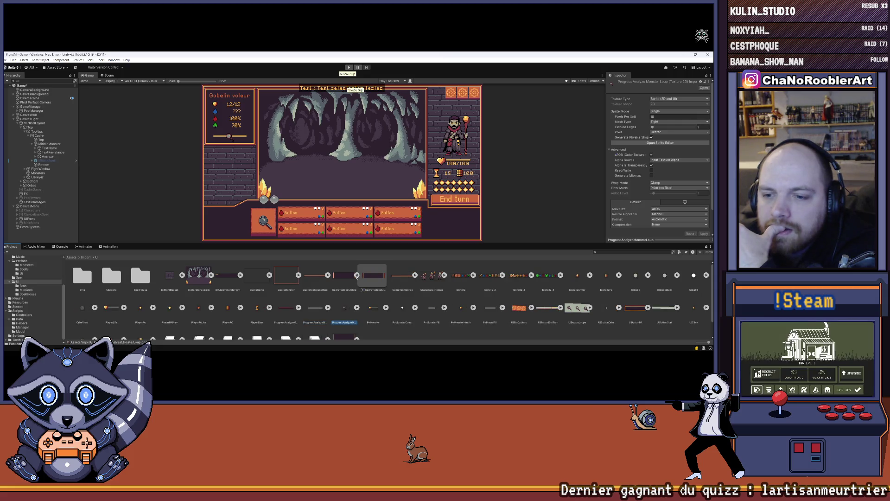
pyautogui.click(356, 275)
pyautogui.click(344, 276)
pyautogui.scroll(3, 221, 128)
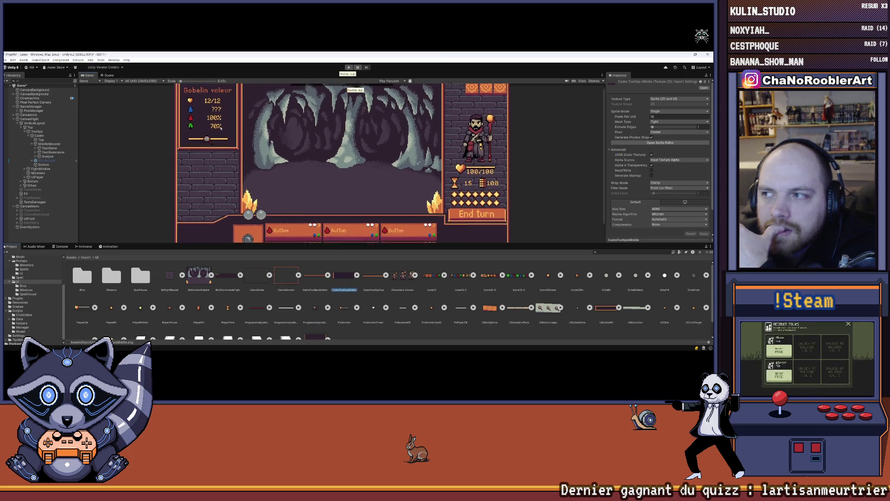
pyautogui.moveTo(220, 127)
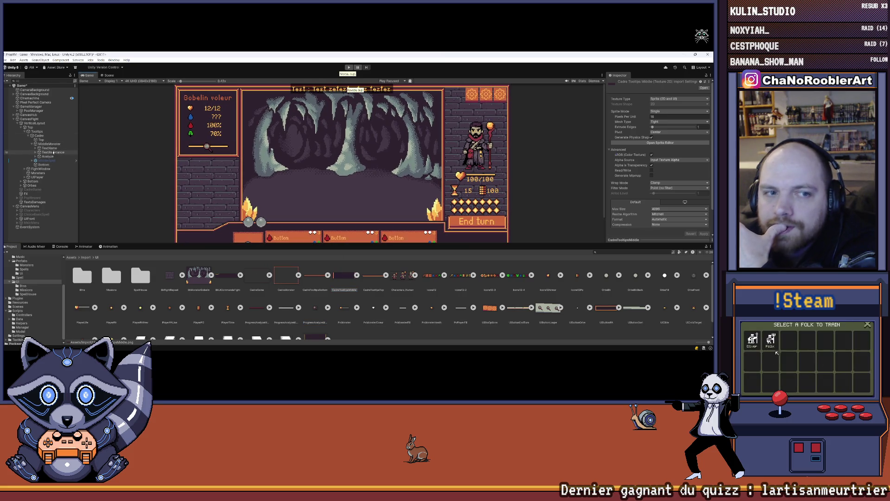
pyautogui.click(49, 144)
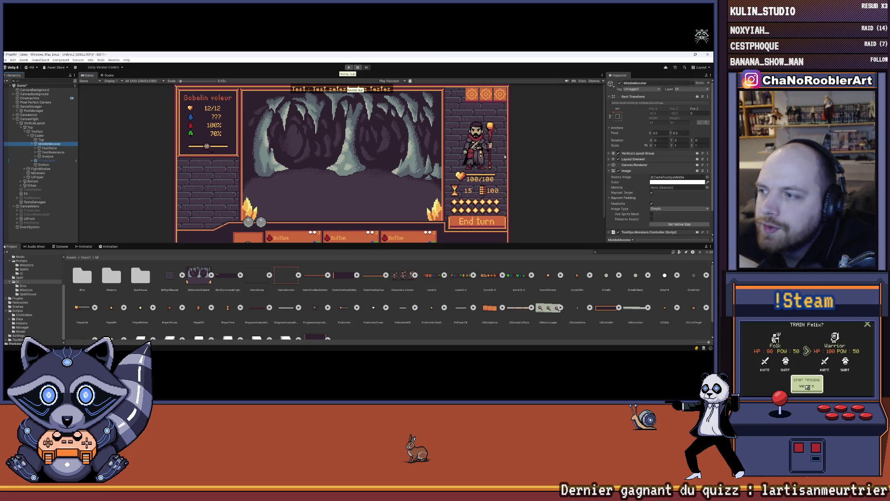
pyautogui.scroll(-1, 694, 186)
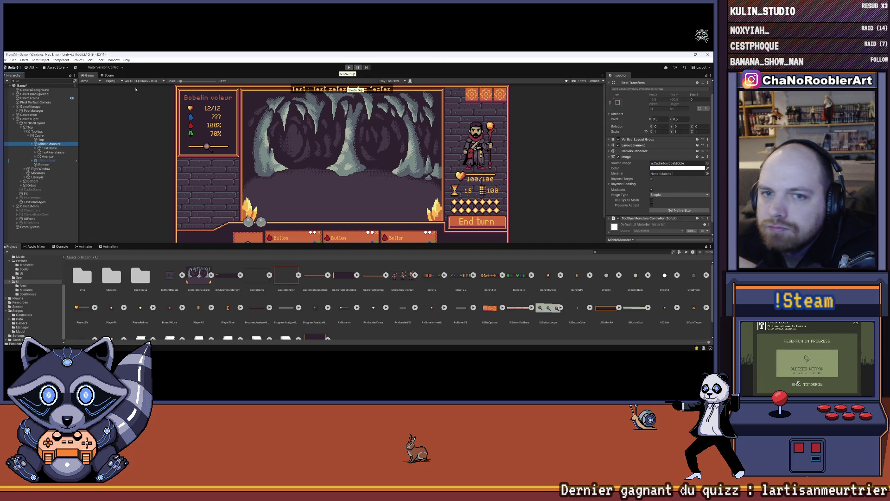
pyautogui.scroll(3, 330, 93)
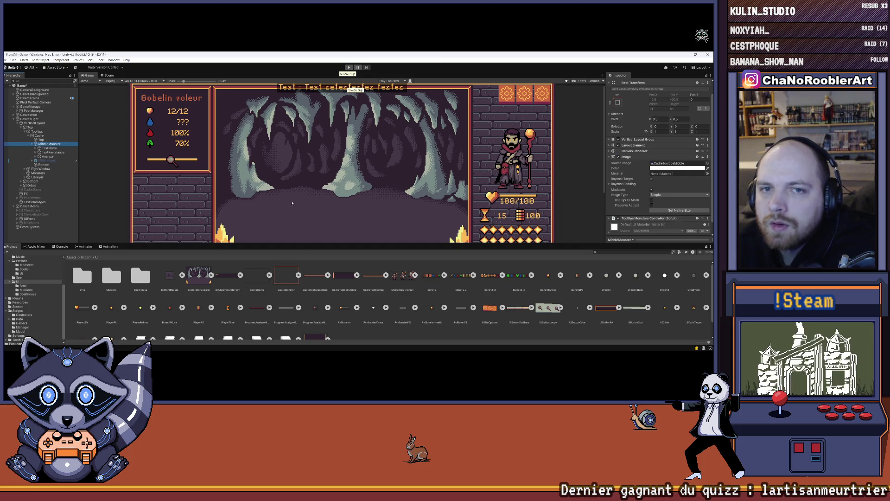
pyautogui.moveTo(304, 244); pyautogui.dragTo(304, 269)
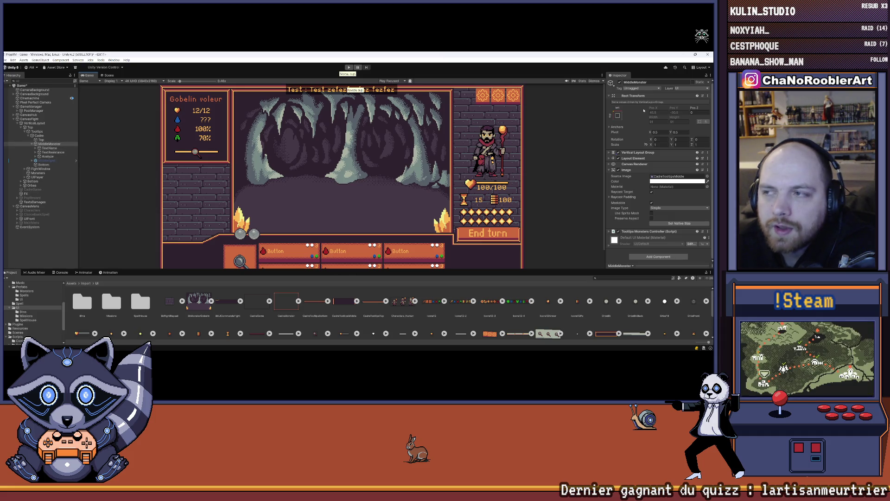
pyautogui.click(619, 82)
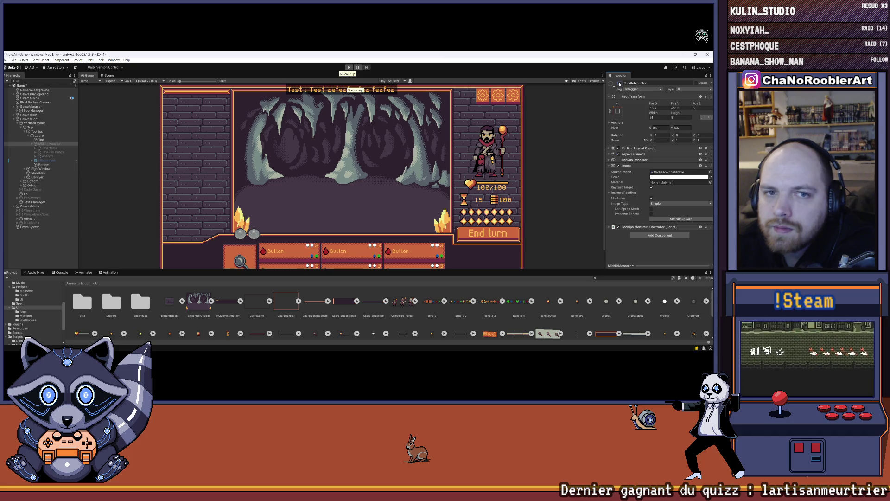
pyautogui.click(619, 84)
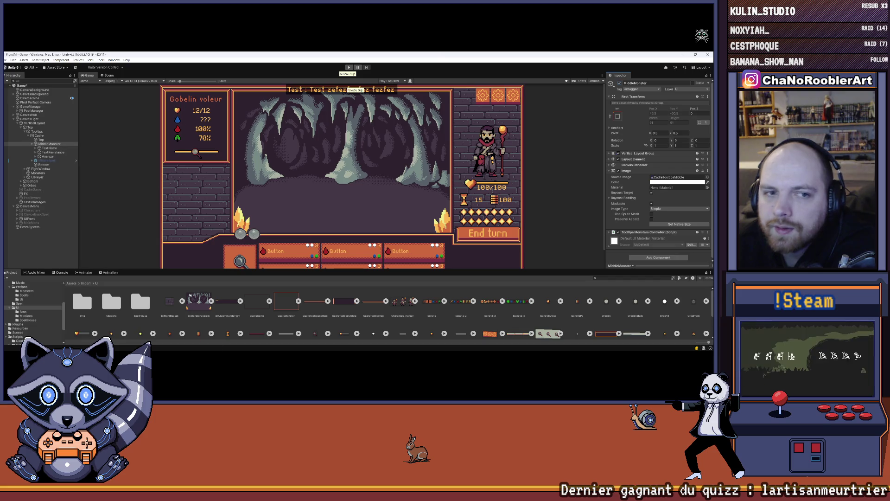
# - Bring Aseprite to the front and zoom into the tooltip frame bar
pyautogui.moveTo(190, 348)
pyautogui.click(501, 344)
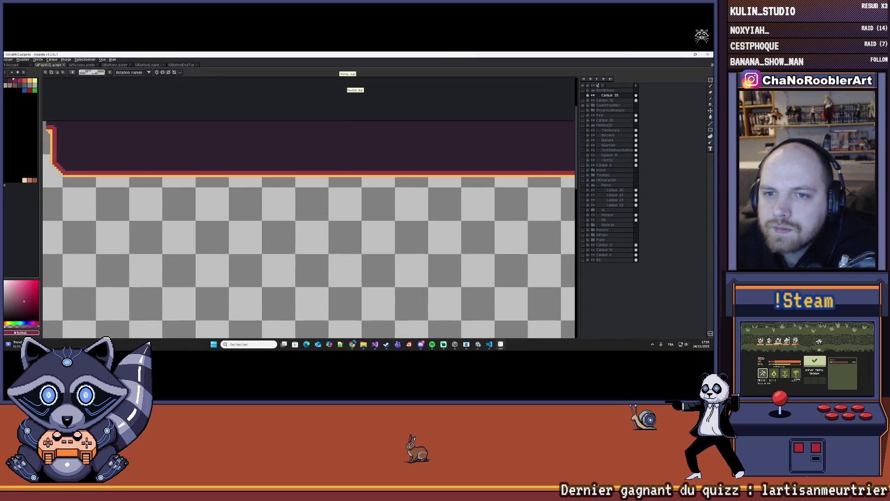
pyautogui.scroll(-2, 250, 166)
pyautogui.hscroll(2, 249, 165)
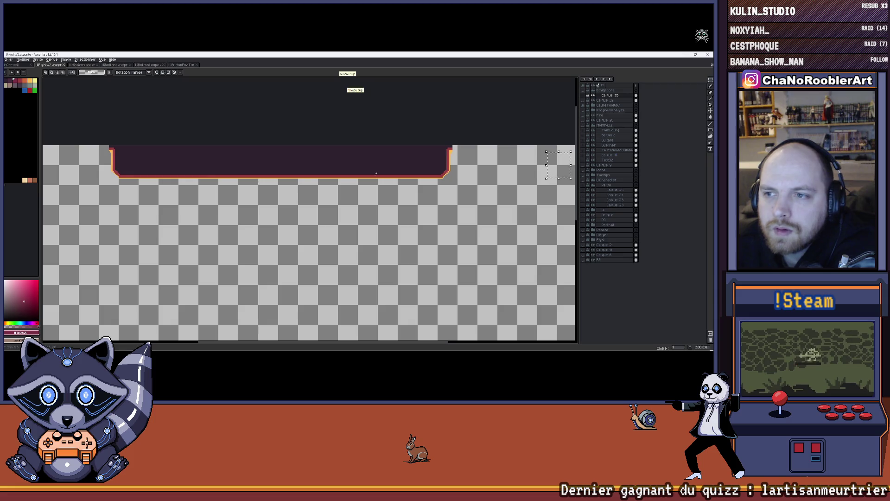
pyautogui.scroll(1, 445, 186)
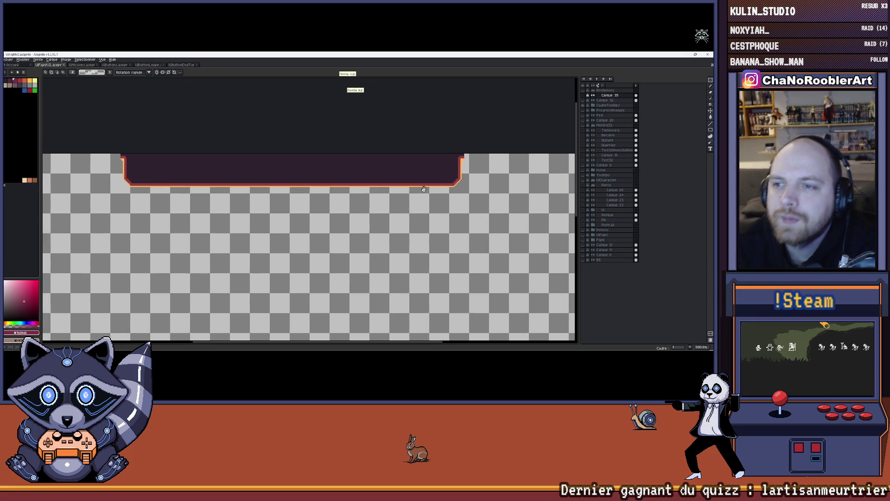
pyautogui.scroll(1, 458, 191)
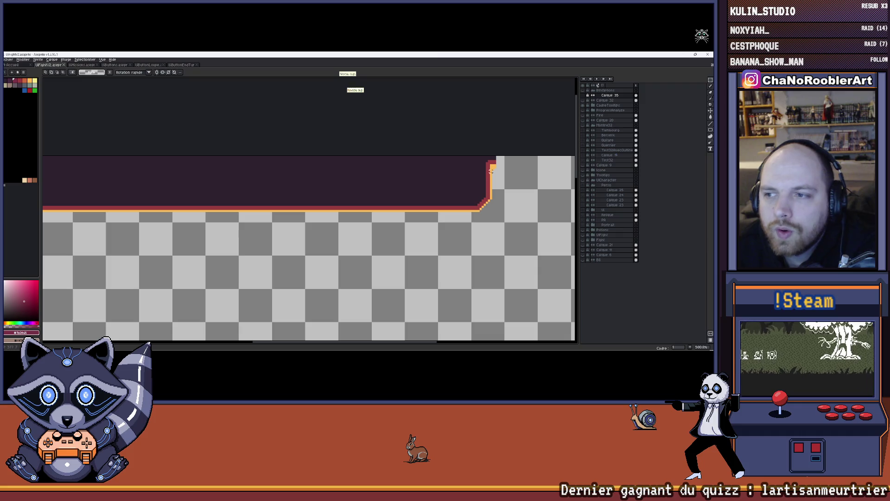
# - Drag a rectangular marquee across the bar's middle band
pyautogui.moveTo(490, 171)
pyautogui.mouseDown()
pyautogui.moveTo(440, 187)
pyautogui.moveTo(73, 191)
pyautogui.moveTo(145, 191)
pyautogui.mouseUp()
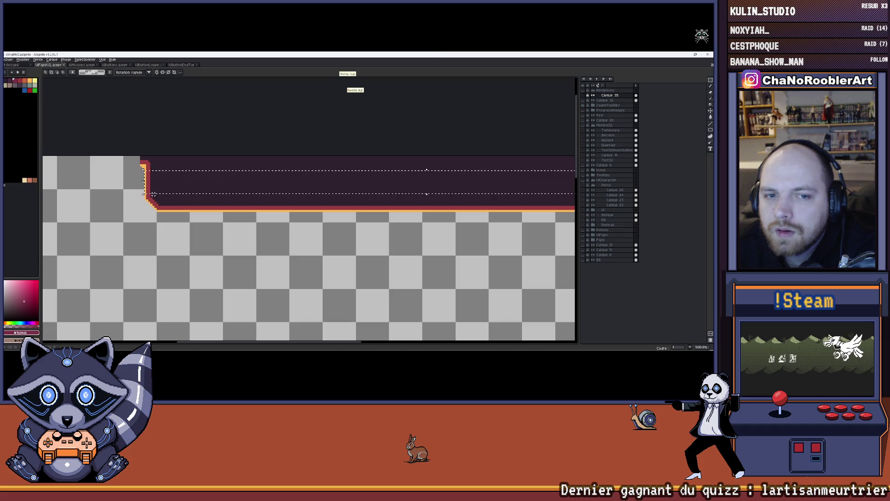
pyautogui.scroll(4, 145, 191)
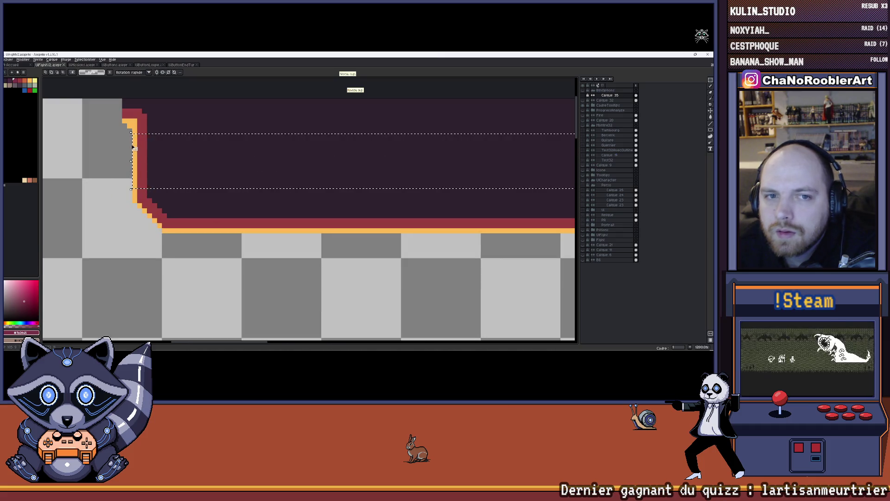
pyautogui.click(133, 134)
pyautogui.moveTo(133, 134)
pyautogui.mouseDown()
pyautogui.moveTo(144, 182)
pyautogui.moveTo(572, 199)
pyautogui.moveTo(550, 194)
pyautogui.mouseUp()
pyautogui.scroll(-5, 572, 198)
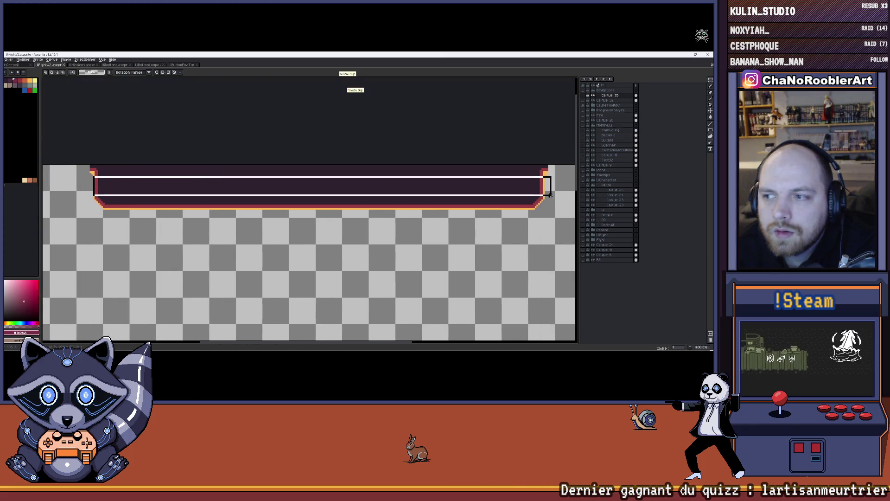
pyautogui.scroll(5, 550, 194)
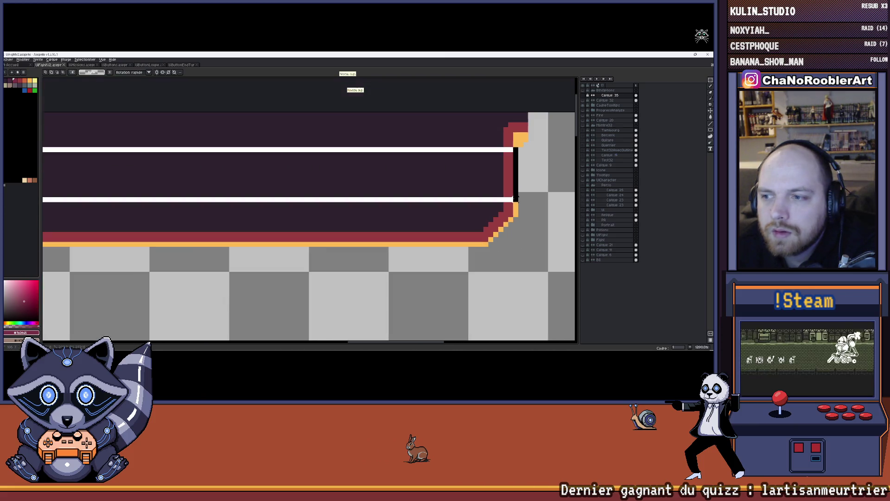
pyautogui.scroll(-1, 515, 198)
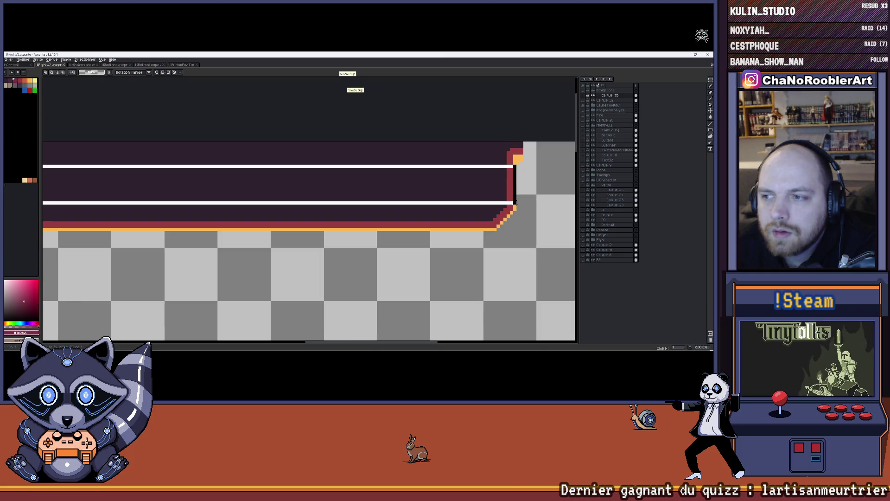
pyautogui.scroll(-2, 514, 198)
pyautogui.moveTo(399, 176); pyautogui.dragTo(445, 180)
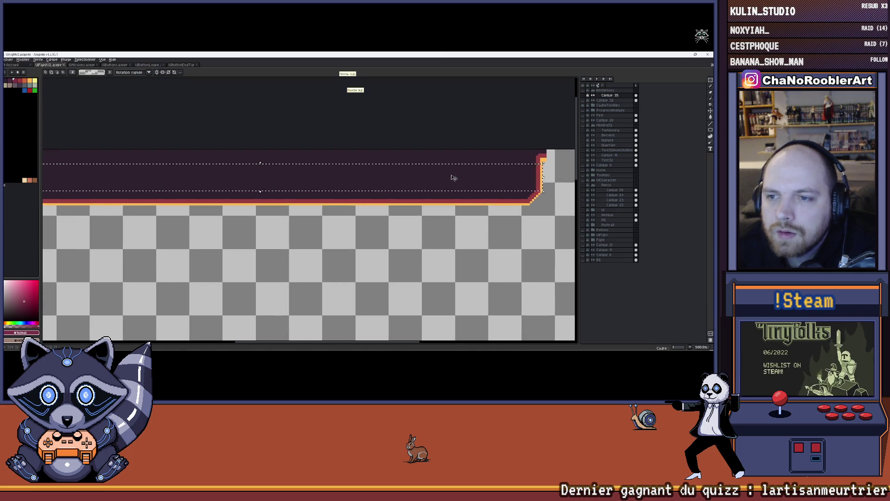
pyautogui.scroll(-2, 433, 181)
pyautogui.click(365, 191)
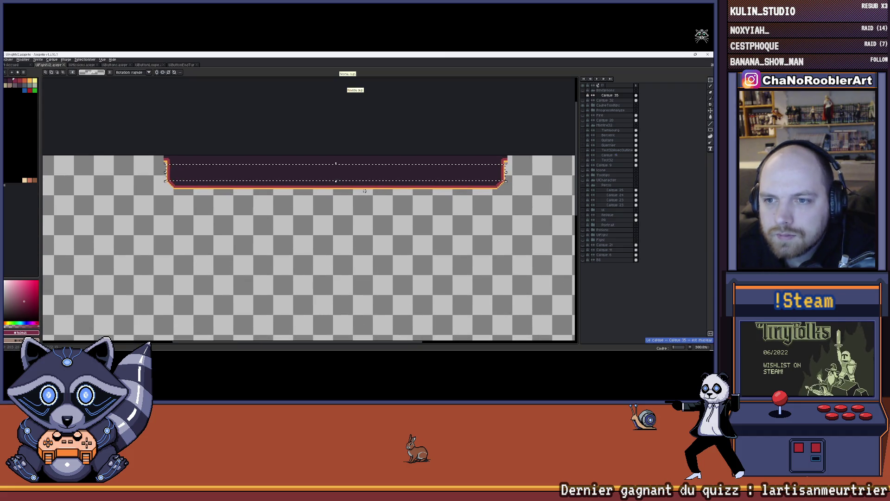
# - In the CadreTooltips group, try selecting the bar's interior band, then clear the selection
pyautogui.click(608, 106)
pyautogui.click(343, 178)
pyautogui.press('Escape')
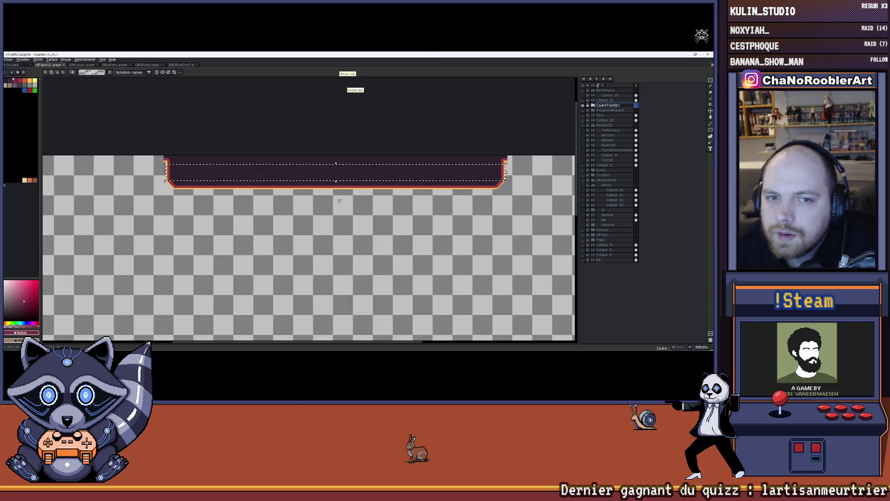
pyautogui.scroll(1, 177, 167)
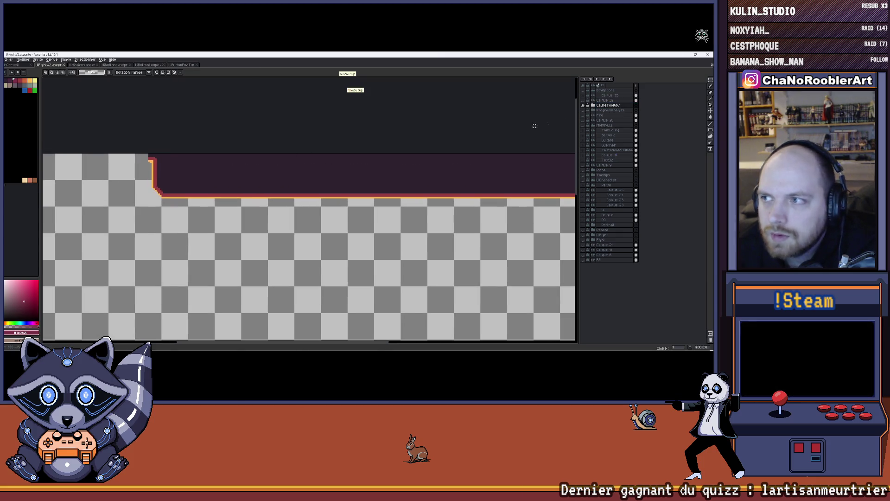
pyautogui.hscroll(3, 218, 163)
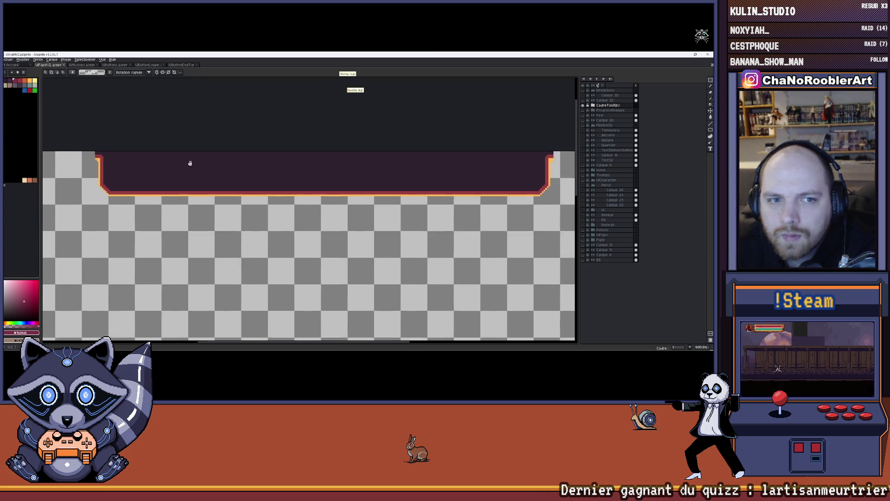
pyautogui.moveTo(84, 160)
pyautogui.mouseDown()
pyautogui.moveTo(540, 177)
pyautogui.moveTo(536, 183)
pyautogui.mouseUp()
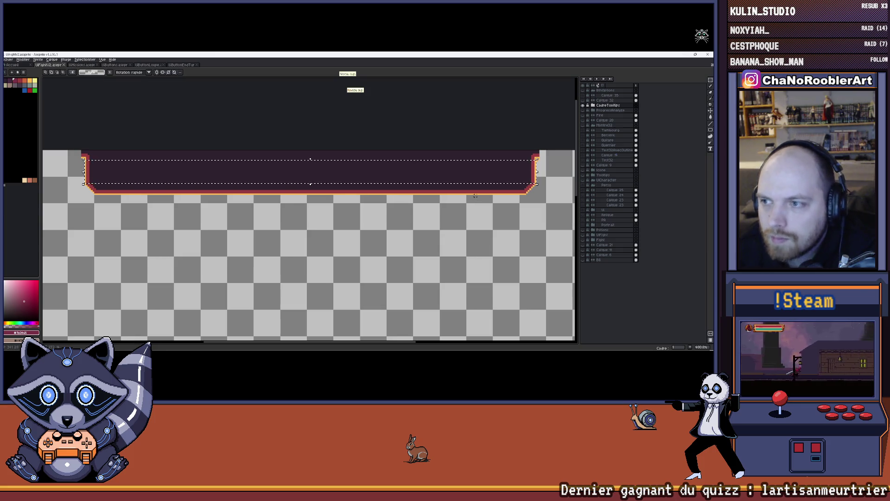
pyautogui.click(472, 228)
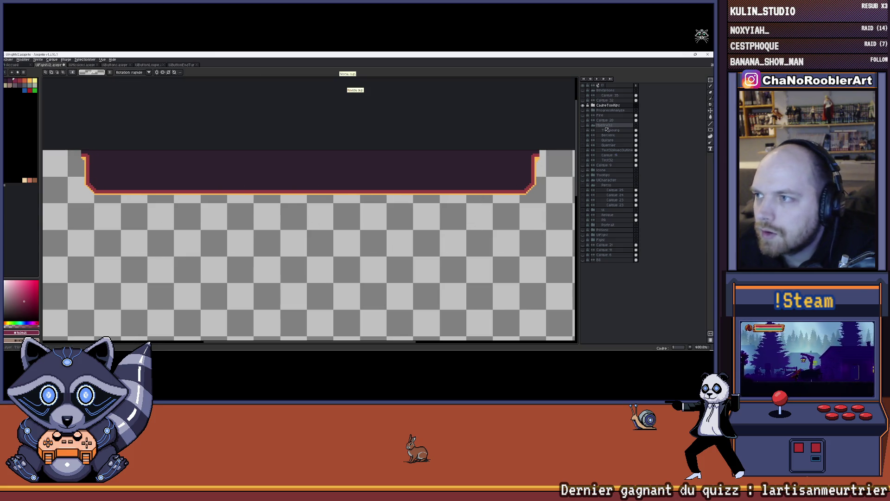
# - Toggle CadreTooltips' lock and visibility, then add the new empty layer Calque 33
pyautogui.click(587, 106)
pyautogui.click(583, 105)
pyautogui.click(583, 105)
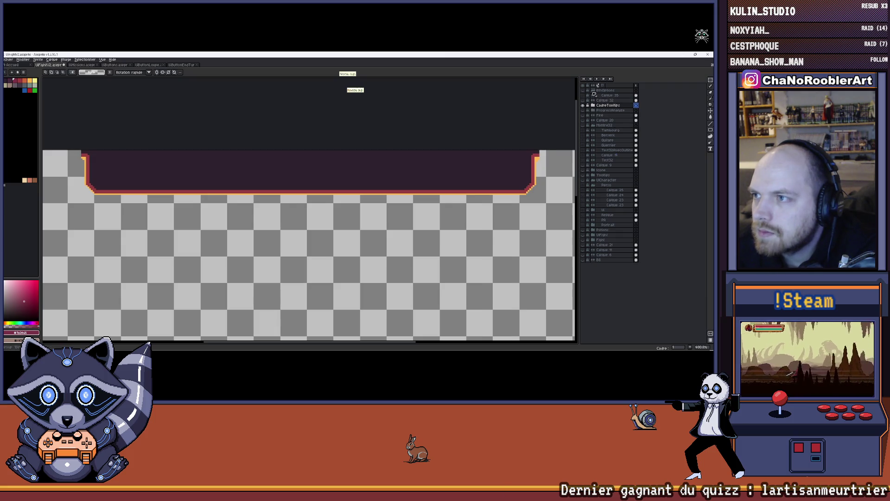
pyautogui.hotkey('shift', 'n')
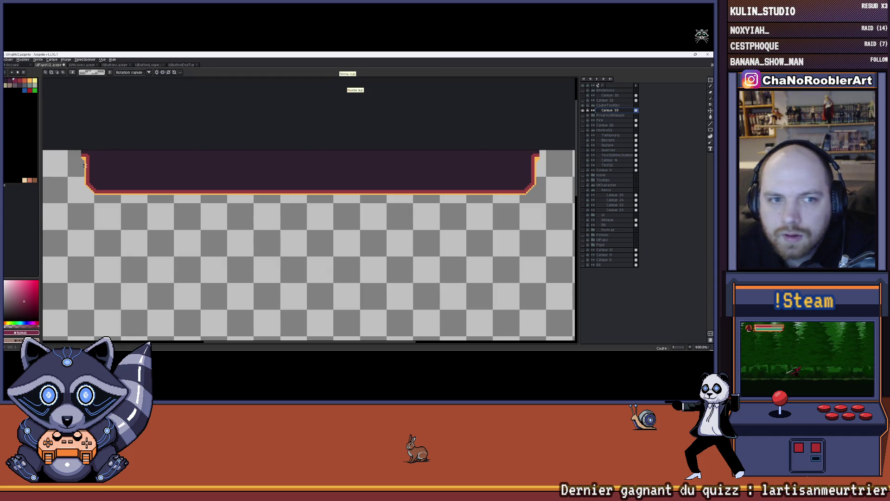
# - Marquee-select the tooltip bar's interior band from corner to corner
pyautogui.moveTo(83, 162); pyautogui.dragTo(426, 182)
pyautogui.hotkey('ctrl', 'z')
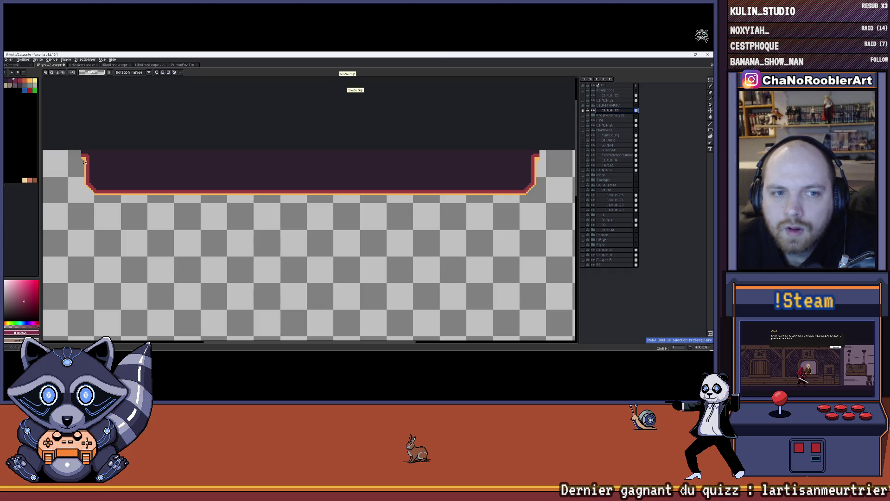
pyautogui.moveTo(84, 159); pyautogui.dragTo(535, 183)
# - Move the bar's lower part down, away from the top strip, and commit it
pyautogui.moveTo(468, 177)
pyautogui.mouseDown()
pyautogui.moveTo(465, 238)
pyautogui.moveTo(449, 235)
pyautogui.mouseUp()
pyautogui.scroll(-1, 450, 235)
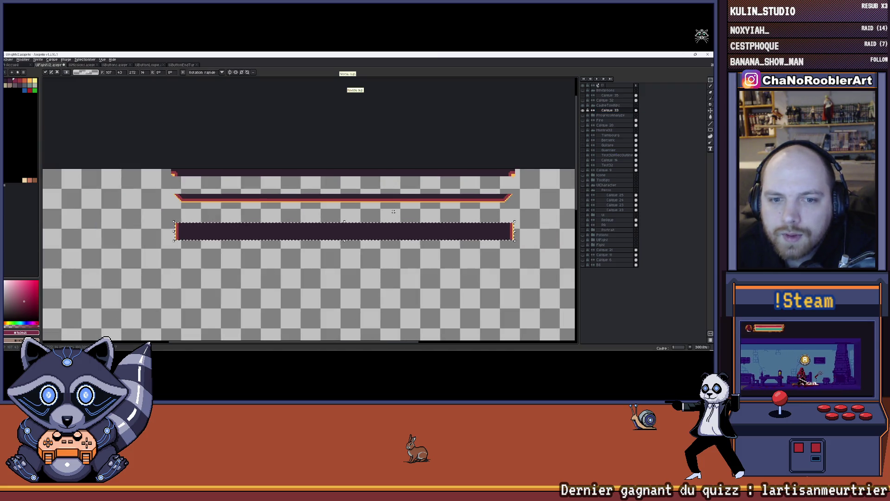
pyautogui.moveTo(378, 228)
pyautogui.mouseDown()
pyautogui.moveTo(375, 181)
pyautogui.moveTo(378, 215)
pyautogui.mouseUp()
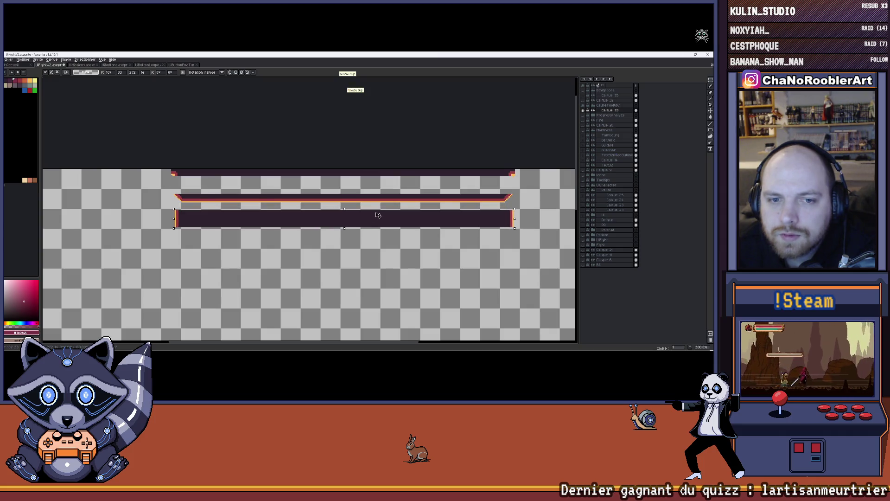
pyautogui.press('Return')
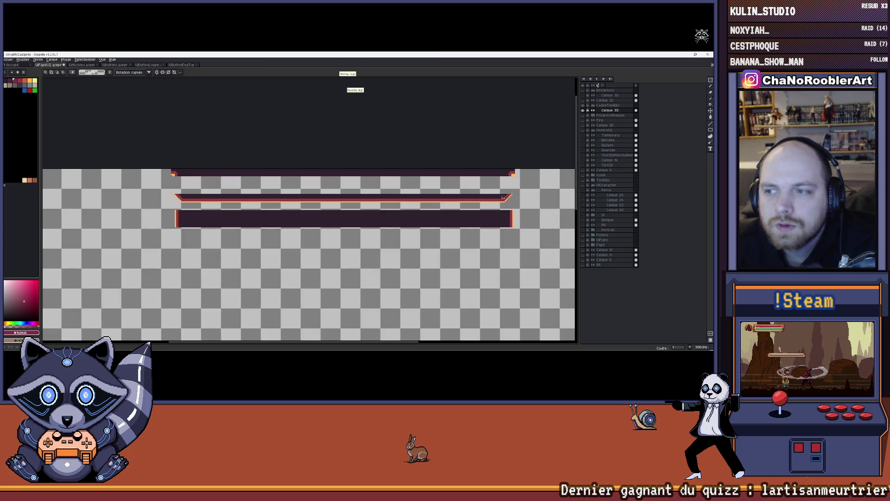
pyautogui.scroll(5, 507, 180)
# - Switch to the Pencil and draw a stroke across the banner
pyautogui.press('b')
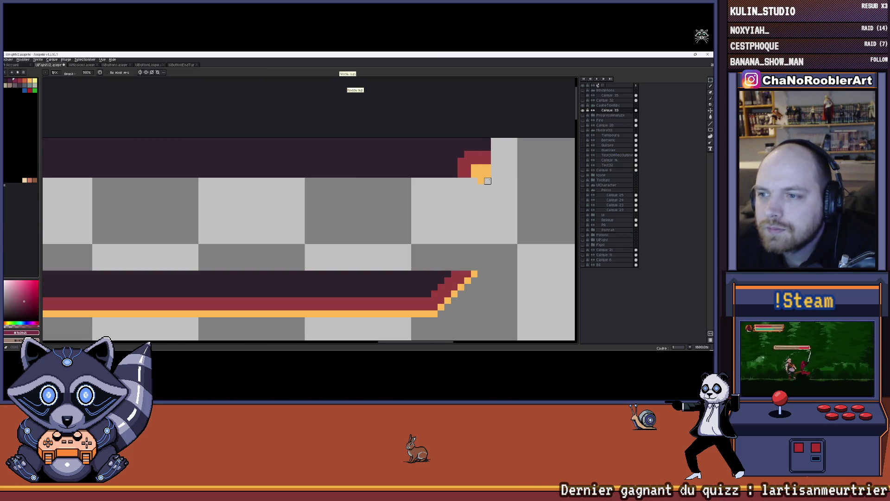
pyautogui.scroll(-2, 500, 188)
pyautogui.scroll(-4, 492, 221)
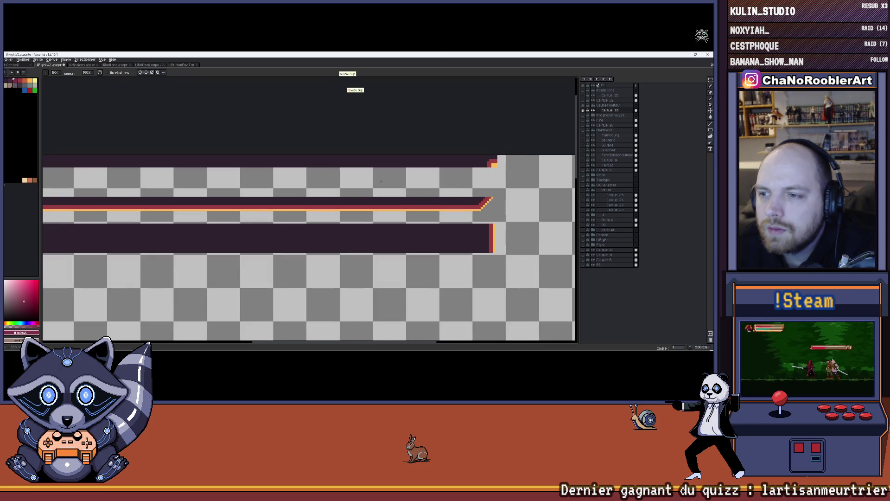
pyautogui.moveTo(435, 188); pyautogui.dragTo(388, 190)
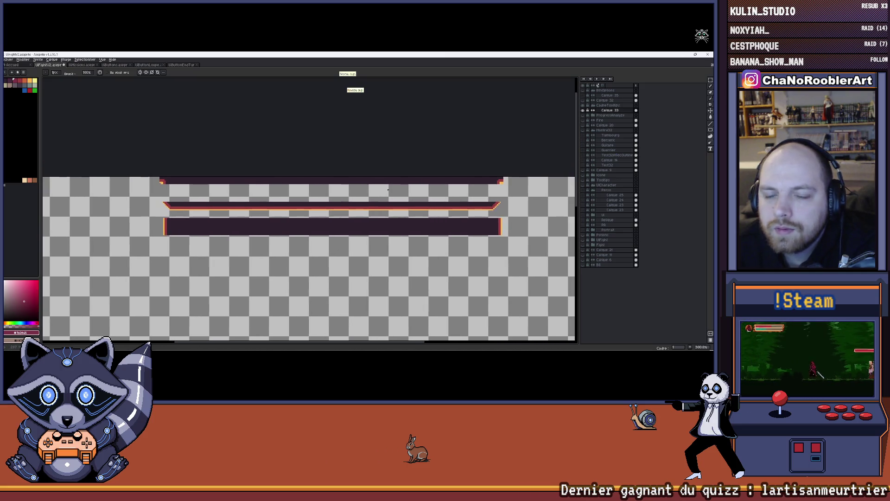
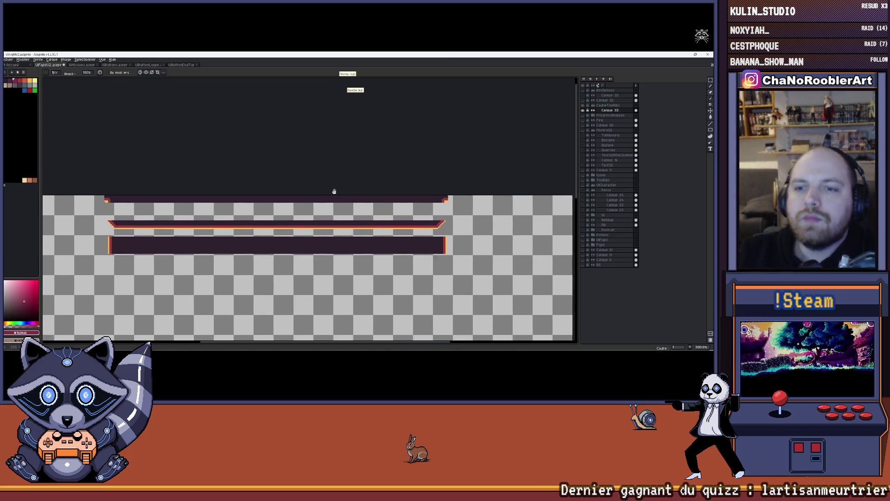
# - With the rectangular marquee, select the top tooltip strip in Aseprite
pyautogui.scroll(1, 158, 195)
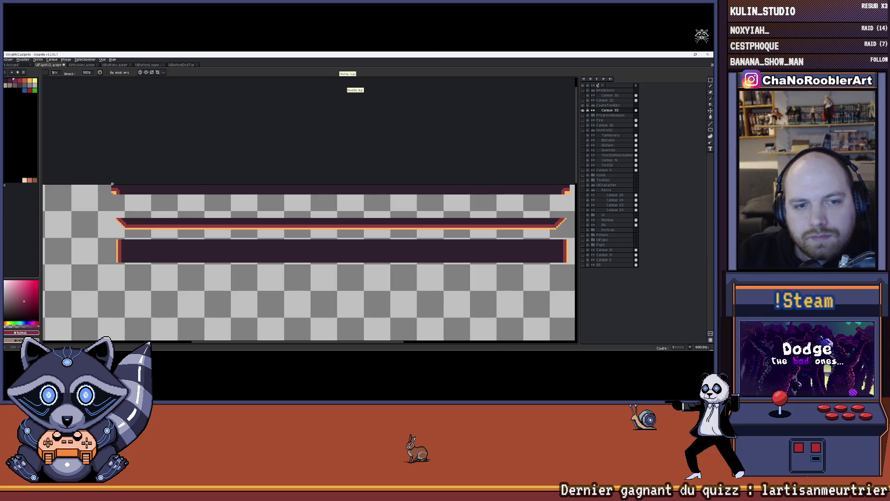
pyautogui.moveTo(445, 207)
pyautogui.mouseDown()
pyautogui.moveTo(197, 207)
pyautogui.moveTo(452, 206)
pyautogui.moveTo(394, 197)
pyautogui.mouseUp()
pyautogui.scroll(1, 393, 196)
pyautogui.scroll(-2, 428, 155)
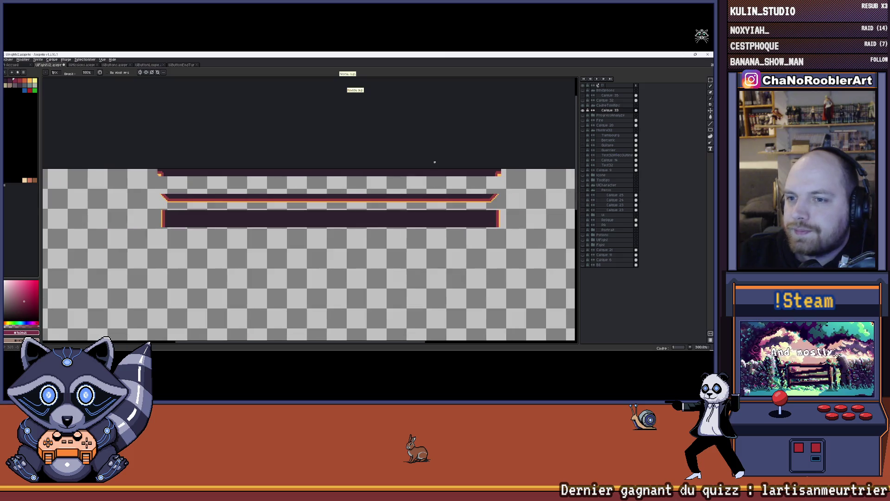
pyautogui.click(710, 80)
pyautogui.click(684, 81)
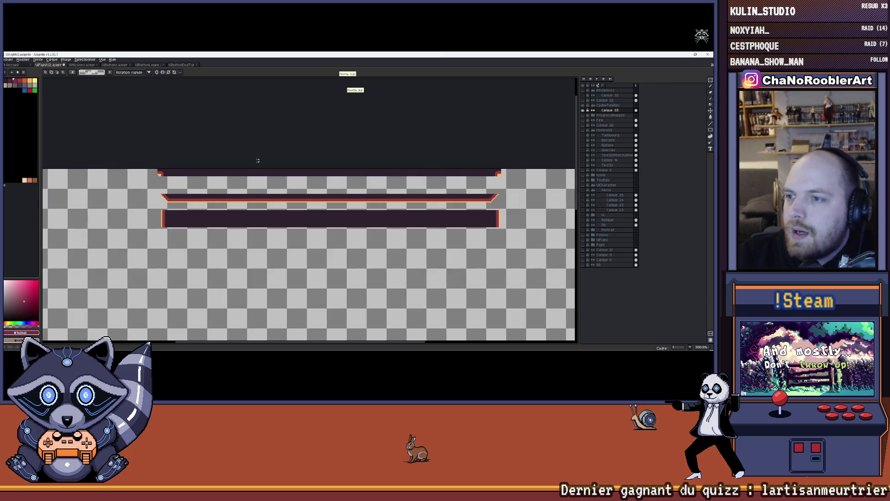
pyautogui.moveTo(158, 170); pyautogui.dragTo(498, 174)
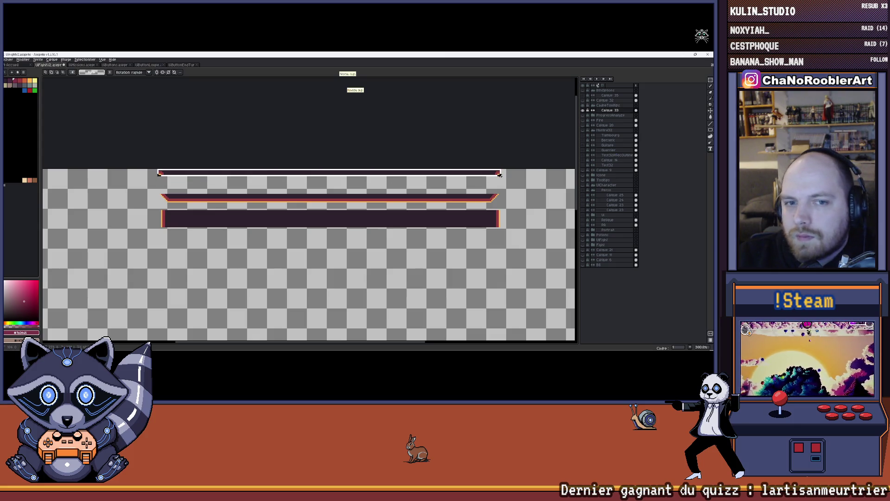
# - Select the bottom dark strip and drop the floating selection back in place
pyautogui.scroll(1, 317, 178)
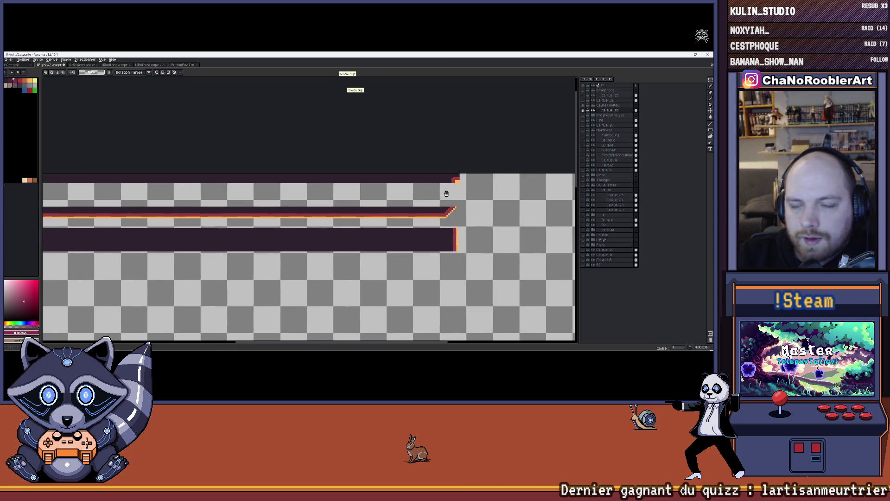
pyautogui.scroll(-1, 382, 192)
pyautogui.scroll(1, 382, 192)
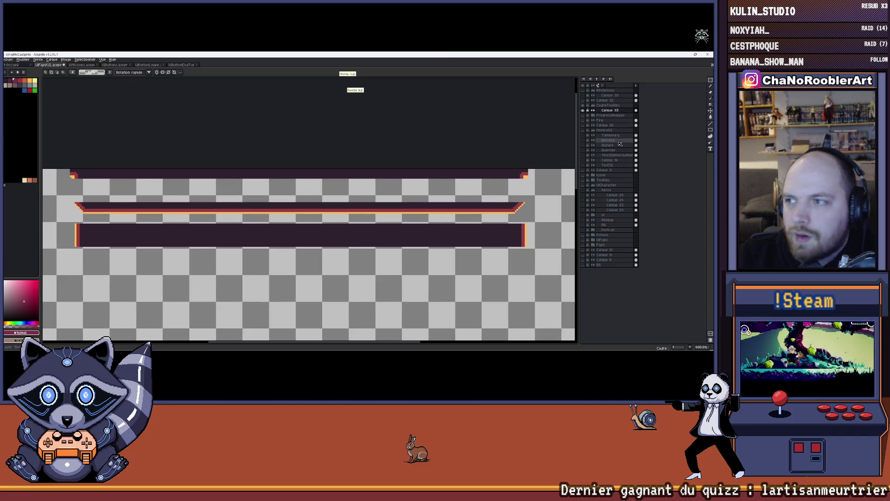
pyautogui.moveTo(77, 225)
pyautogui.mouseDown()
pyautogui.moveTo(527, 249)
pyautogui.moveTo(487, 200)
pyautogui.mouseUp()
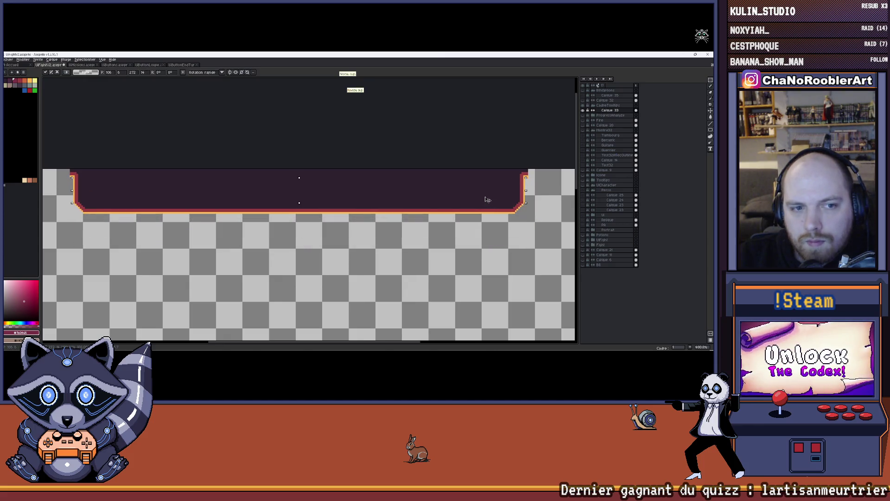
pyautogui.click(483, 250)
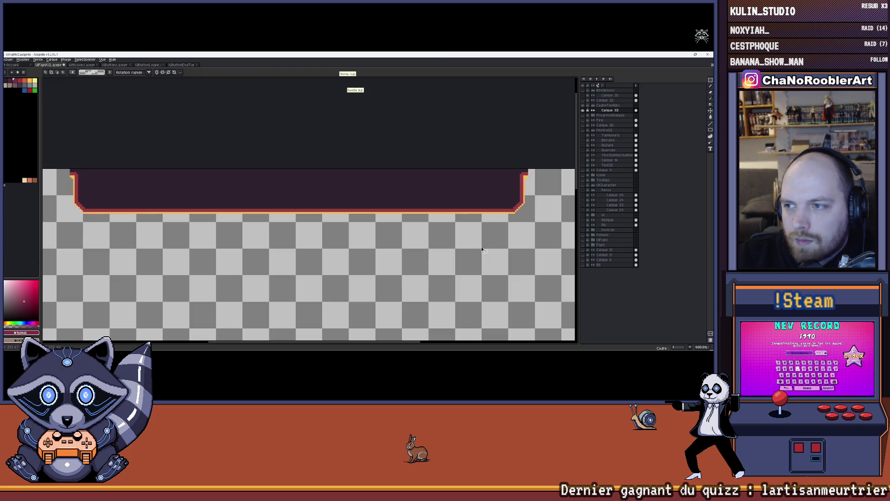
pyautogui.scroll(8, 495, 247)
# - Reselect the dark strip, move it about 9 px down, and commit the move
pyautogui.press('b')
pyautogui.scroll(-9, 410, 174)
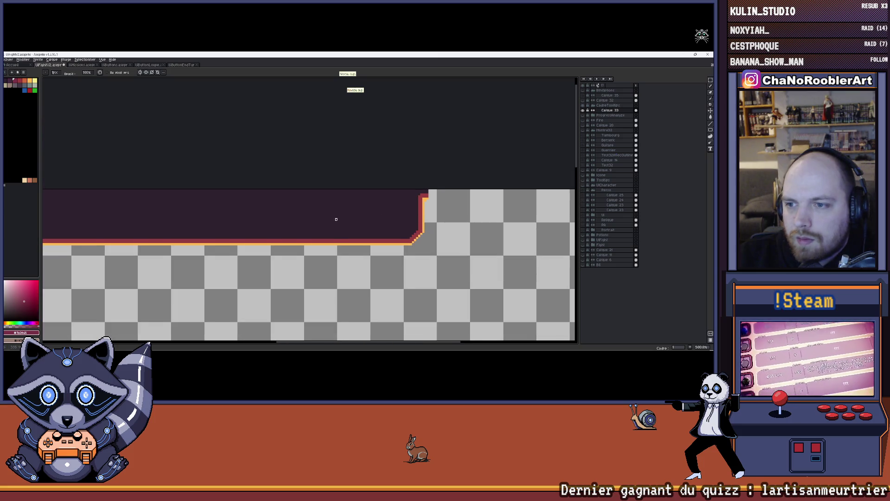
pyautogui.click(710, 80)
pyautogui.scroll(4, 167, 209)
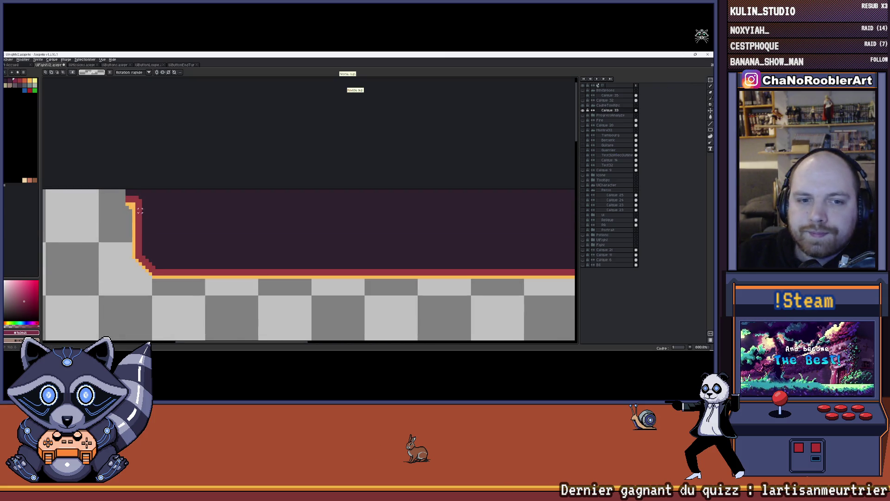
pyautogui.moveTo(134, 211)
pyautogui.mouseDown()
pyautogui.moveTo(467, 253)
pyautogui.moveTo(458, 254)
pyautogui.mouseUp()
pyautogui.scroll(-5, 382, 272)
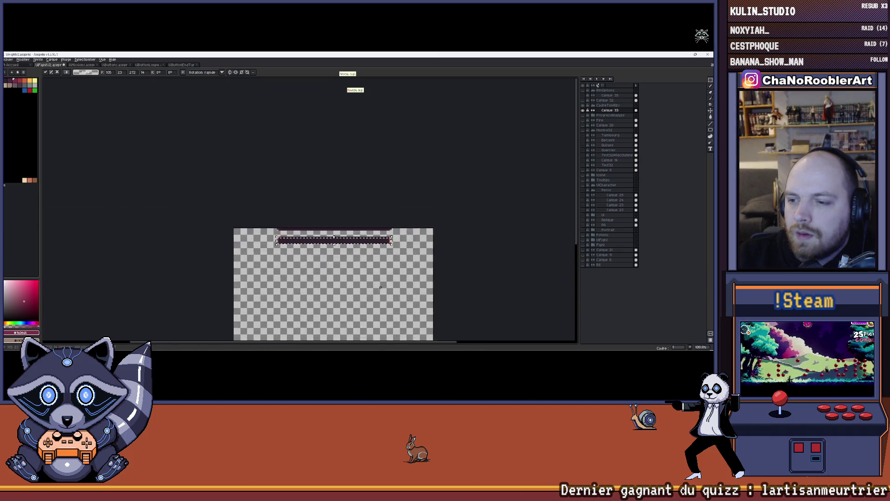
pyautogui.scroll(3, 356, 199)
pyautogui.moveTo(356, 199)
pyautogui.mouseDown()
pyautogui.moveTo(357, 223)
pyautogui.moveTo(358, 214)
pyautogui.moveTo(284, 252)
pyautogui.mouseUp()
pyautogui.hotkey('ctrl', 'd')
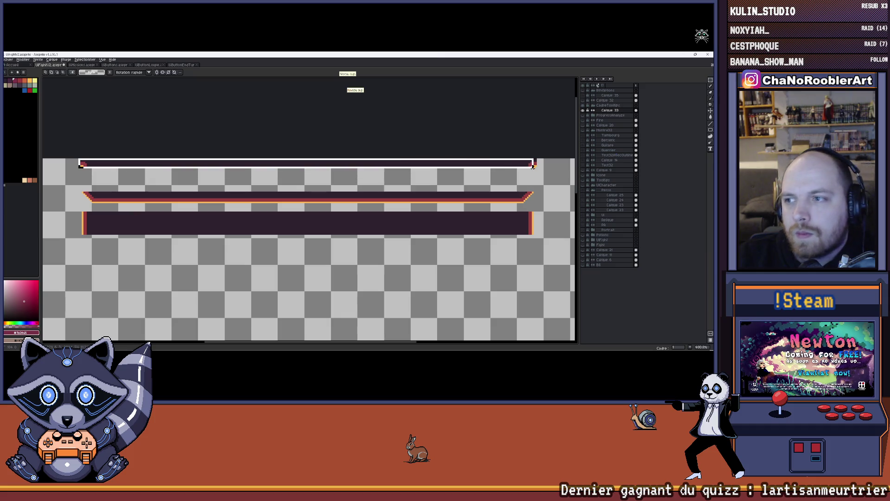
# - Marquee-select the whole top strip
pyautogui.moveTo(535, 167); pyautogui.dragTo(537, 169)
pyautogui.moveTo(419, 136); pyautogui.dragTo(403, 147)
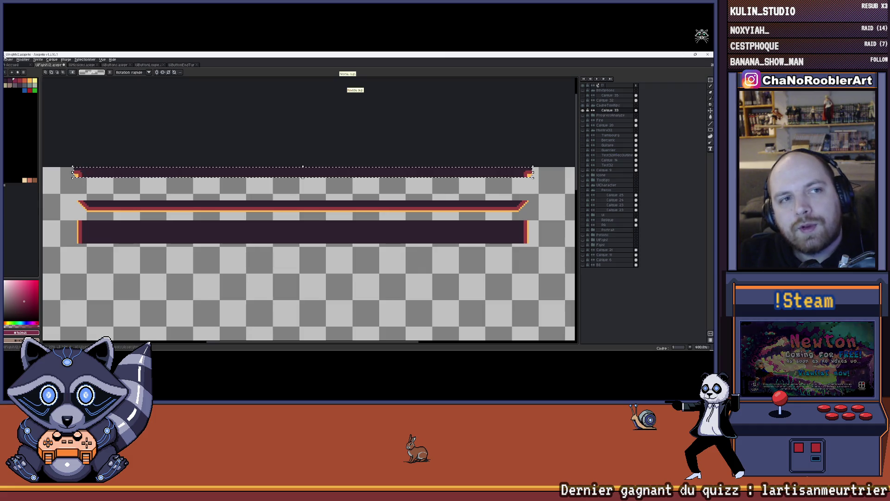
pyautogui.click(9, 60)
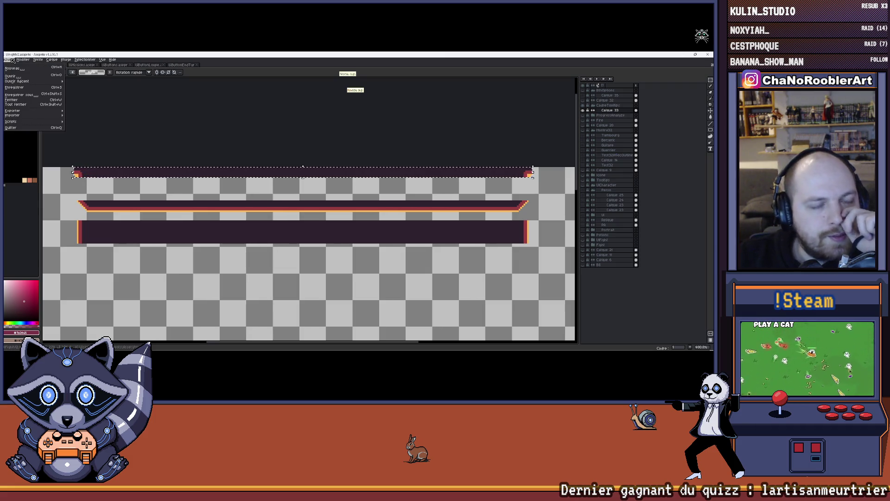
# - Export only the selected area as UiCadreTipsTop.png into the UI folder
pyautogui.moveTo(14, 112)
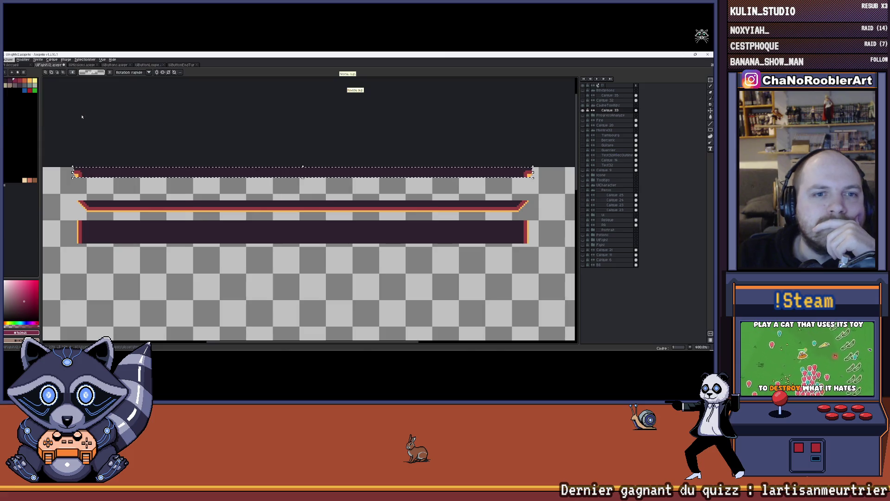
pyautogui.click(76, 117)
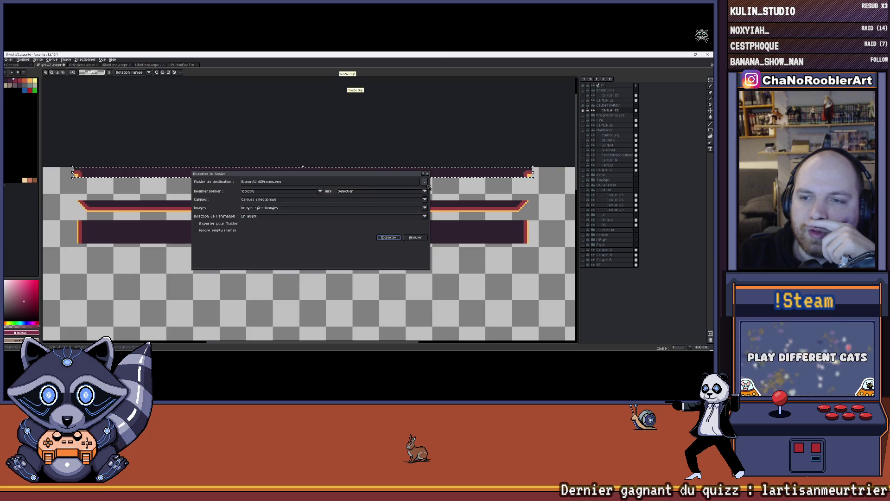
pyautogui.click(428, 191)
pyautogui.click(436, 190)
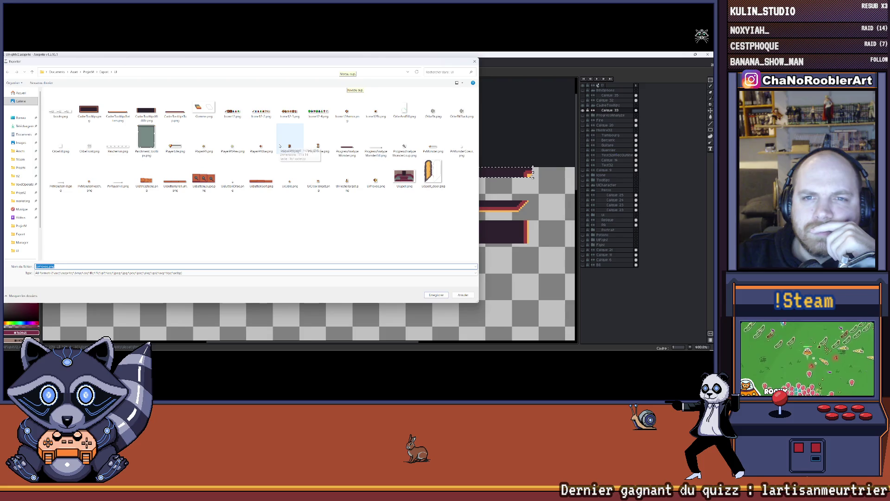
pyautogui.click(49, 266)
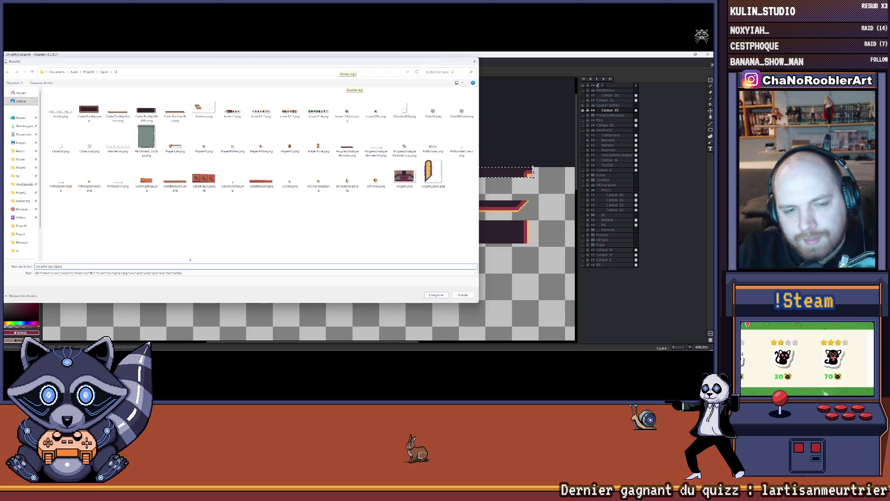
pyautogui.press('Return')
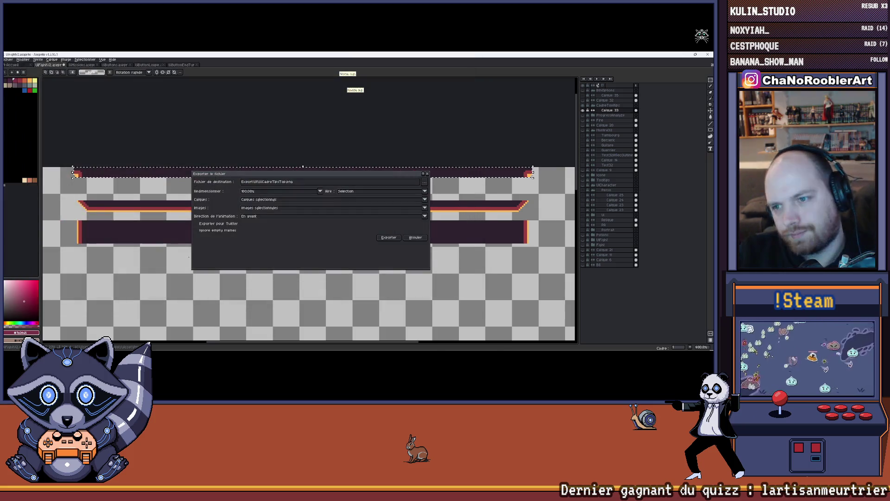
pyautogui.click(389, 238)
pyautogui.scroll(-1, 290, 229)
pyautogui.scroll(4, 165, 209)
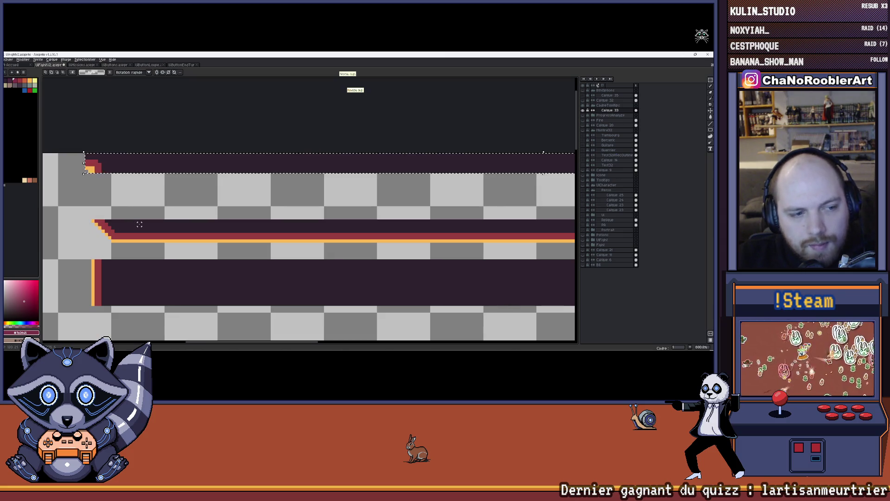
# - Marquee-select the thin middle bar of the tooltip frame
pyautogui.scroll(-2, 139, 225)
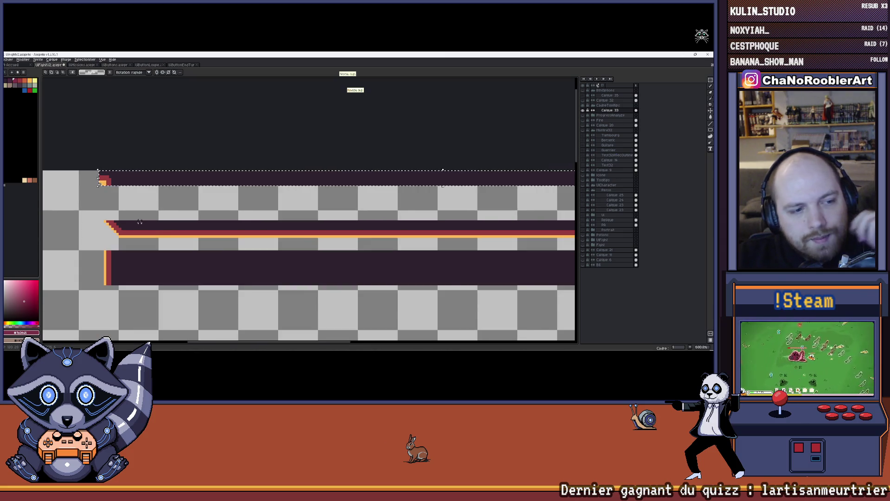
pyautogui.scroll(2, 114, 222)
pyautogui.scroll(2, 115, 222)
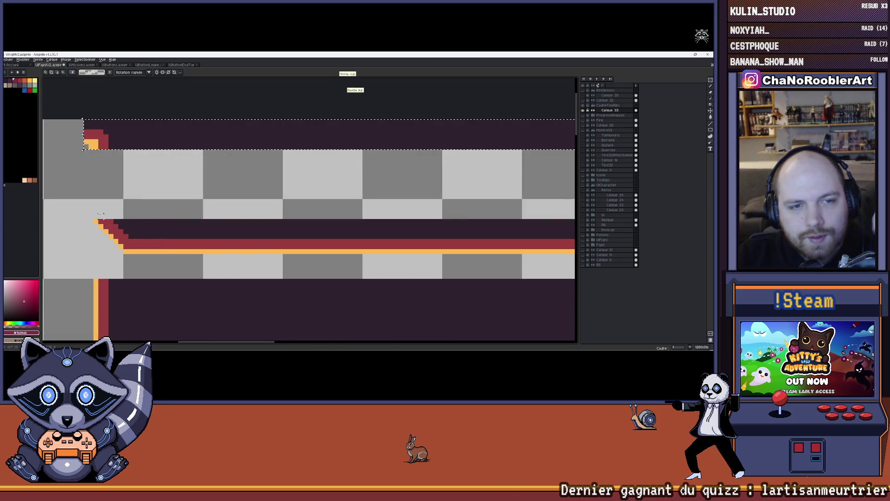
pyautogui.scroll(-3, 53, 175)
pyautogui.moveTo(54, 183)
pyautogui.mouseDown()
pyautogui.moveTo(246, 199)
pyautogui.moveTo(559, 199)
pyautogui.moveTo(501, 197)
pyautogui.mouseUp()
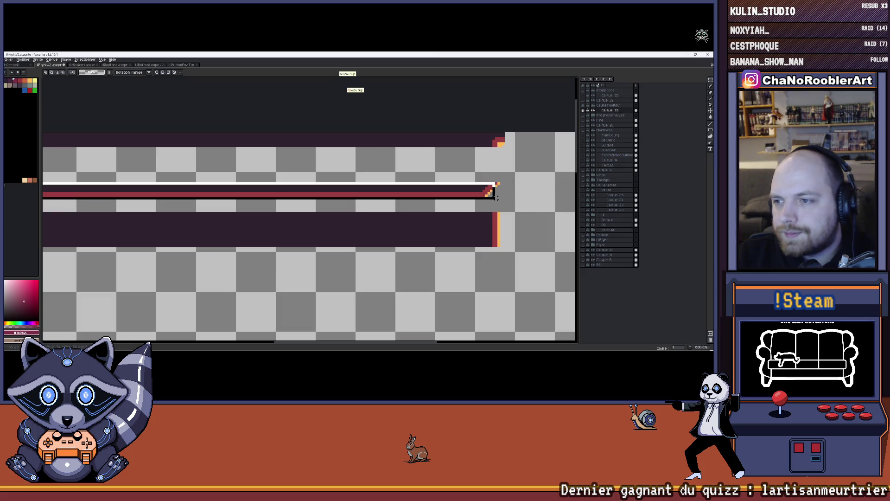
pyautogui.scroll(-3, 368, 188)
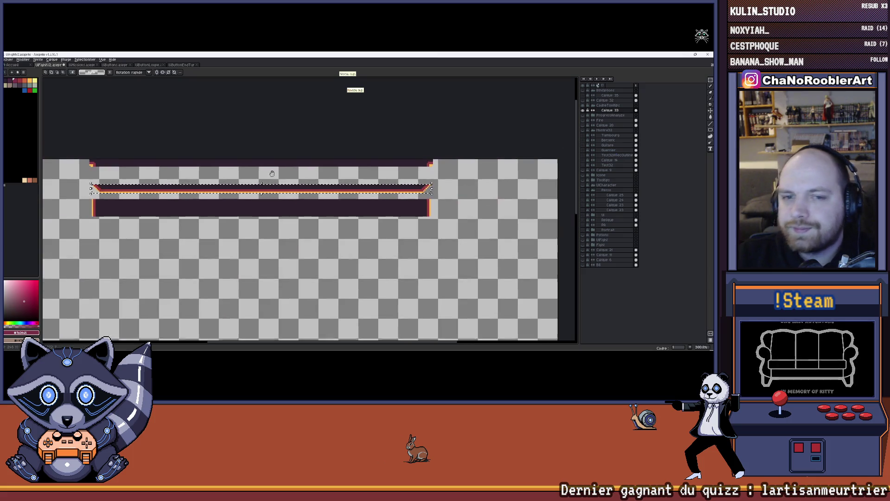
pyautogui.scroll(3, 60, 167)
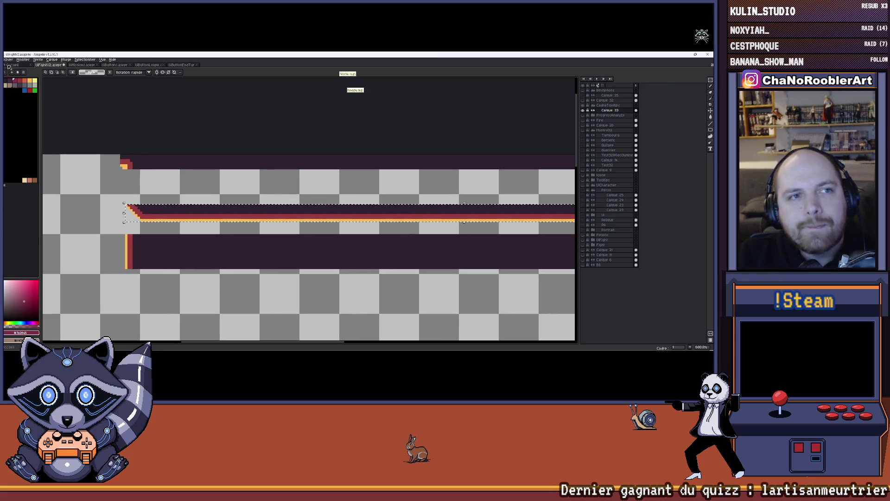
# - Export the selected bar as a PNG under an edited file name
pyautogui.click(9, 61)
pyautogui.moveTo(34, 111)
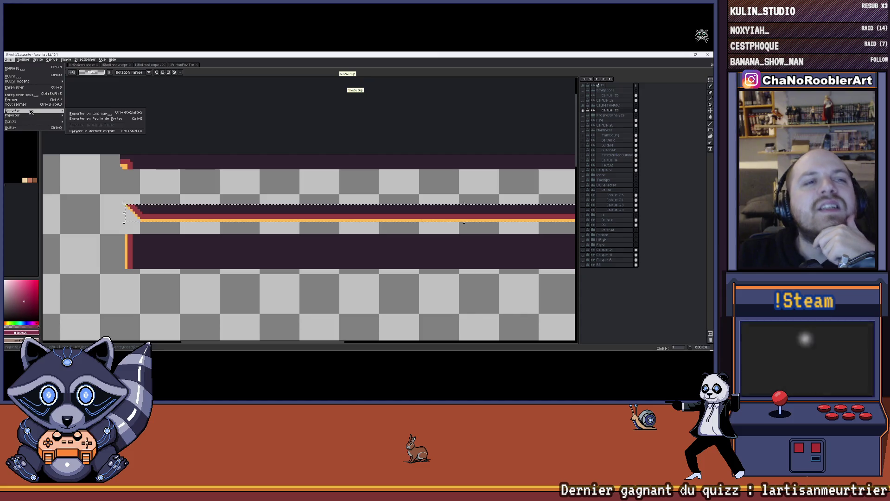
pyautogui.click(85, 114)
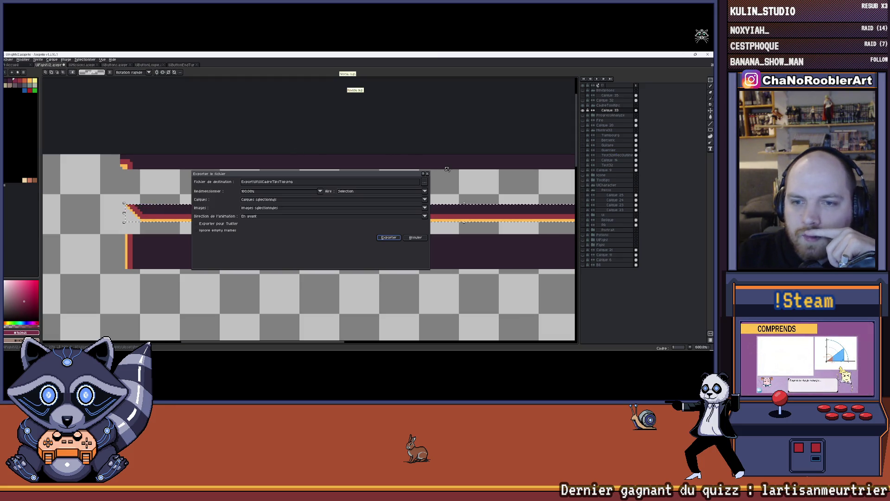
pyautogui.click(291, 182)
pyautogui.press('BackSpace')
pyautogui.press('BackSpace')
pyautogui.write('Bottom')
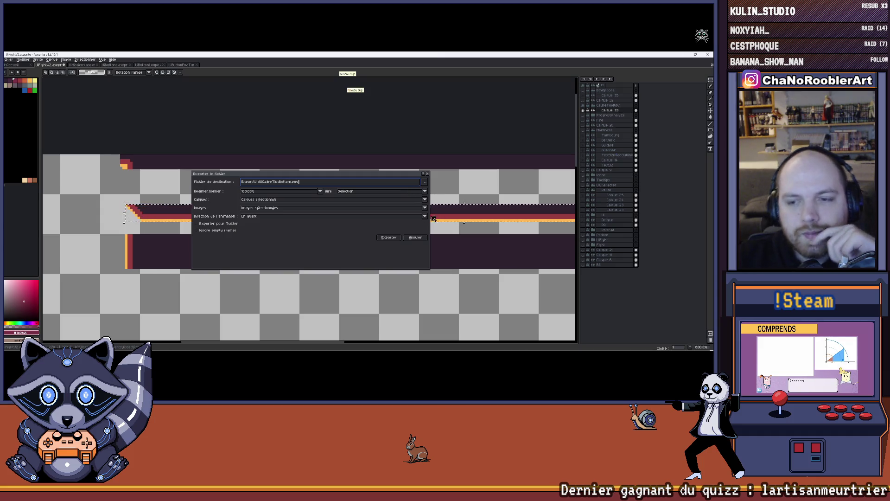
pyautogui.click(388, 237)
pyautogui.scroll(-3, 300, 195)
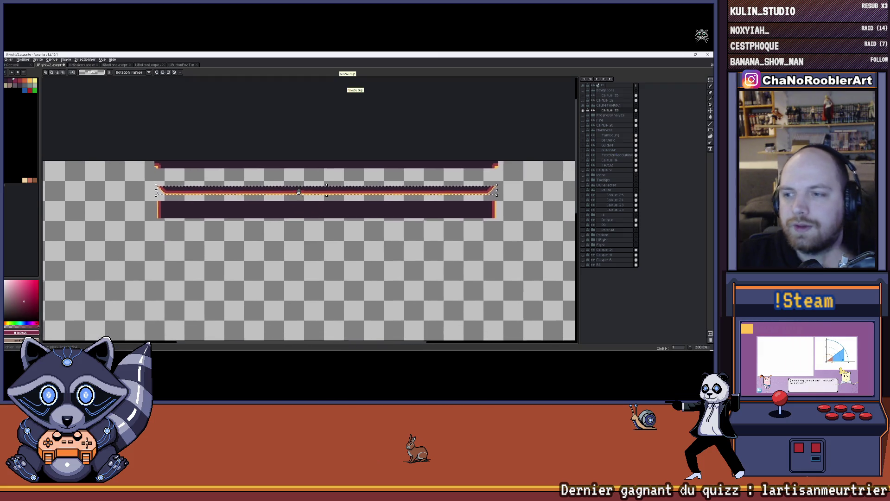
pyautogui.scroll(3, 300, 195)
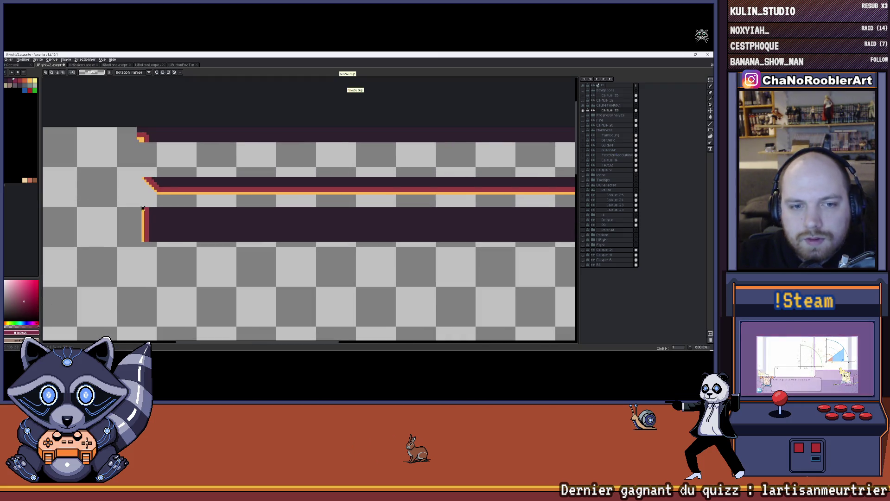
# - Select the dark bottom bar, keeping the bars' left ends in view
pyautogui.hscroll(5, 549, 235)
pyautogui.moveTo(550, 235); pyautogui.dragTo(480, 237)
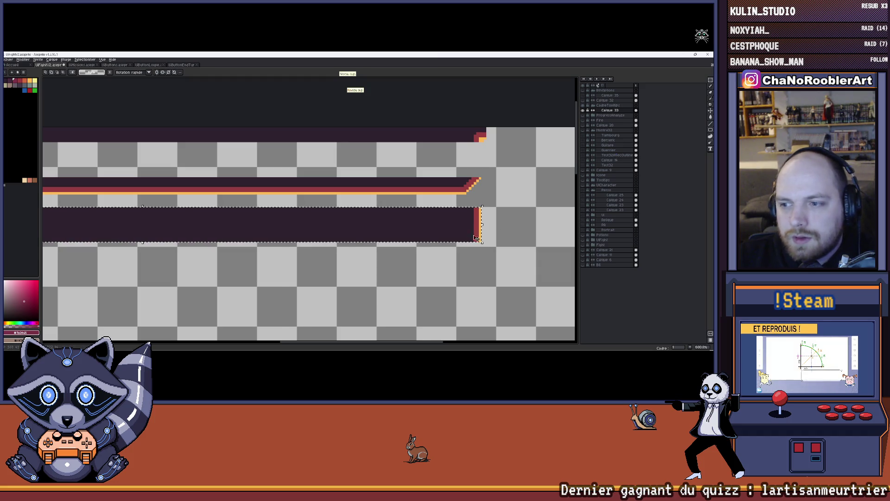
pyautogui.scroll(-1, 331, 236)
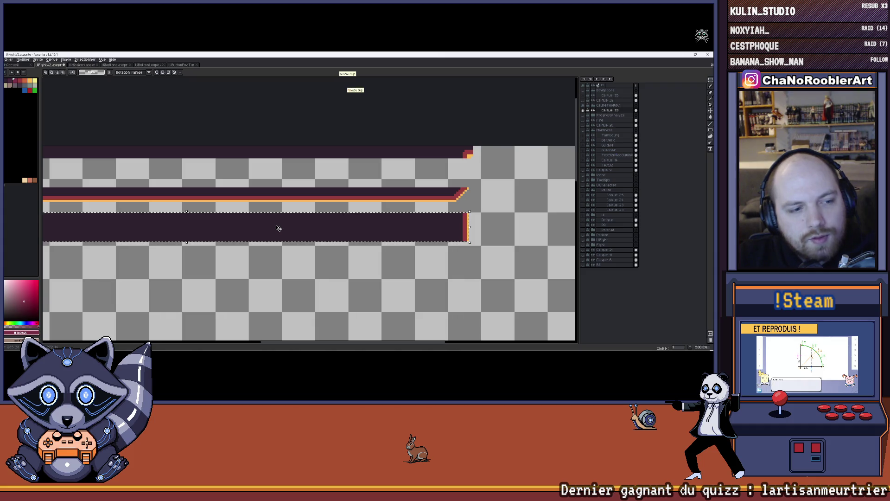
pyautogui.moveTo(207, 244); pyautogui.dragTo(325, 236)
pyautogui.scroll(-1, 327, 239)
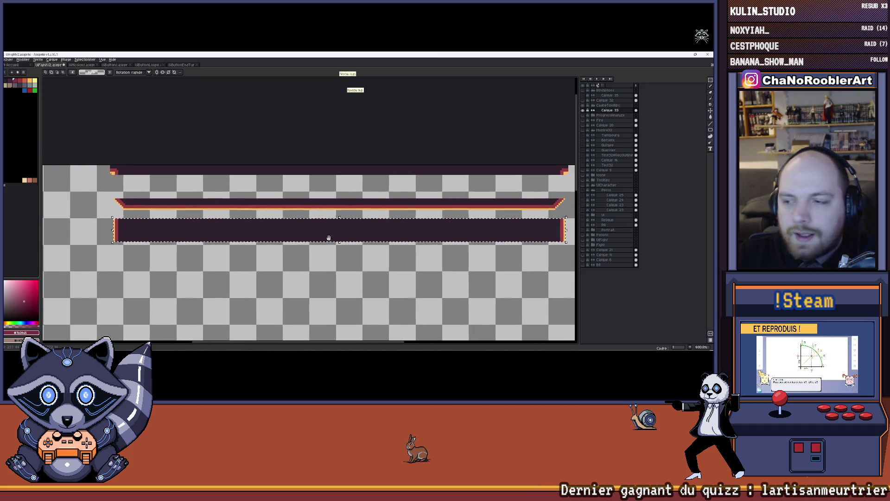
# - Export the selected bar as UiCadreTipsMiddle.png
pyautogui.click(8, 60)
pyautogui.click(84, 114)
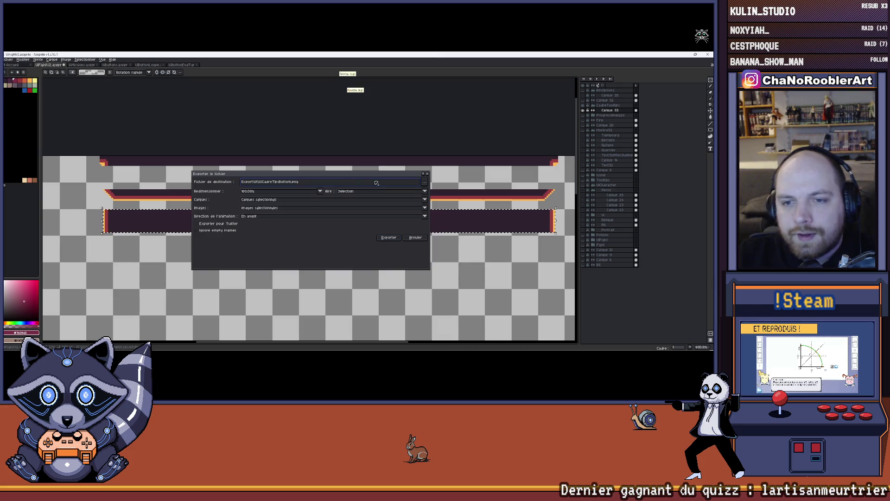
pyautogui.press('BackSpace')
pyautogui.press('BackSpace')
pyautogui.press('BackSpace')
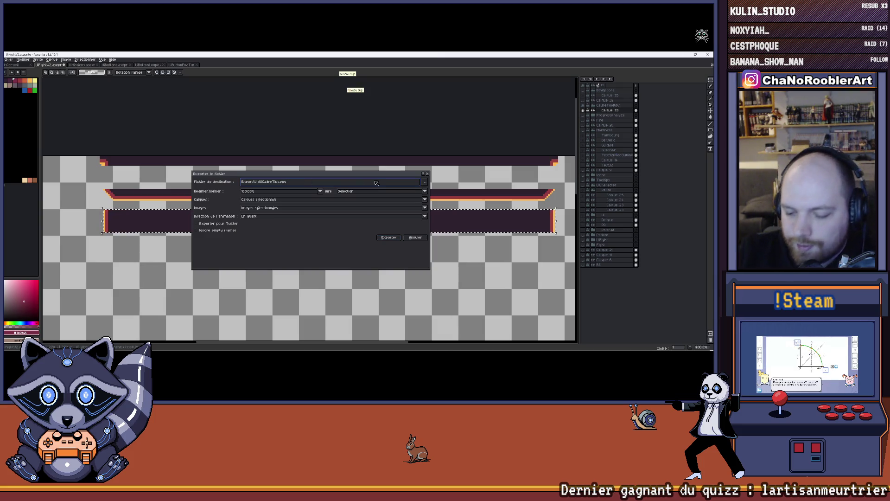
pyautogui.write('Middle')
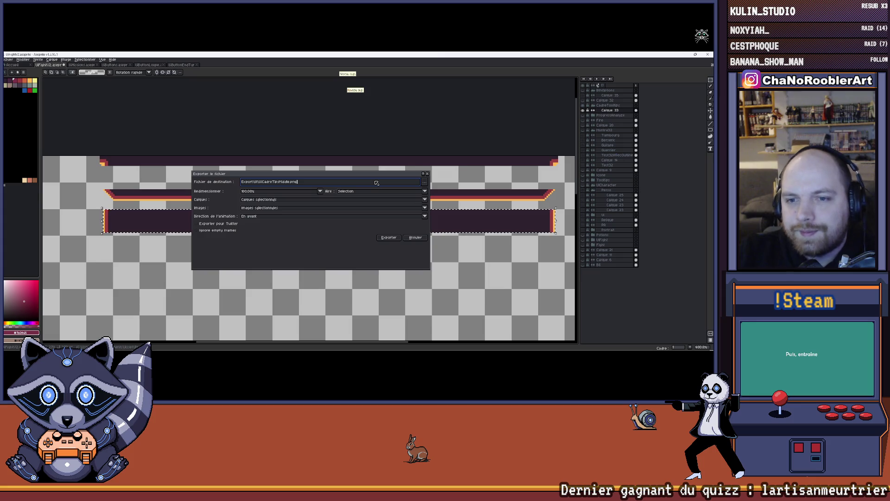
pyautogui.press('Return')
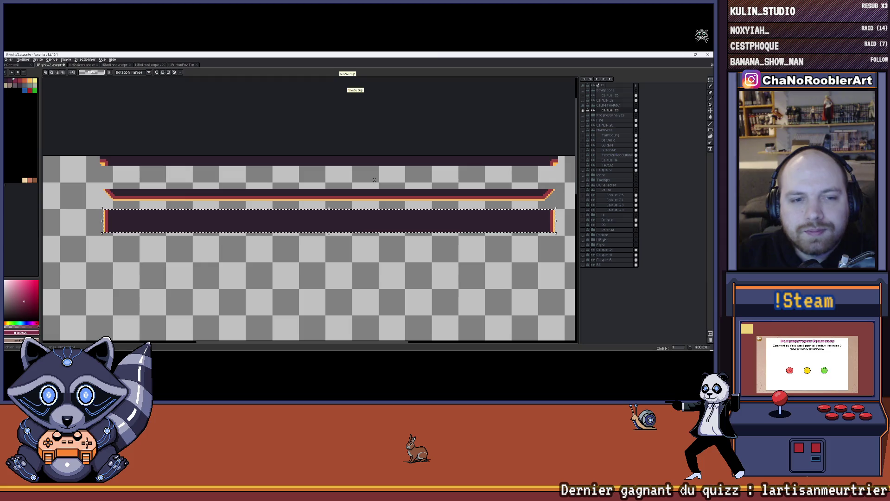
pyautogui.scroll(-1, 258, 189)
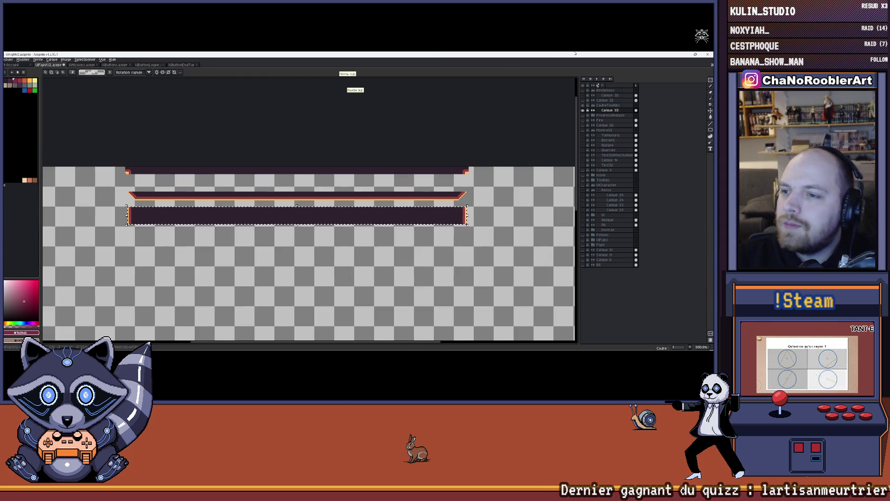
# - Back in Unity, enlarge the Game view and inspect TooltipDescriptionIcon under UIFront
pyautogui.hotkey('alt', 'Tab')
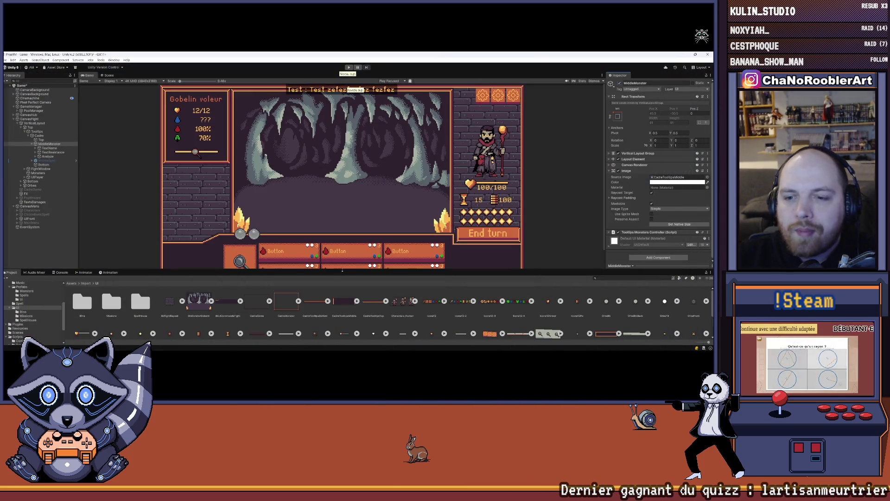
pyautogui.moveTo(343, 271); pyautogui.dragTo(350, 295)
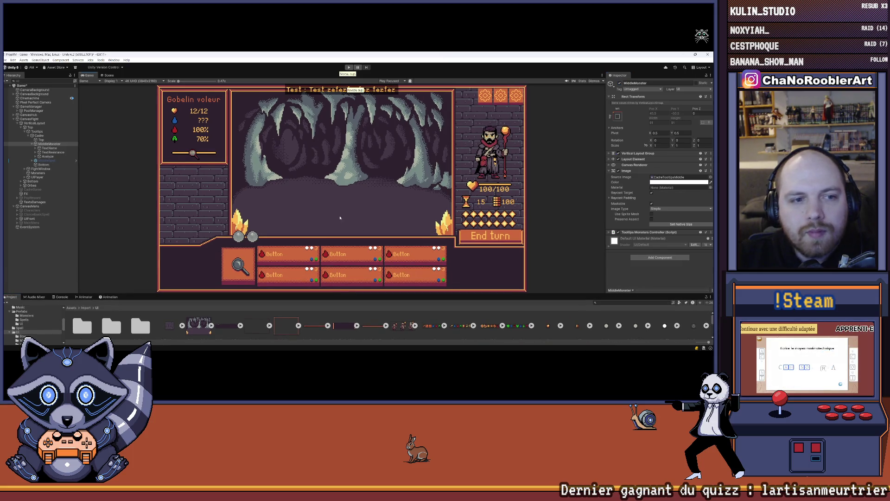
pyautogui.click(21, 127)
pyautogui.click(29, 168)
pyautogui.click(21, 169)
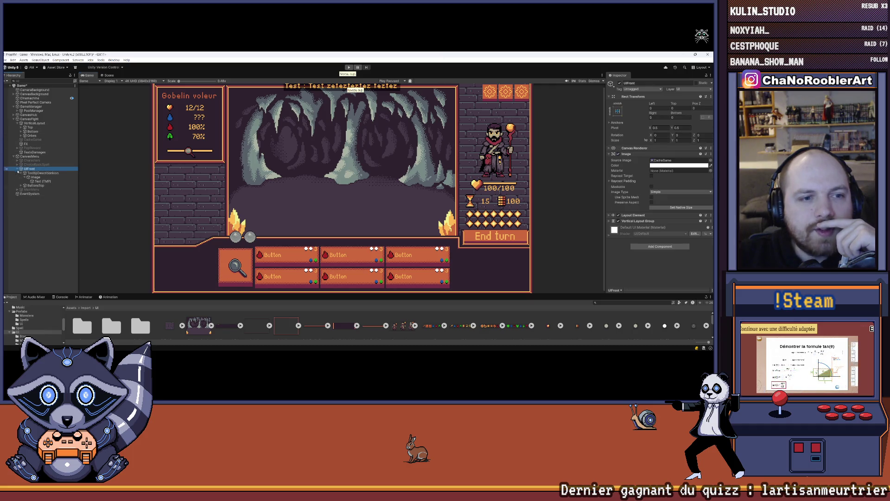
pyautogui.click(39, 172)
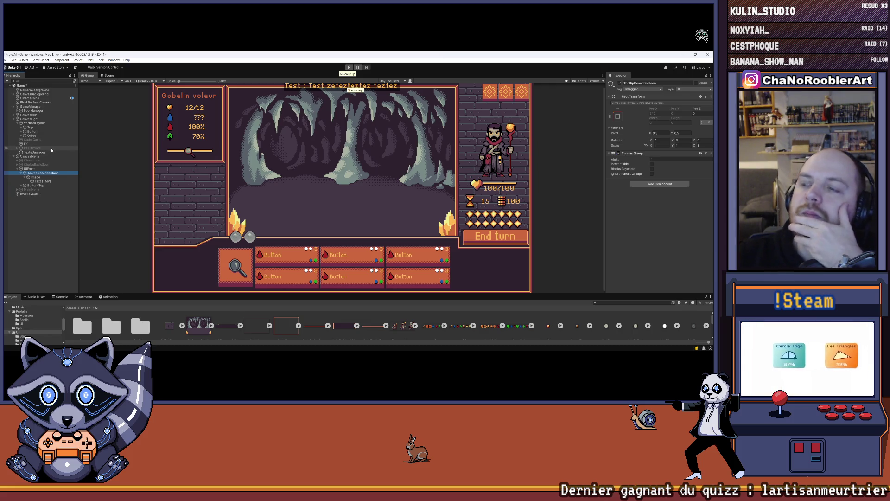
pyautogui.scroll(-1, 333, 117)
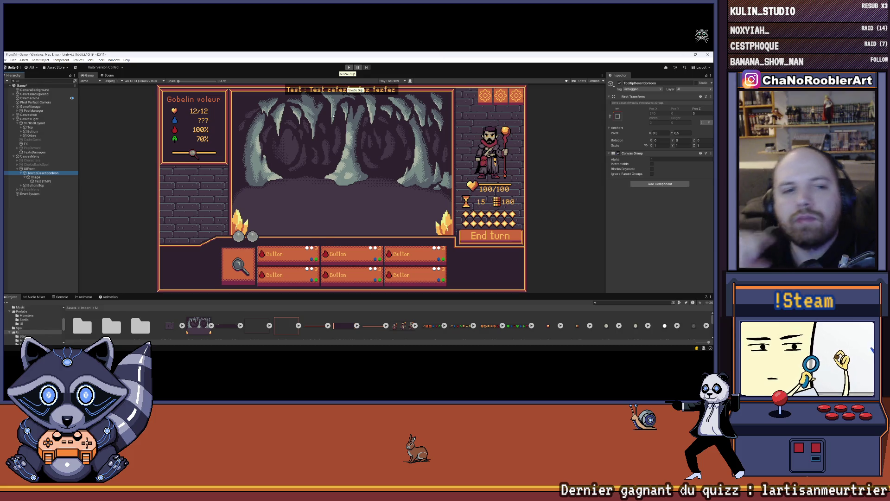
# - Inspect the tooltip's Image child, delete it, then undo to restore it
pyautogui.click(45, 177)
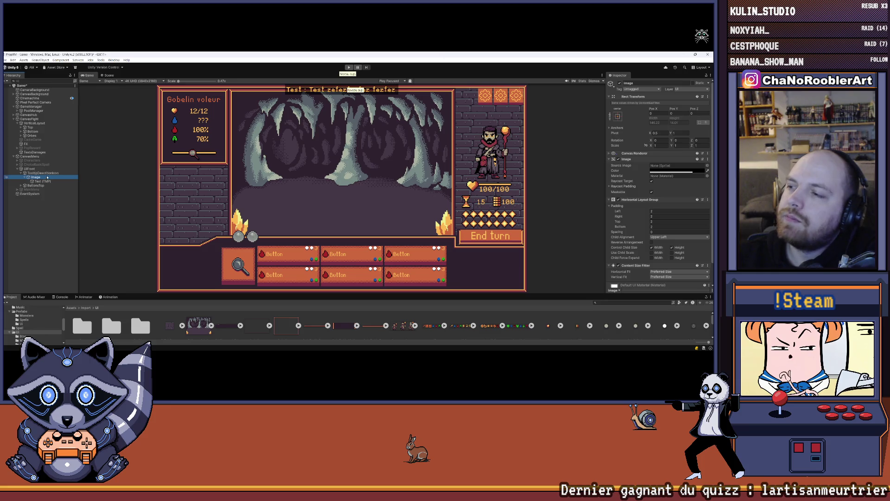
pyautogui.click(45, 173)
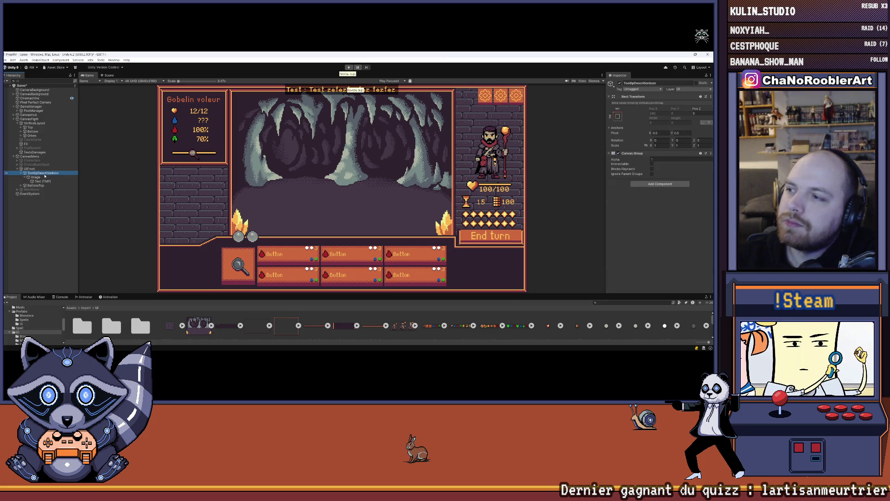
pyautogui.click(45, 178)
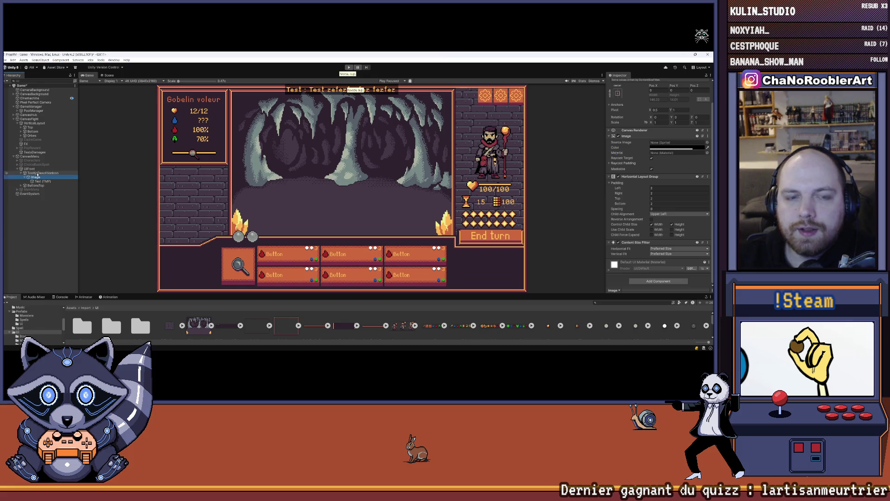
pyautogui.press('Delete')
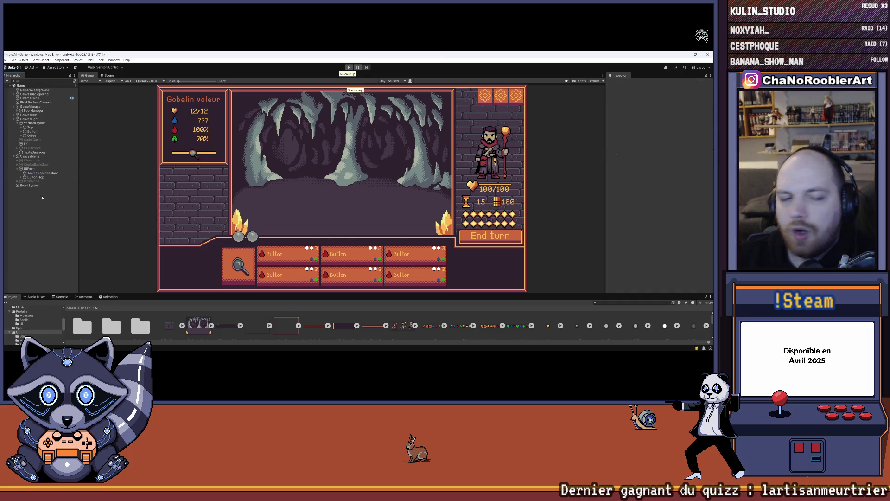
pyautogui.hotkey('ctrl', 'z')
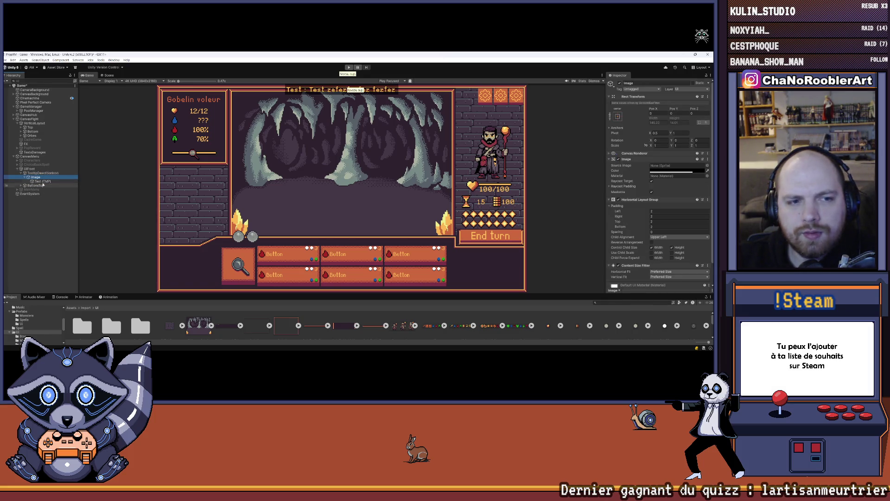
pyautogui.scroll(-2, 677, 197)
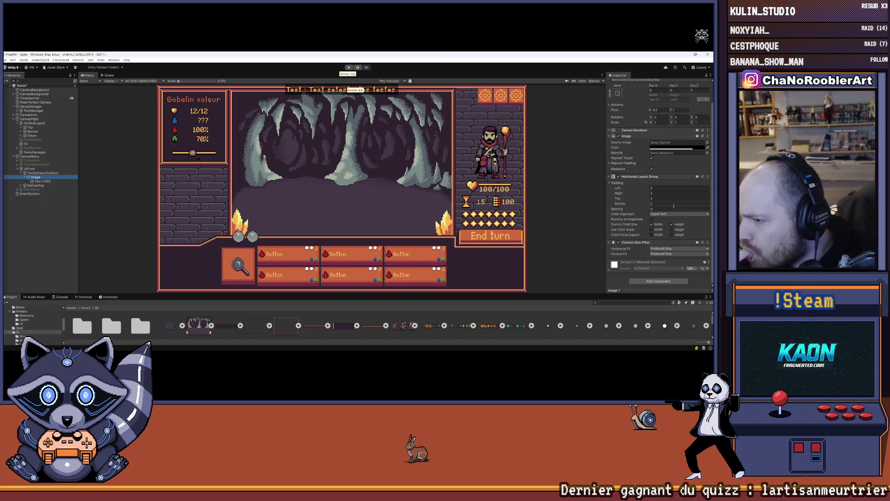
# - Inspect the Text (TMP) settings, then TooltipDescriptionIcon and the Bottom panel
pyautogui.click(46, 181)
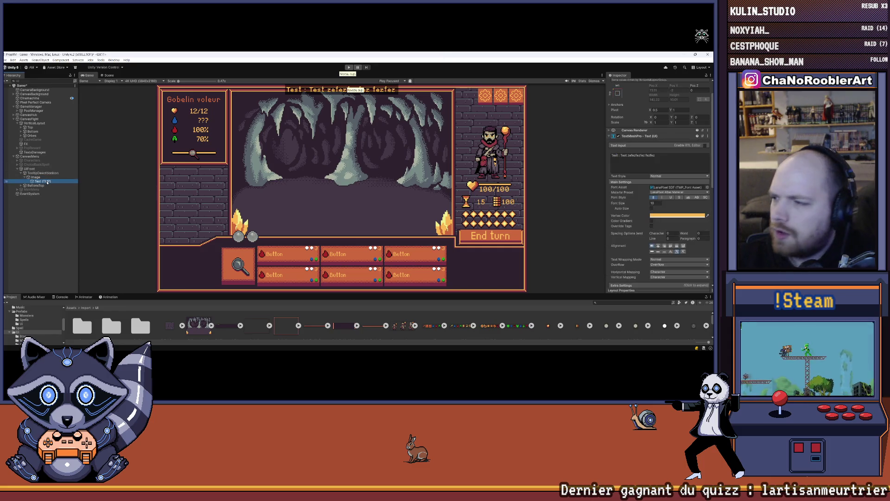
pyautogui.scroll(-10, 619, 198)
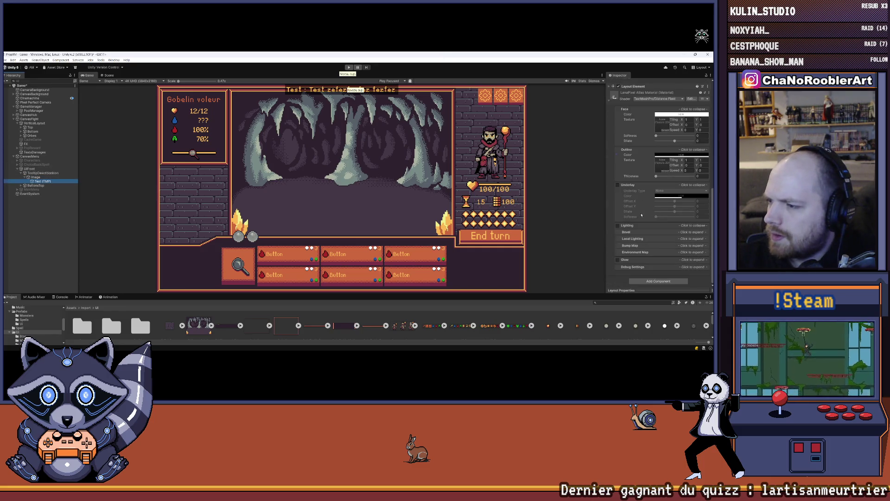
pyautogui.click(43, 173)
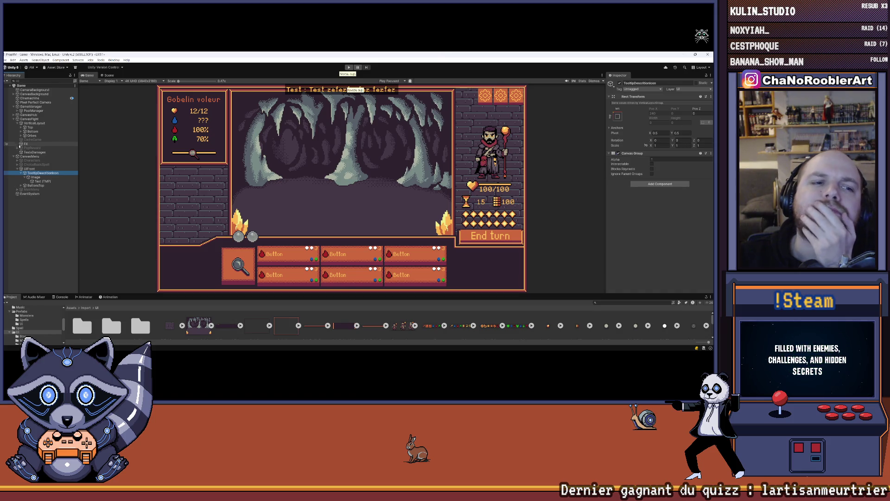
pyautogui.click(20, 133)
# - Expand Bottom and inspect the TextEndTurn text settings
pyautogui.click(22, 132)
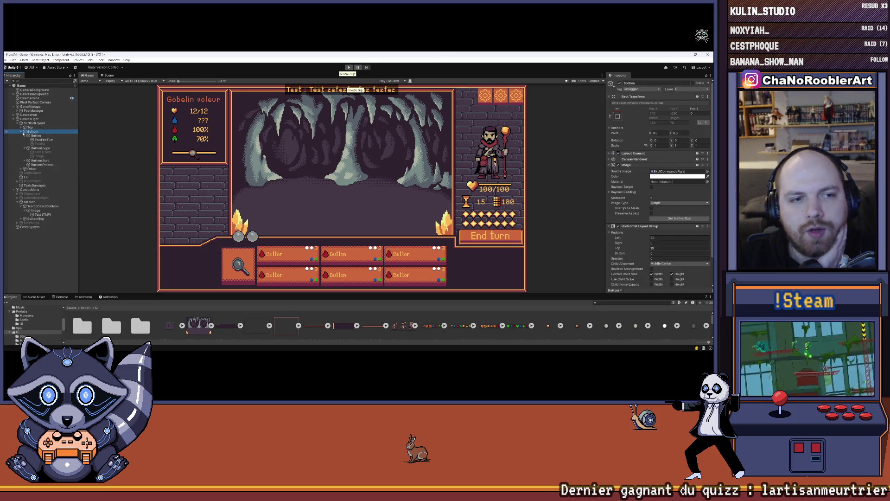
pyautogui.click(49, 140)
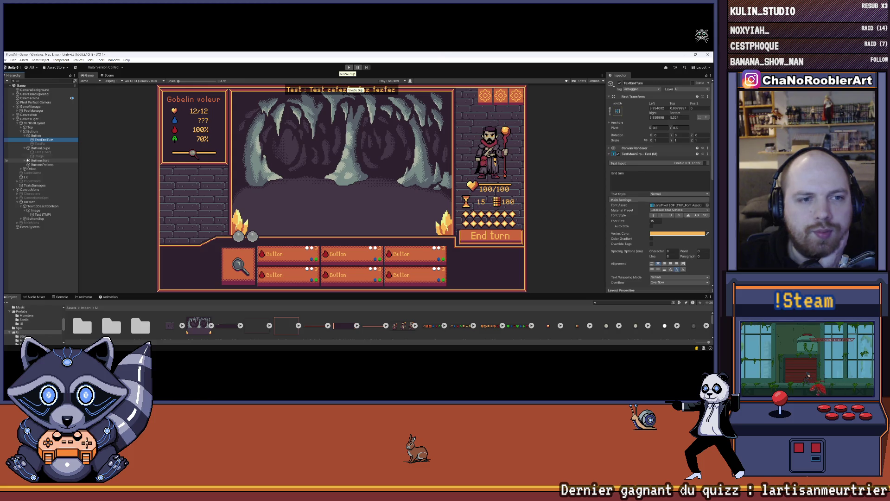
pyautogui.click(21, 132)
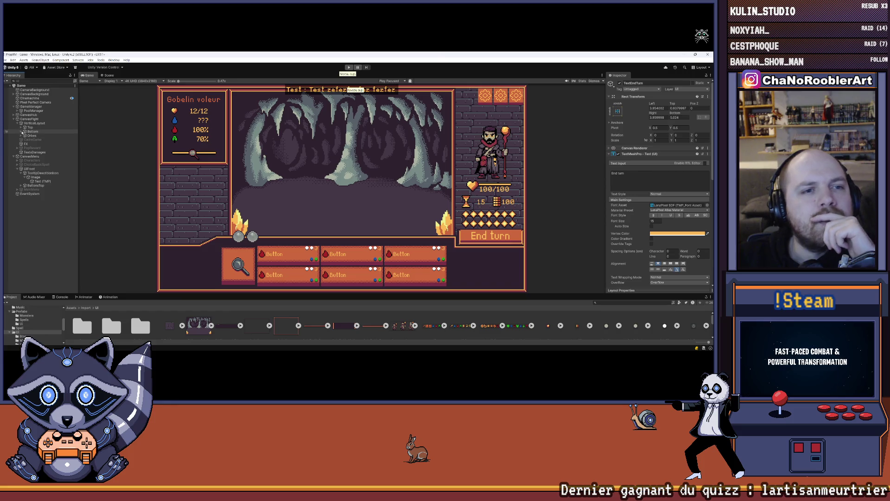
pyautogui.click(21, 132)
pyautogui.click(21, 132)
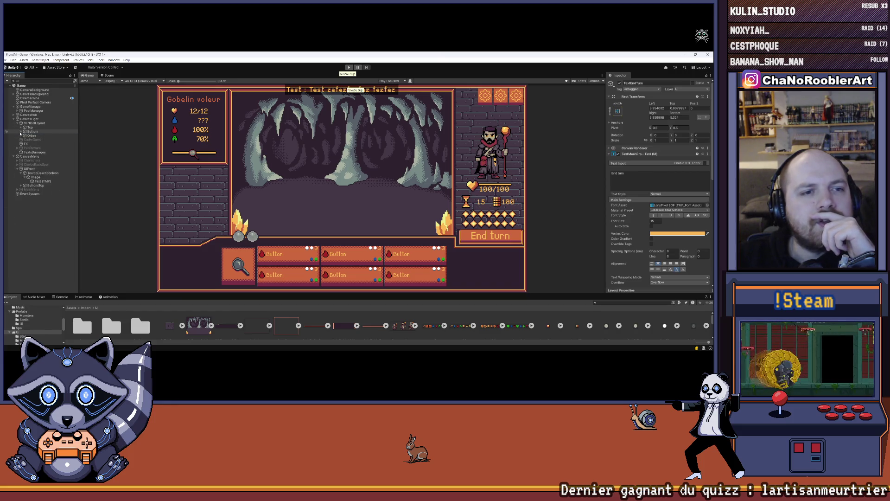
# - Under Top > UIPlayer, select ImagePo and locate its Tooltips Controller script
pyautogui.click(21, 128)
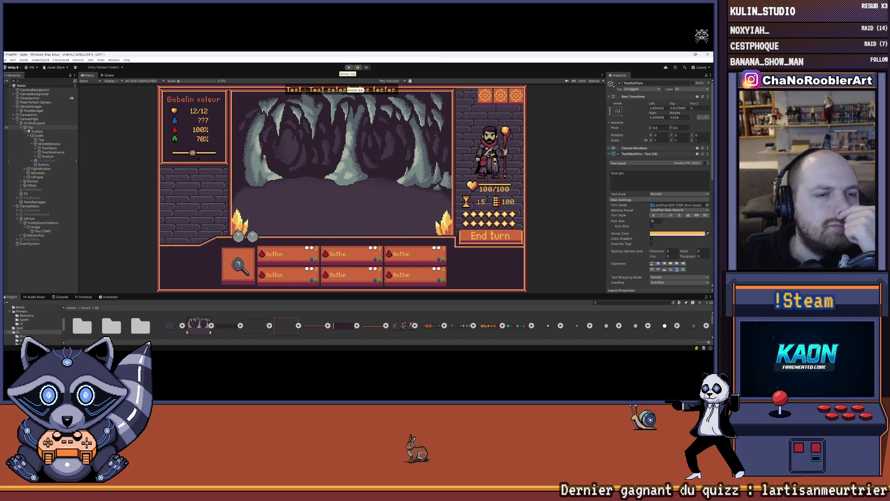
pyautogui.click(26, 177)
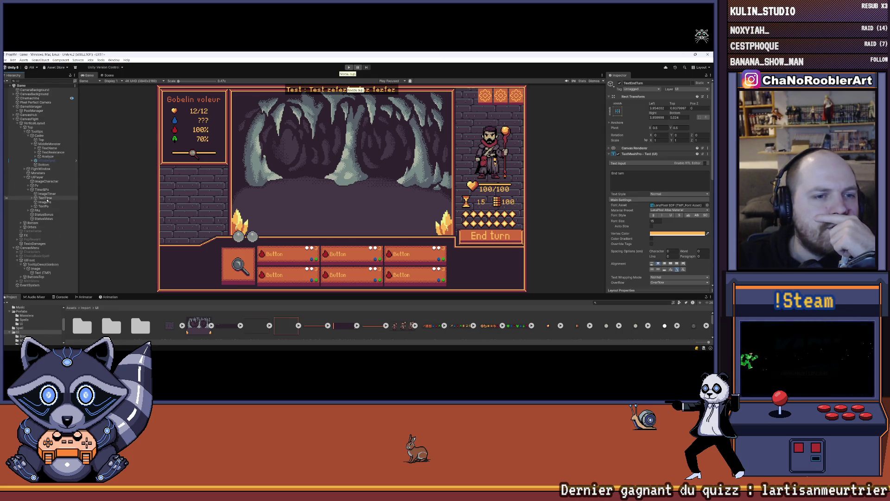
pyautogui.click(49, 202)
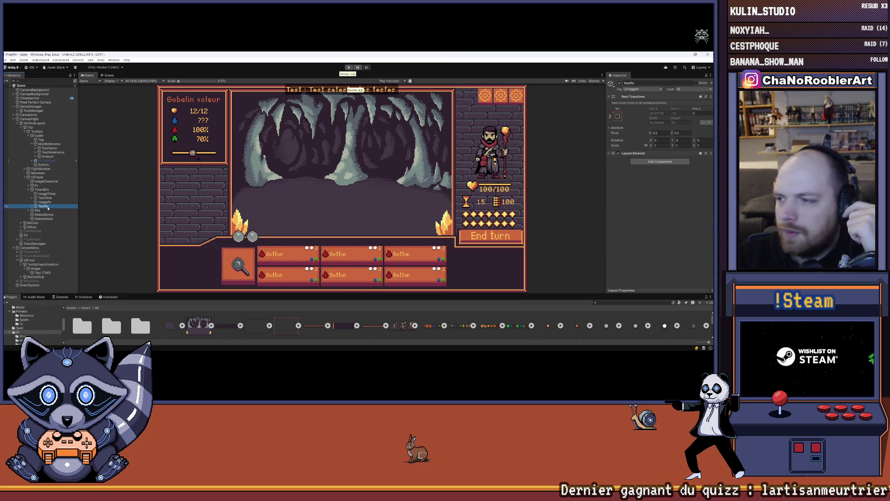
pyautogui.click(674, 226)
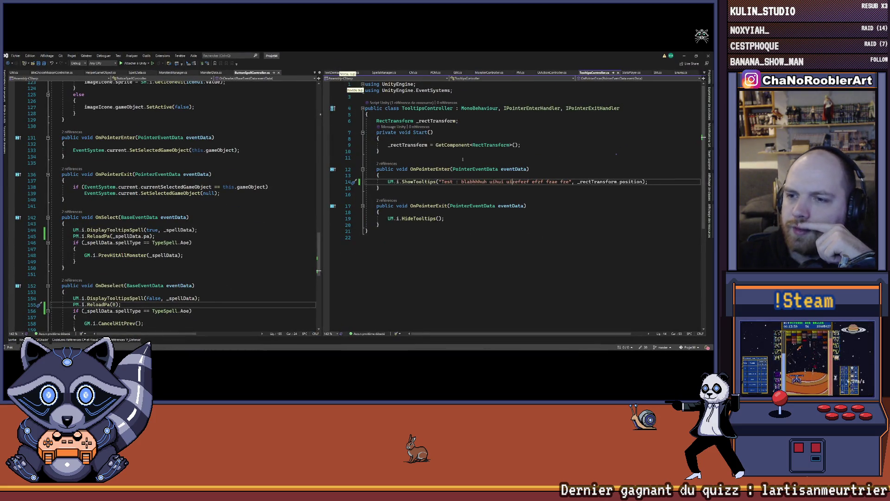
# - Jump to the ShowTooltips definition in Visual Studio, then minimize back to Unity
pyautogui.rightClick(411, 181)
pyautogui.click(435, 216)
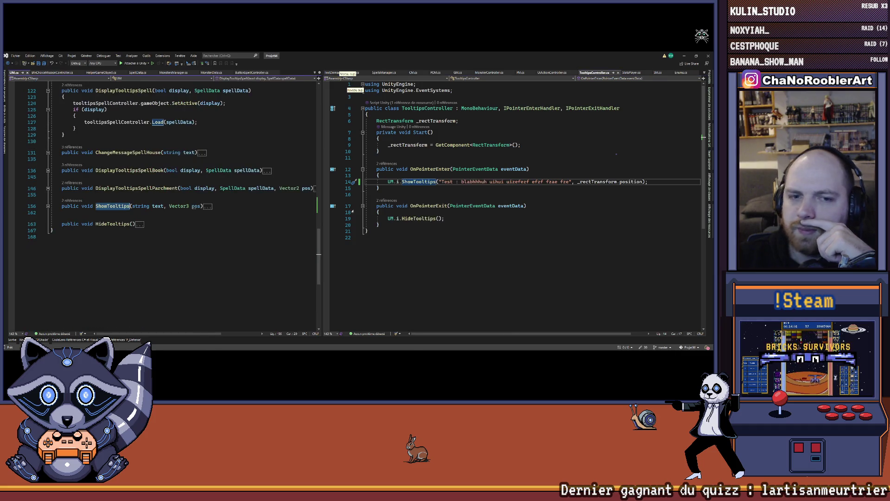
pyautogui.click(48, 205)
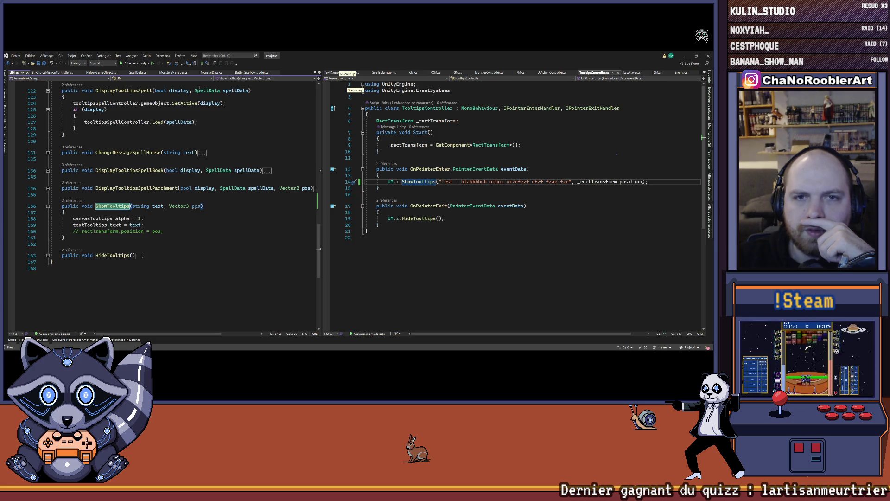
pyautogui.click(685, 56)
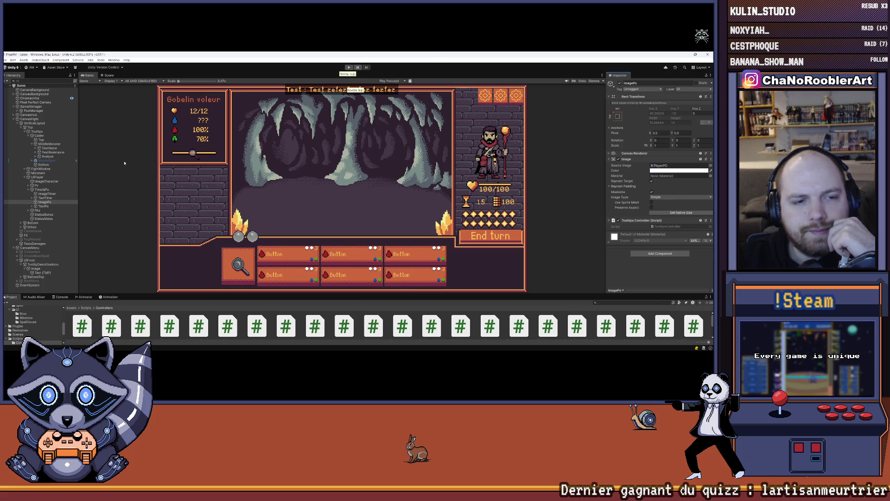
# - Collapse UIPlayer and select the TooltipDescriptionIcon object via its Image and Text children
pyautogui.click(25, 177)
pyautogui.click(38, 227)
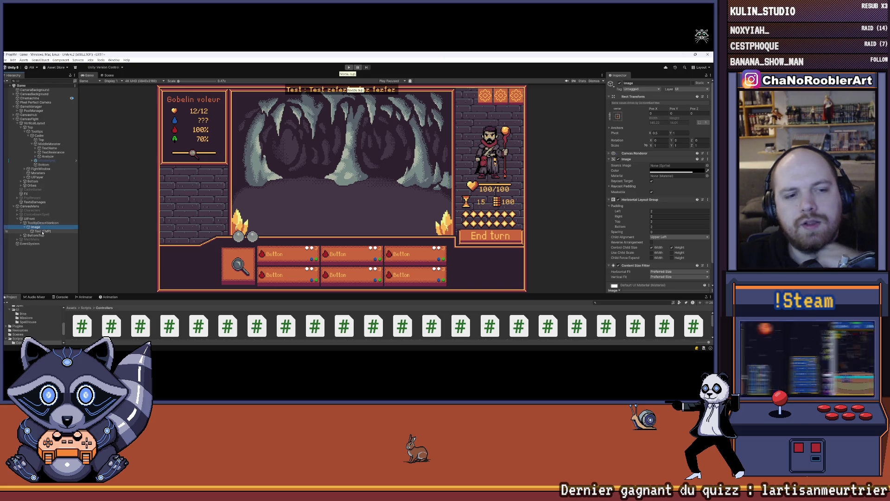
pyautogui.click(41, 231)
pyautogui.click(41, 227)
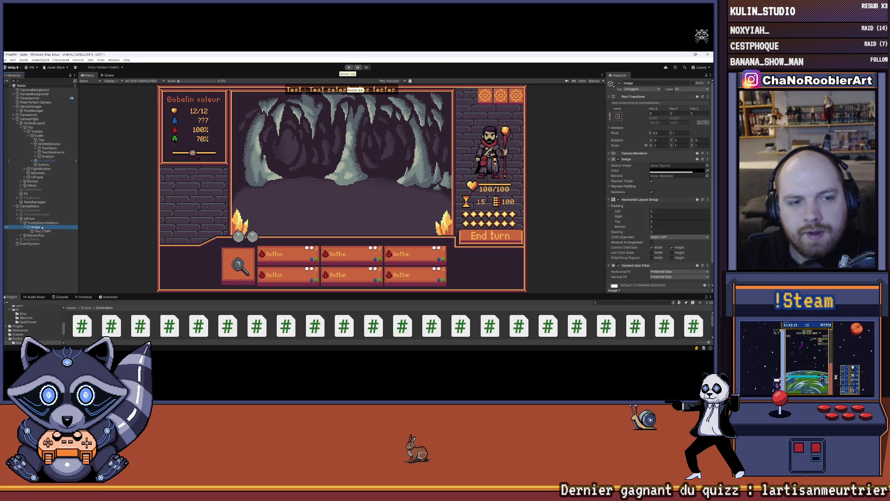
pyautogui.press('Left')
pyautogui.press('Left')
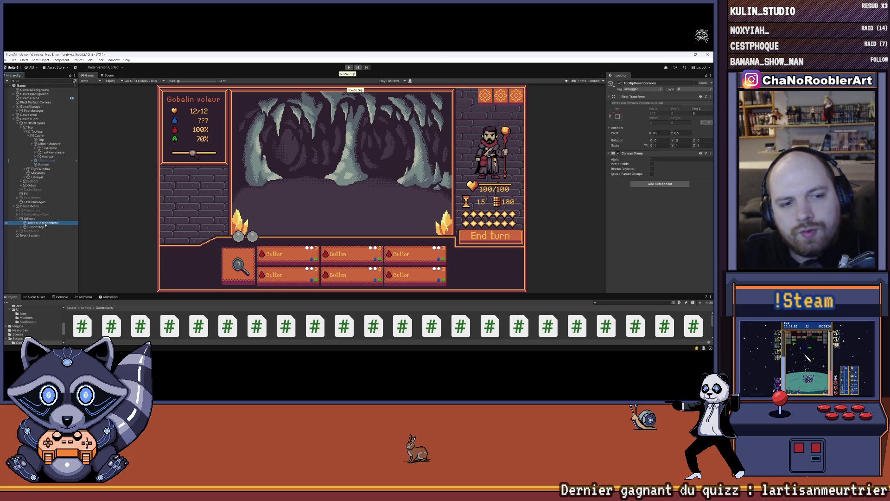
pyautogui.click(47, 223)
# - Add a Vertical Layout Group to TooltipDescriptionIcon via the 'ver' search
pyautogui.click(670, 184)
pyautogui.write('ver')
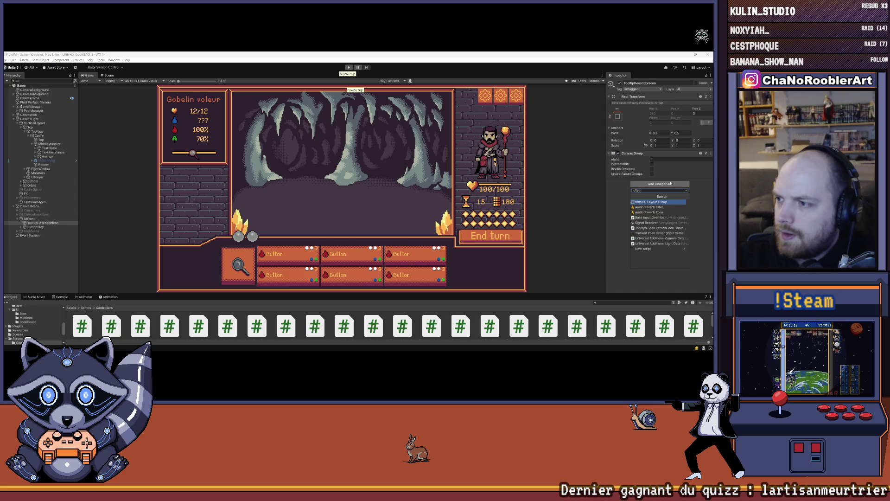
pyautogui.press('Return')
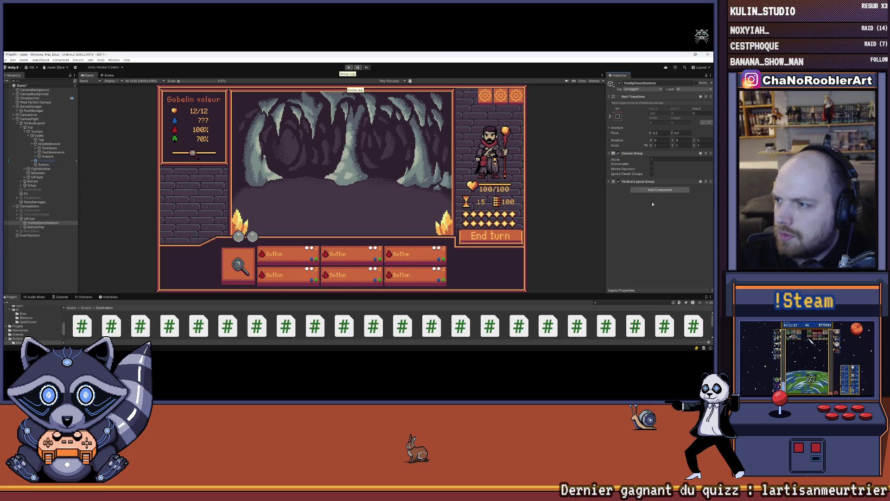
pyautogui.click(613, 182)
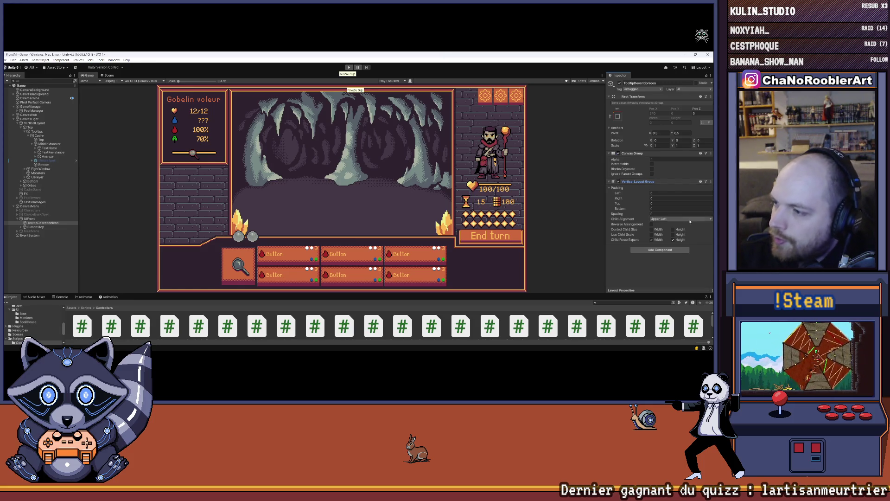
# - Untick Child Force Expand Height in the Vertical Layout Group
pyautogui.click(672, 239)
# - Untick Child Force Expand Width and set Child Alignment to Middle Center
pyautogui.click(651, 239)
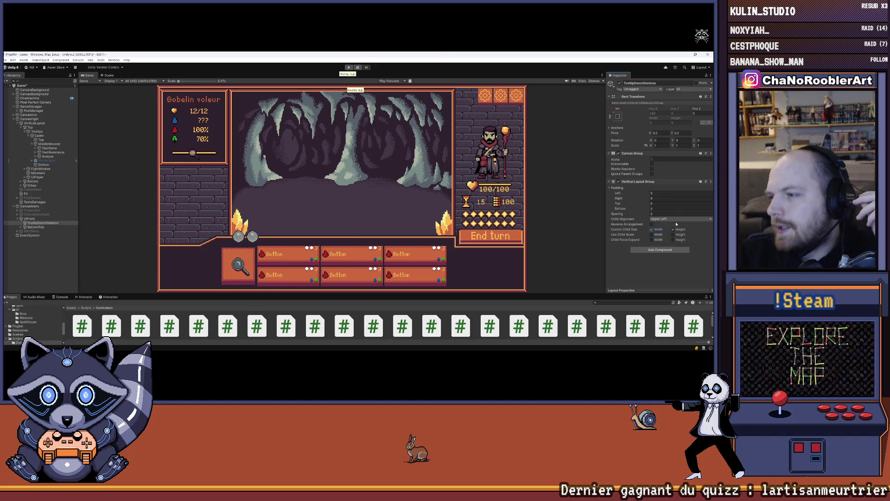
pyautogui.click(680, 220)
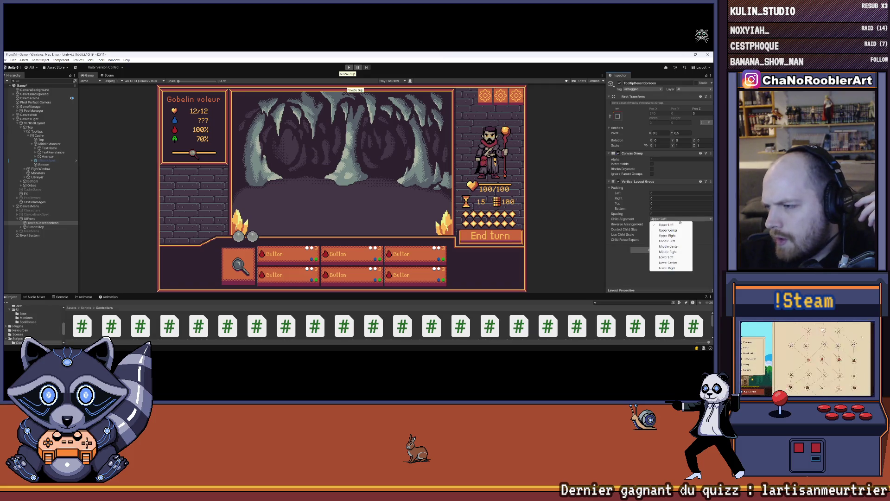
pyautogui.click(684, 247)
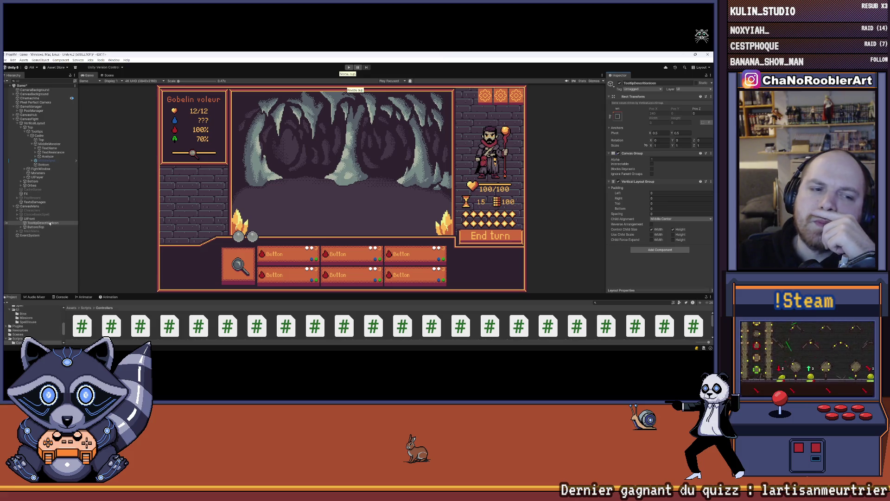
# - Add a new UI Image child under TooltipDescriptionIcon
pyautogui.rightClick(44, 224)
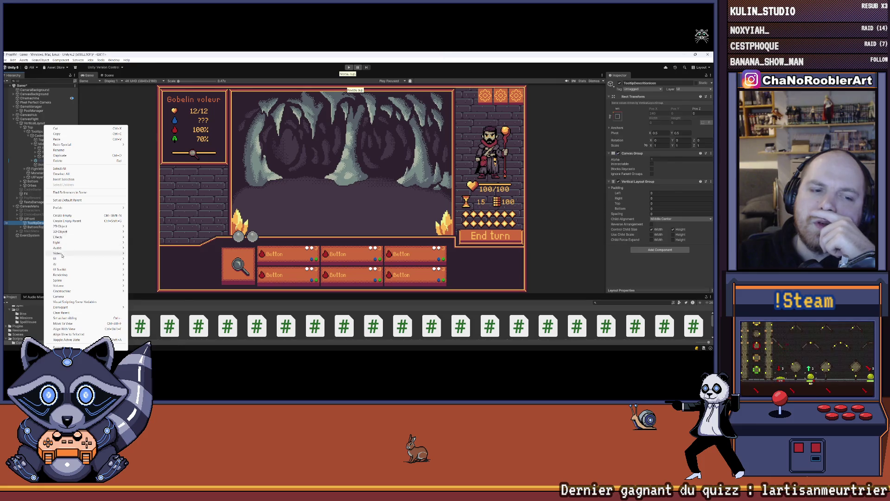
pyautogui.moveTo(83, 258)
pyautogui.click(141, 259)
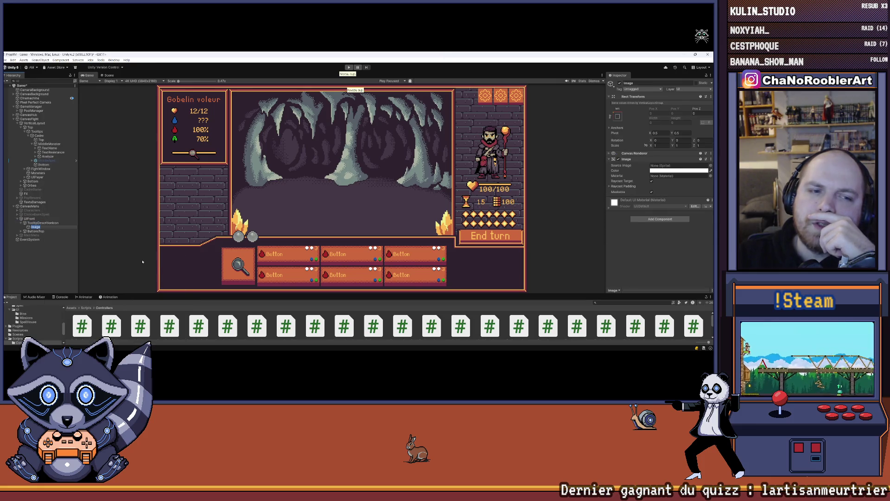
pyautogui.press('Return')
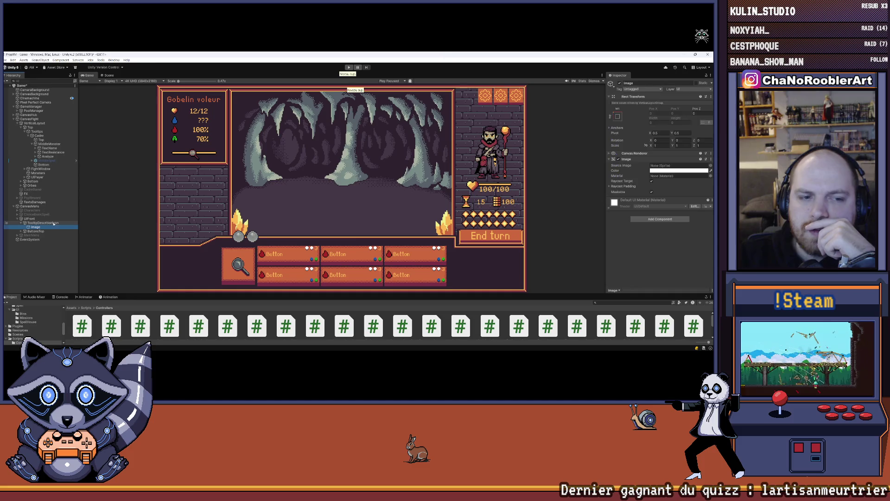
# - Enlarge the Project panel, open Assets/Import/UI, and select the UICadreTips textures
pyautogui.moveTo(256, 293); pyautogui.dragTo(252, 252)
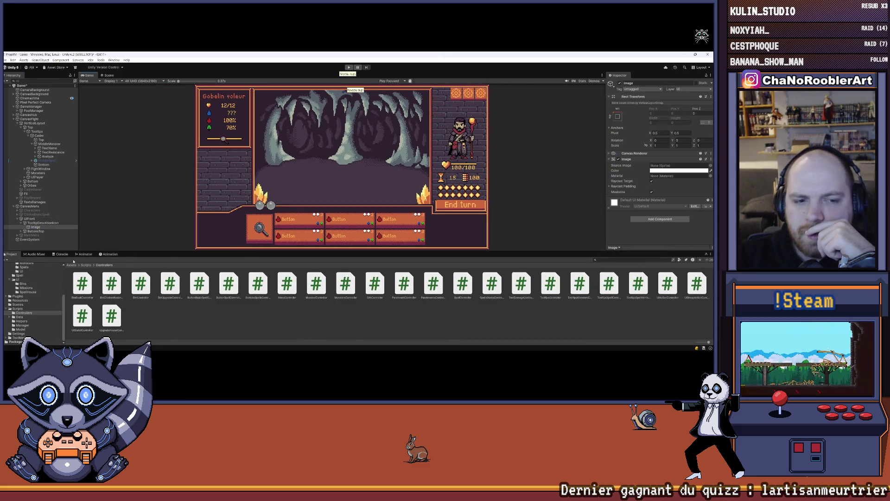
pyautogui.click(42, 277)
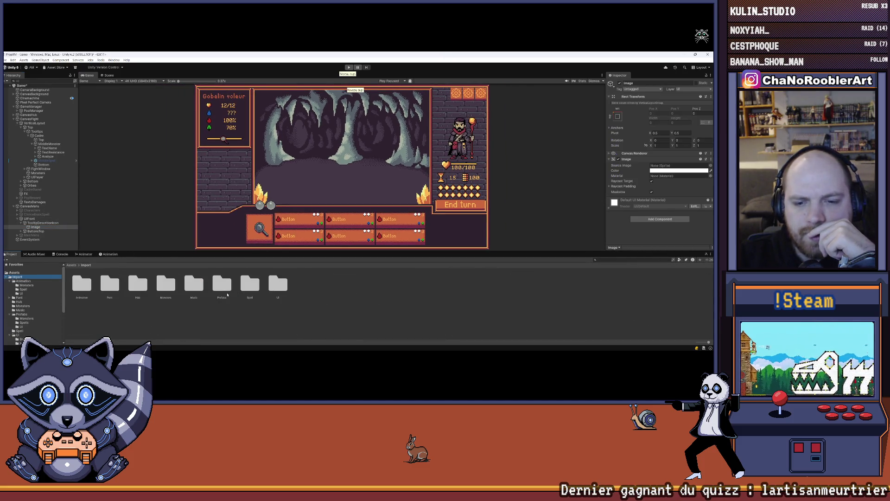
pyautogui.doubleClick(277, 285)
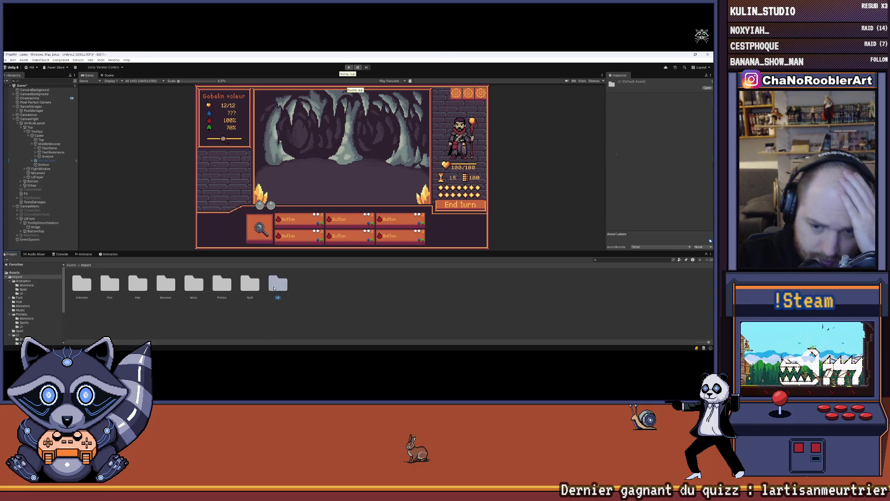
pyautogui.scroll(-1, 365, 291)
pyautogui.scroll(1, 349, 301)
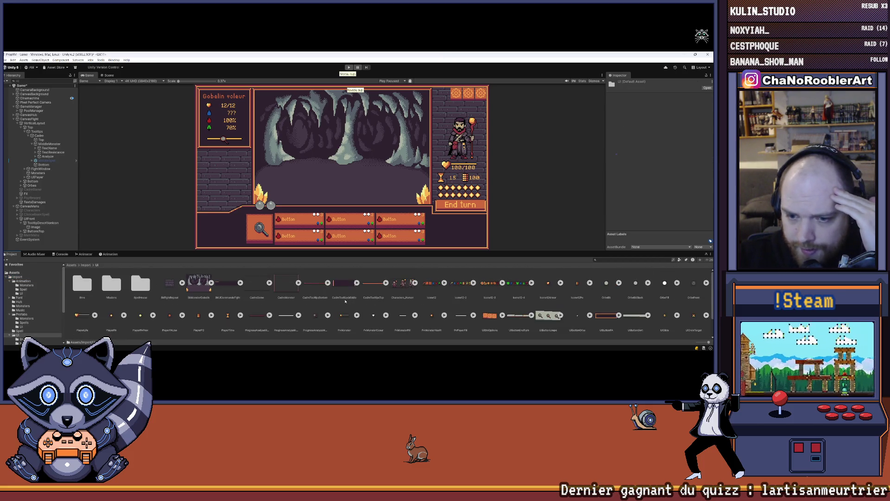
pyautogui.scroll(-1, 350, 302)
pyautogui.moveTo(366, 346)
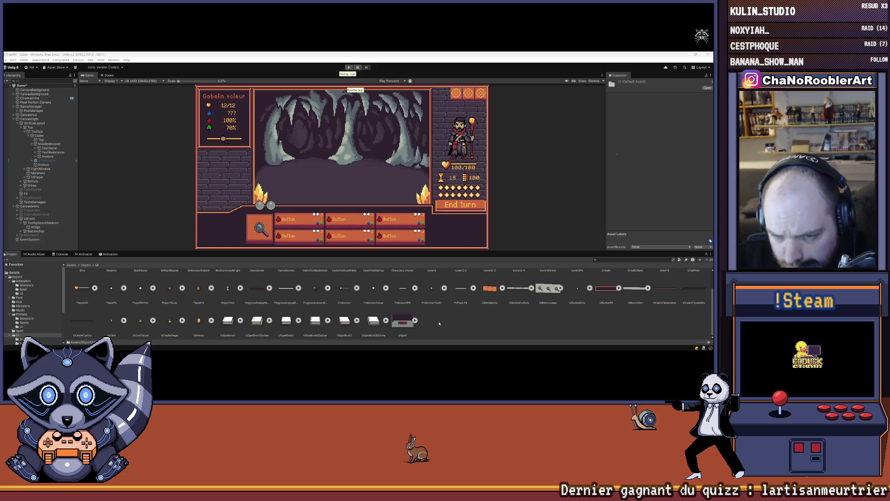
pyautogui.scroll(2, 439, 323)
pyautogui.scroll(-2, 446, 315)
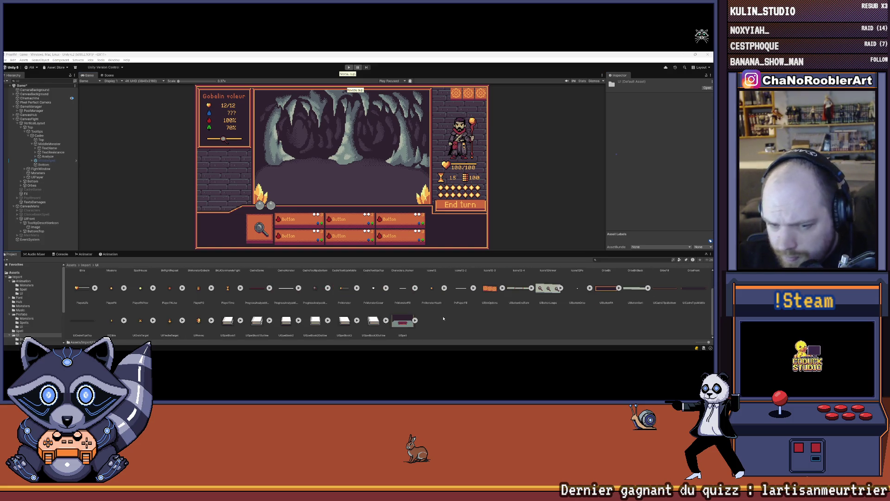
pyautogui.moveTo(655, 309); pyautogui.dragTo(697, 296)
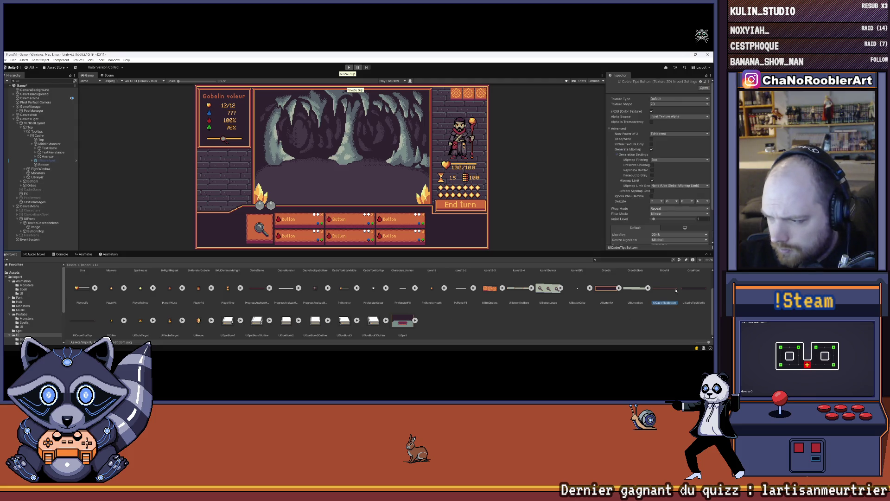
# - Make the UICadreTipsTop, Middle and Bottom textures Single sprites (2D and UI) at 16 pixels per unit
pyautogui.keyDown('ctrl'); pyautogui.click(89, 327); pyautogui.keyUp('ctrl')
pyautogui.click(667, 98)
pyautogui.click(668, 120)
pyautogui.click(666, 117)
pyautogui.write('16')
pyautogui.click(666, 112)
pyautogui.click(666, 117)
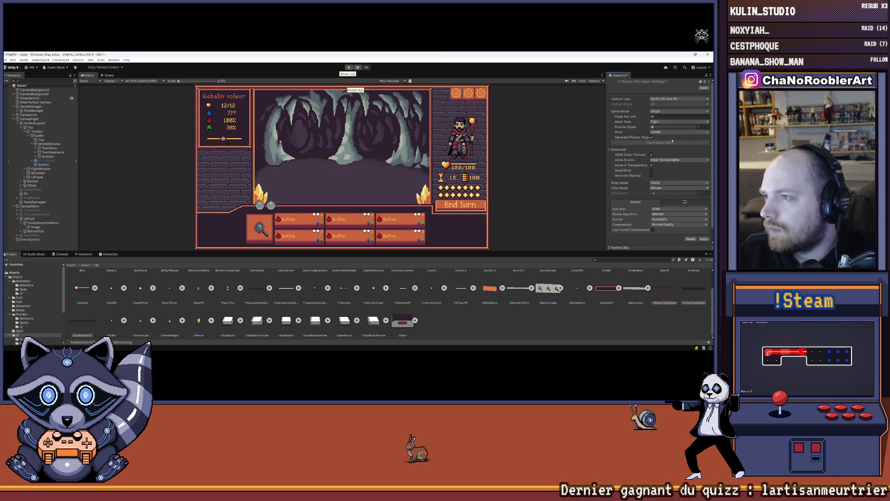
# - Set Point filtering, max size 4096 and compression None, then apply the import settings
pyautogui.click(677, 188)
pyautogui.click(663, 194)
pyautogui.click(673, 209)
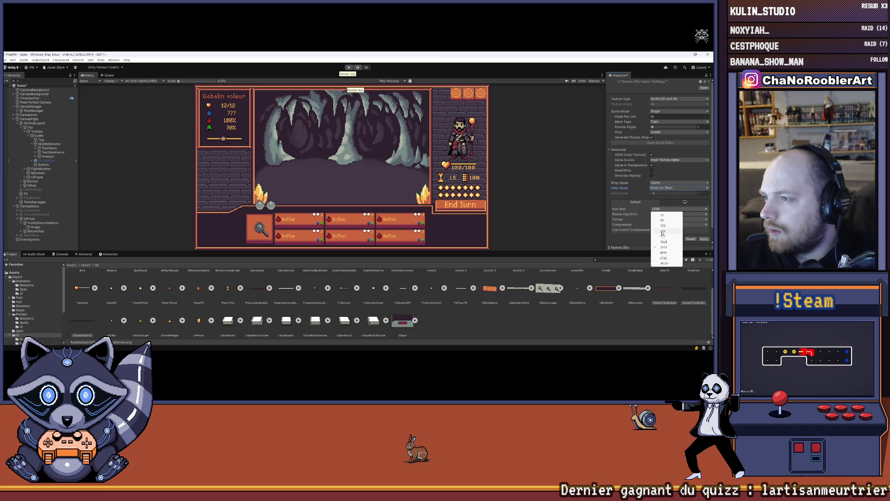
pyautogui.click(663, 252)
pyautogui.click(677, 224)
pyautogui.click(667, 228)
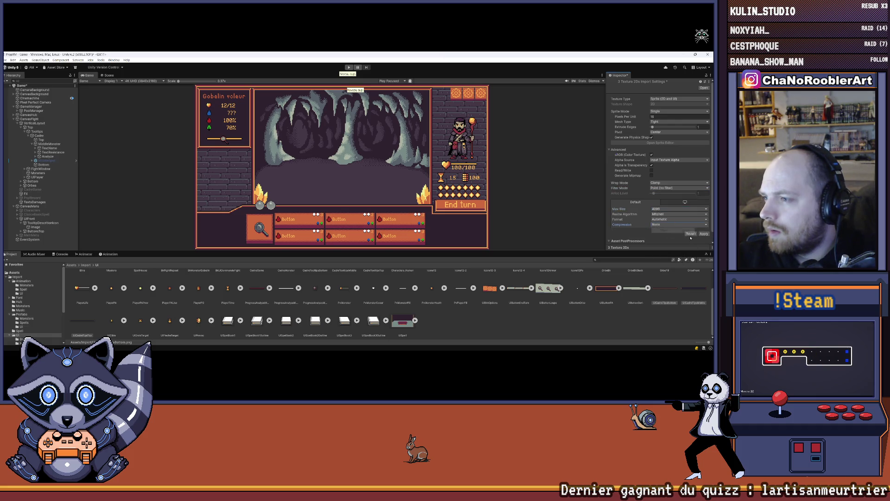
pyautogui.click(704, 234)
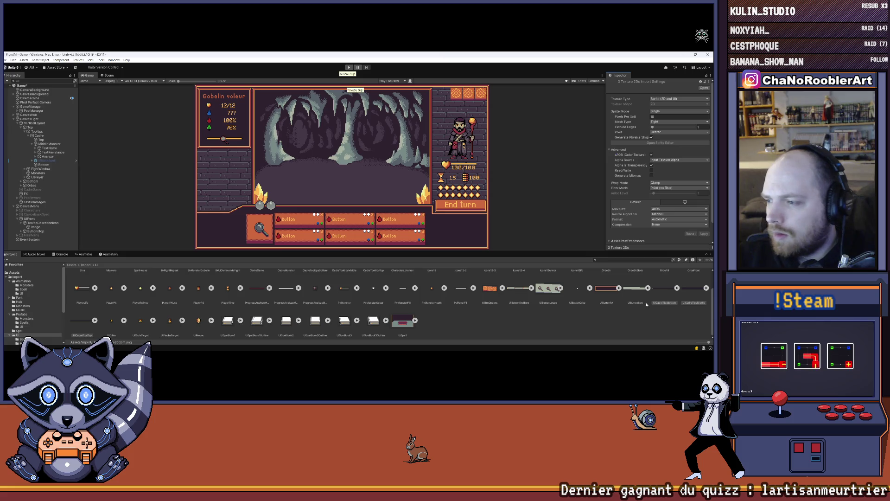
pyautogui.click(82, 325)
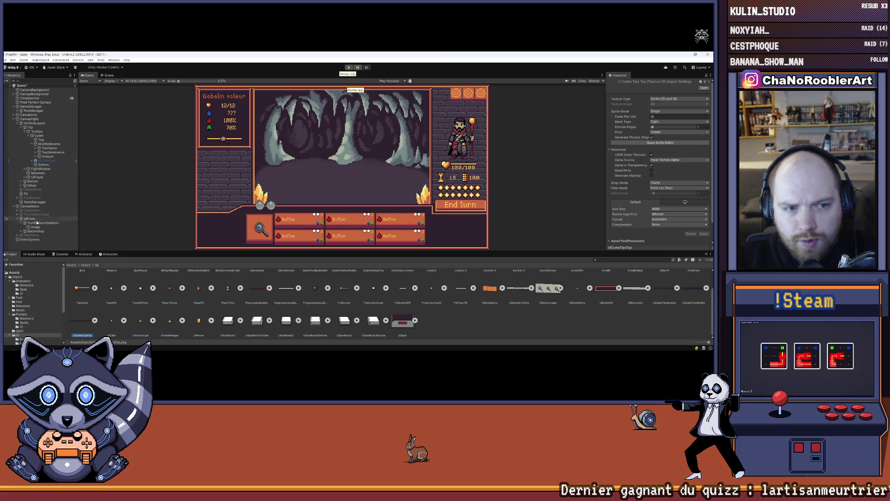
pyautogui.click(36, 226)
# - Give the Image the UICadreTipsTop sprite, then duplicate it as Image (1) with UICadreTipsMiddle
pyautogui.moveTo(556, 174); pyautogui.dragTo(664, 168)
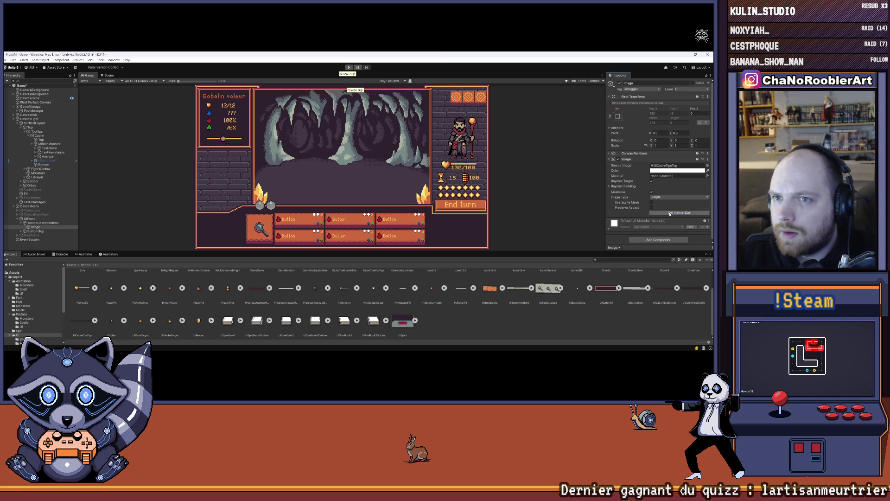
pyautogui.click(41, 227)
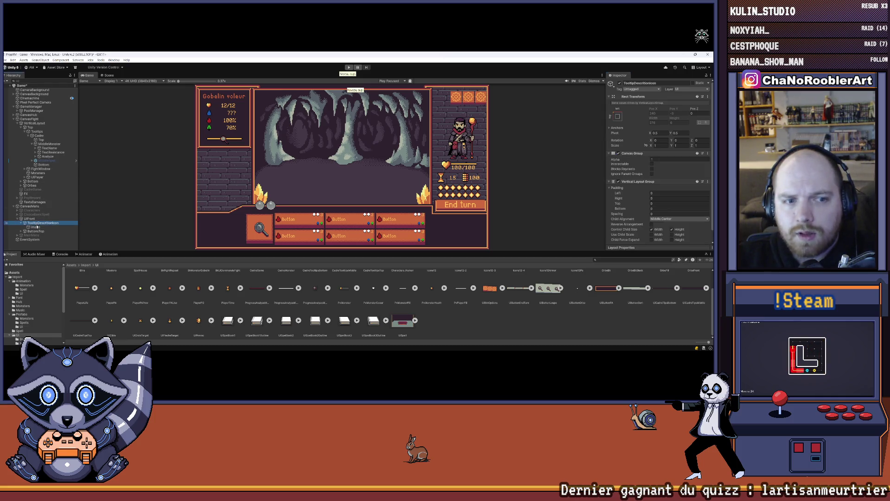
pyautogui.hotkey('ctrl', 'd')
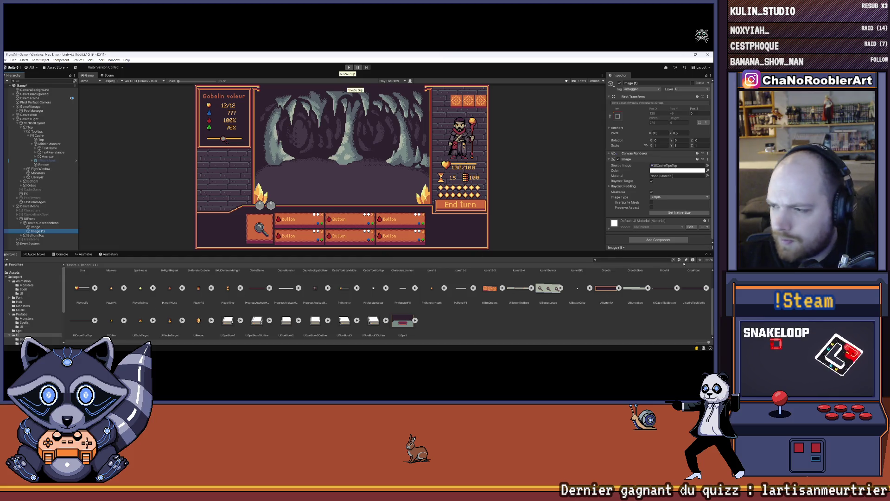
pyautogui.click(670, 166)
pyautogui.moveTo(670, 168); pyautogui.dragTo(671, 167)
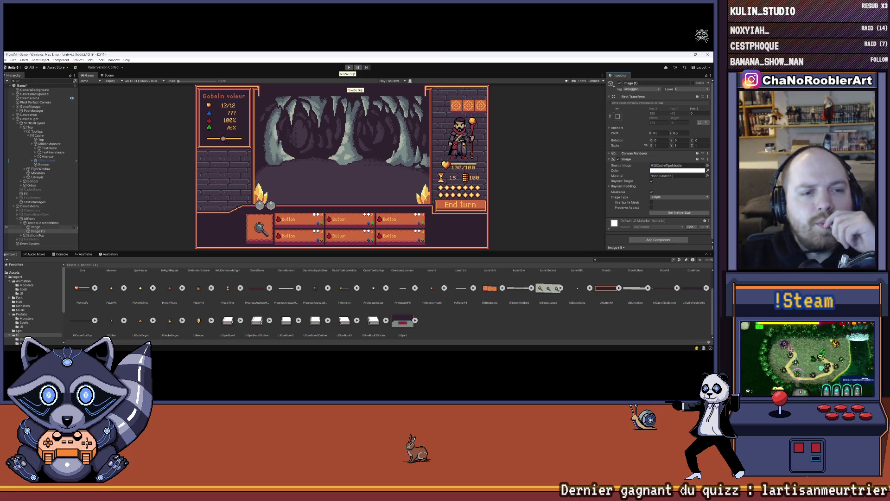
# - Inspect UIFront's Image and layout components, then reselect TooltipDescriptionIcon
pyautogui.click(43, 223)
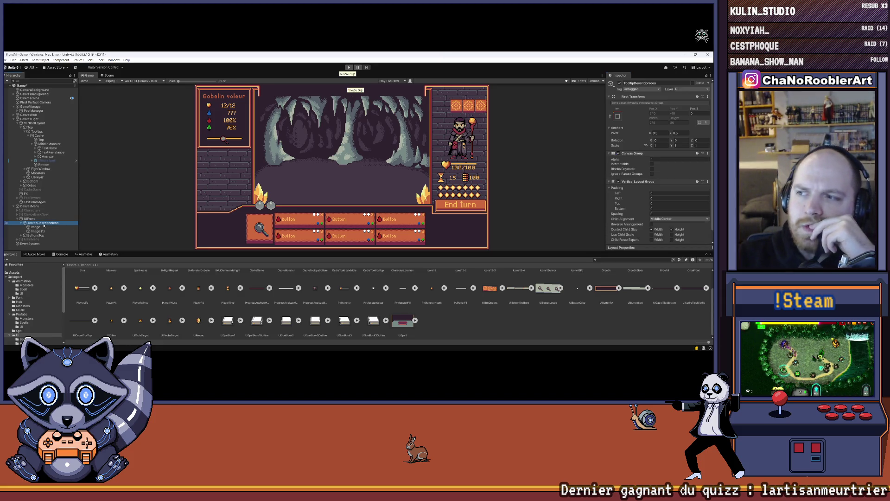
pyautogui.click(13, 219)
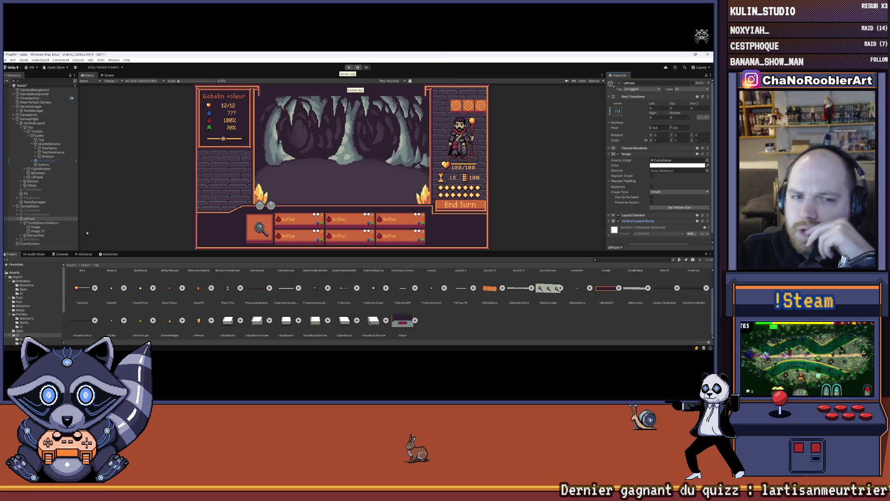
pyautogui.click(44, 223)
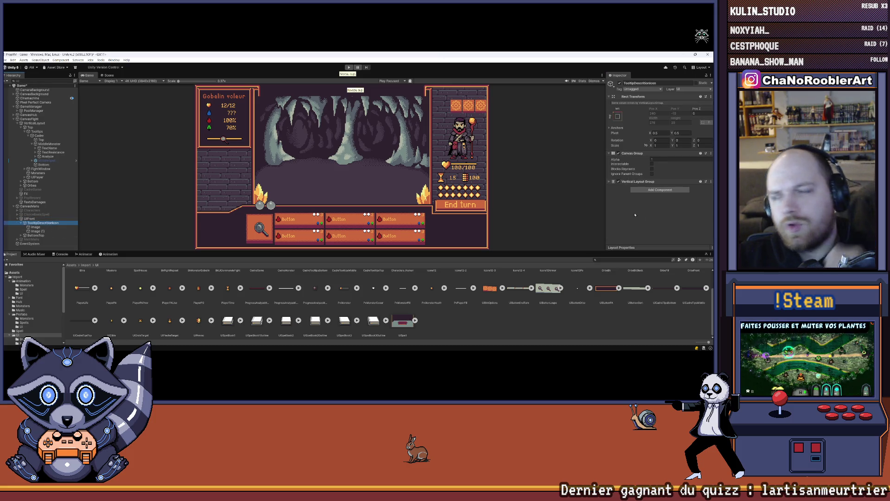
# - Add a Layout Element to TooltipDescriptionIcon via the 'La' search and tick Ignore Layout
pyautogui.click(648, 191)
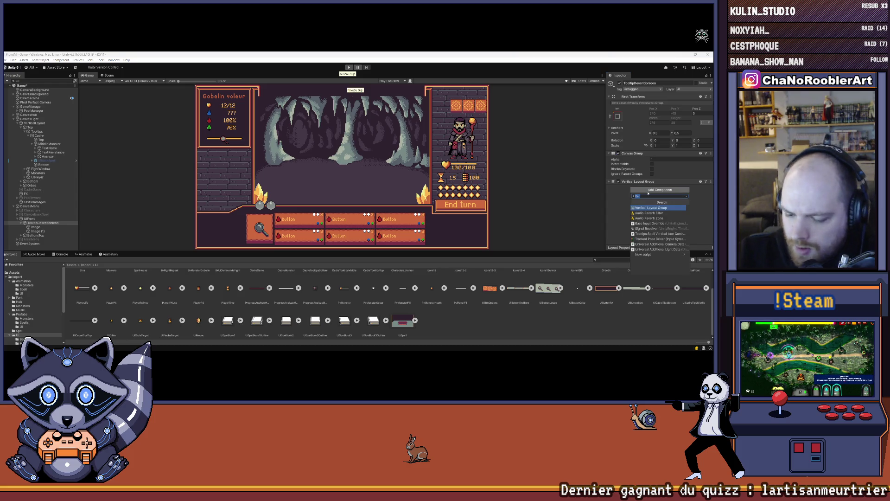
pyautogui.write('La')
pyautogui.click(646, 212)
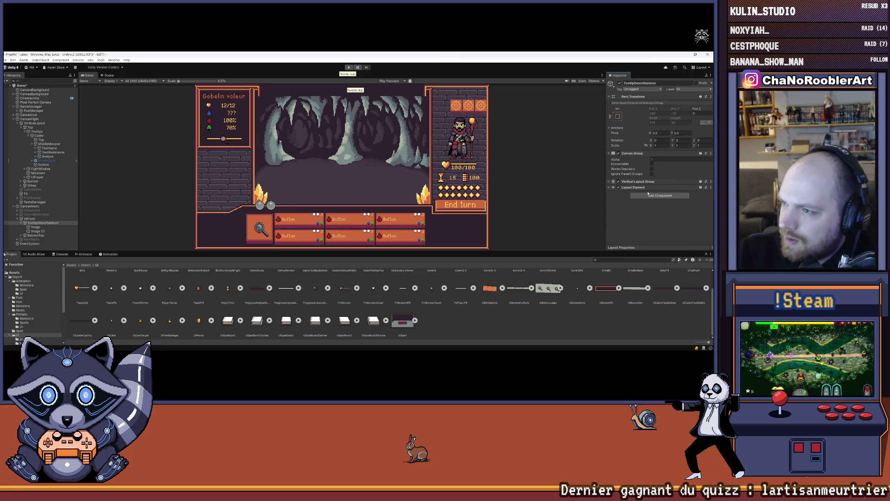
pyautogui.click(610, 186)
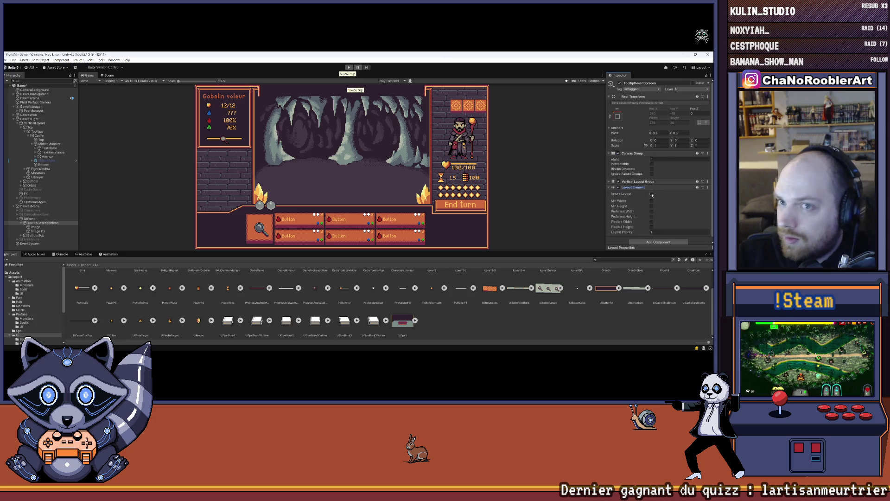
pyautogui.click(651, 194)
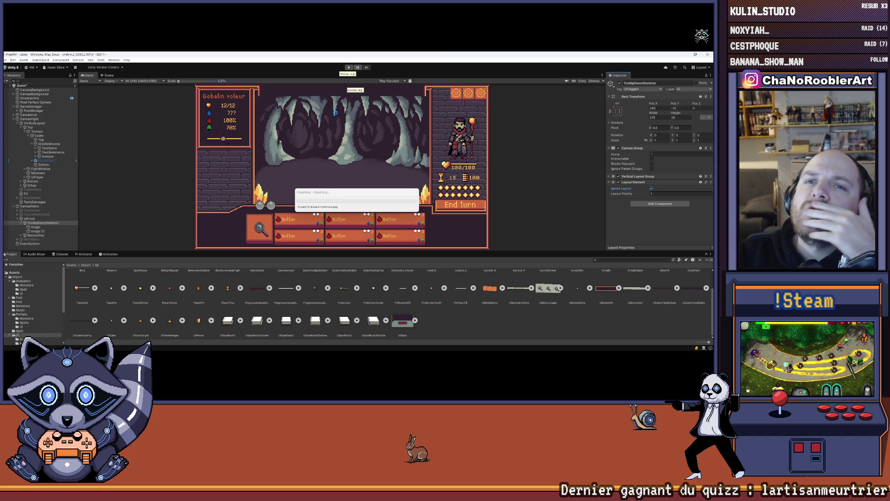
# - Duplicate Image (1) as Image (2), assign it the UICadreTipsBottom sprite, and enlarge the Game view
pyautogui.click(41, 230)
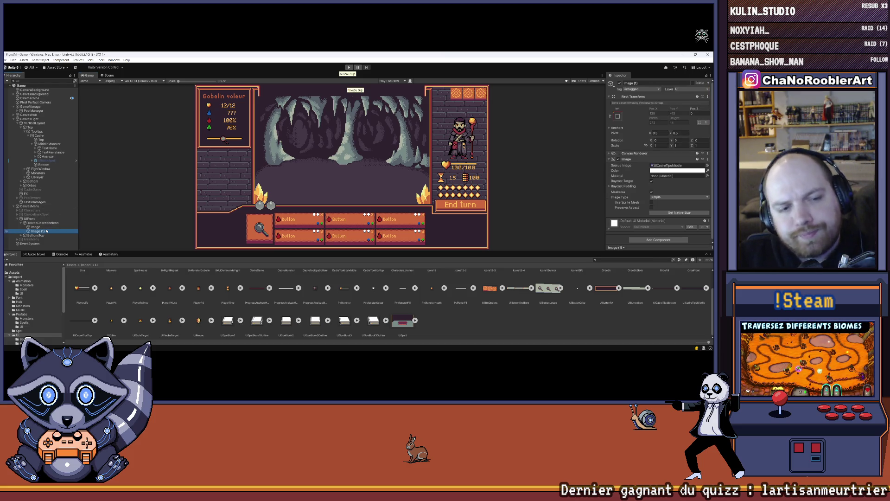
pyautogui.click(46, 224)
pyautogui.click(40, 231)
pyautogui.hotkey('ctrl', 'd')
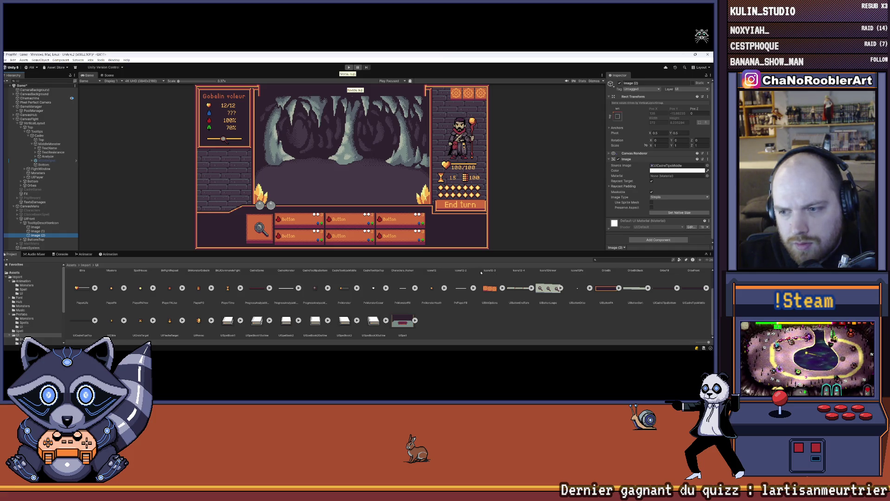
pyautogui.moveTo(664, 288); pyautogui.dragTo(664, 167)
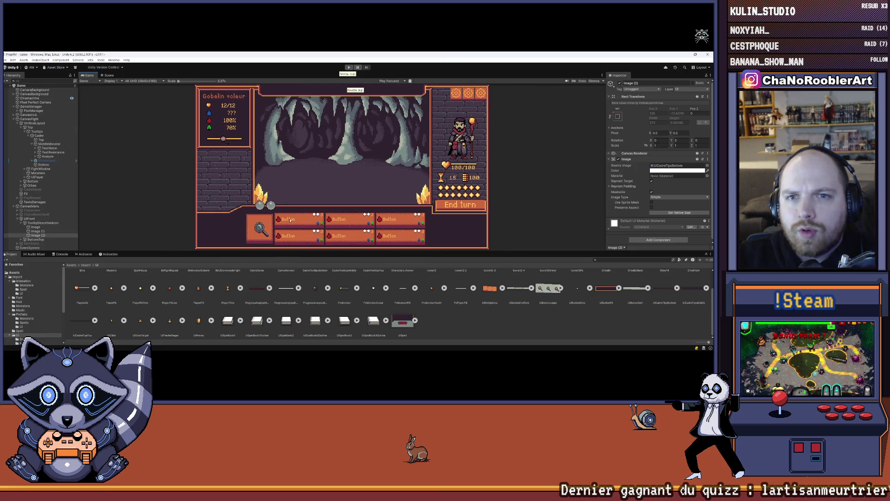
pyautogui.moveTo(295, 250)
pyautogui.mouseDown()
pyautogui.moveTo(181, 320)
pyautogui.moveTo(63, 341)
pyautogui.mouseUp()
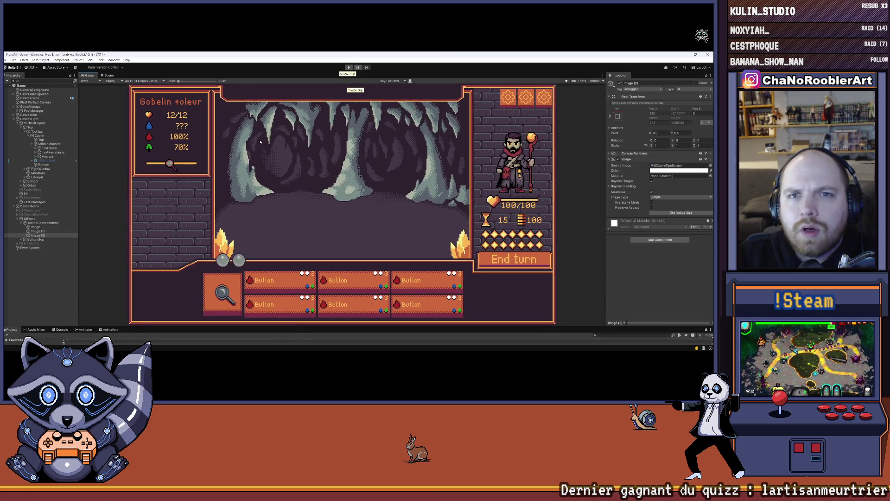
# - Set TooltipDescriptionIcon's Pos Y to about -10
pyautogui.click(41, 223)
pyautogui.click(677, 108)
pyautogui.write('0')
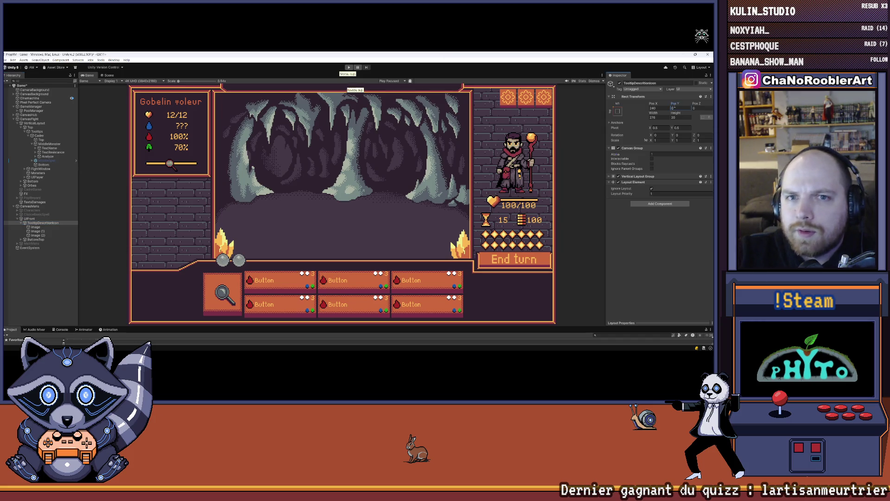
pyautogui.write('1')
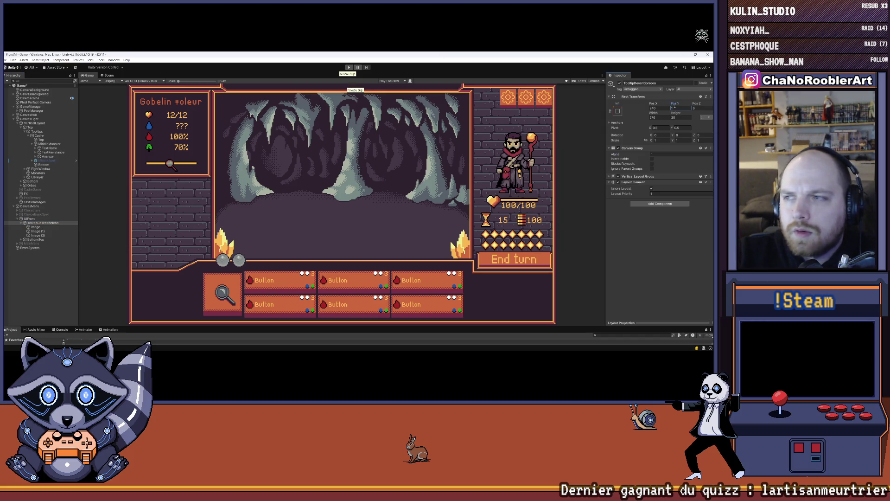
pyautogui.write('0')
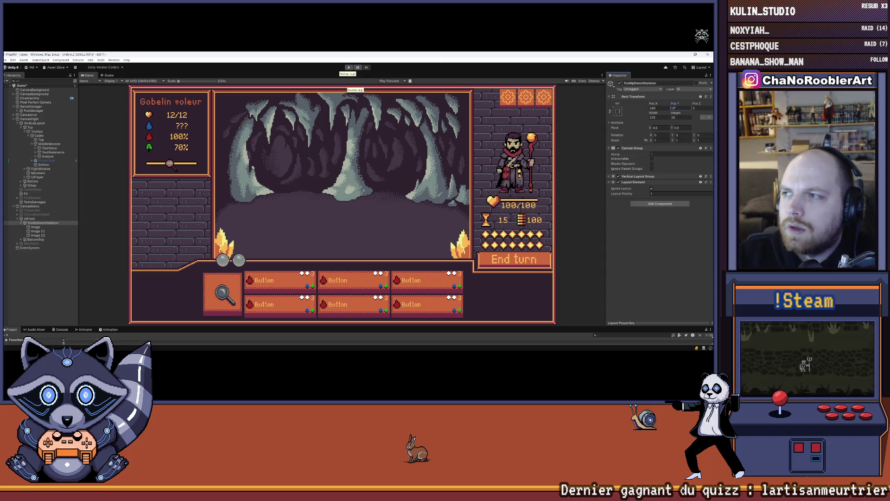
pyautogui.write('-10.02')
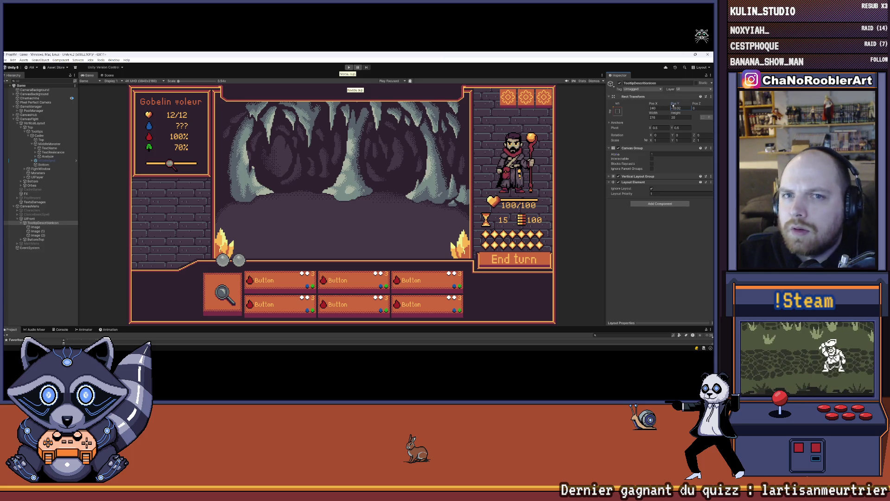
pyautogui.moveTo(671, 104); pyautogui.dragTo(668, 105)
# - Zoom the Game view onto the tooltip, compare toggling Image (1), and deactivate Image (2)
pyautogui.moveTo(179, 81); pyautogui.dragTo(191, 81)
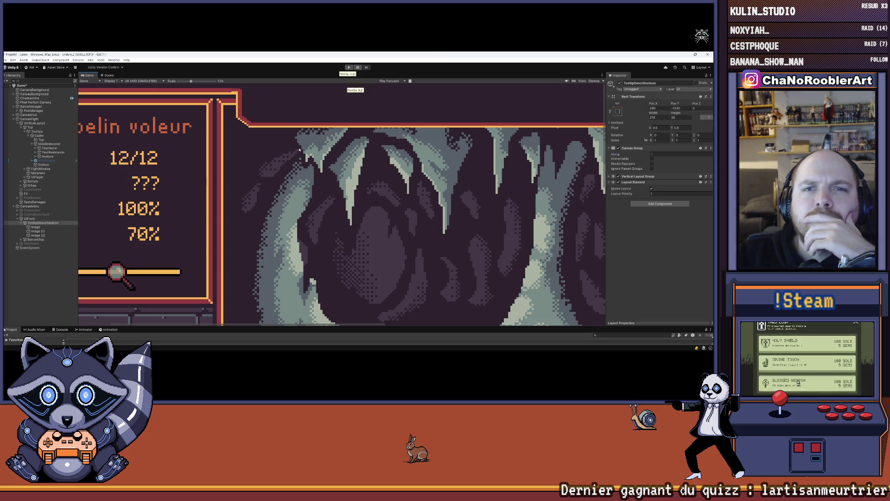
pyautogui.click(46, 231)
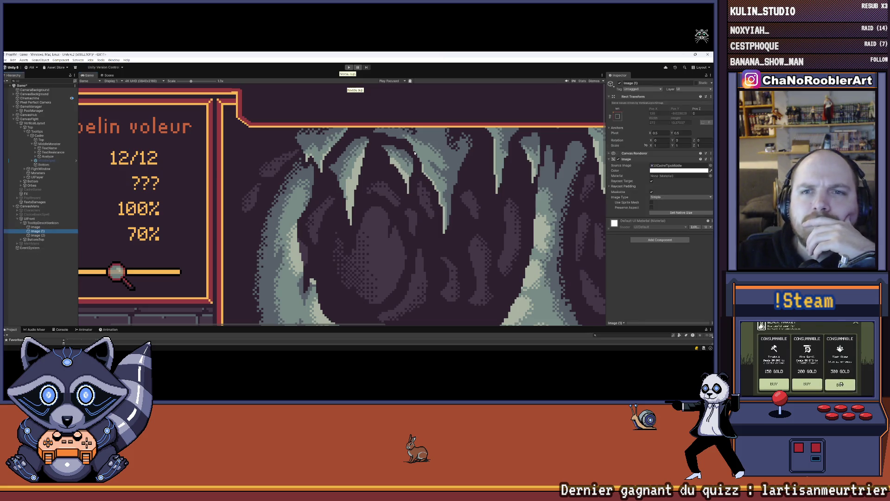
pyautogui.click(619, 83)
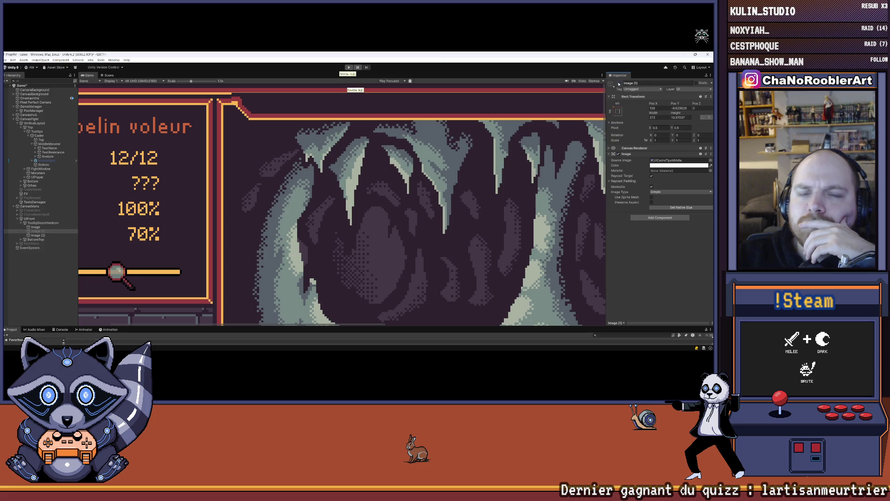
pyautogui.click(38, 235)
pyautogui.click(618, 83)
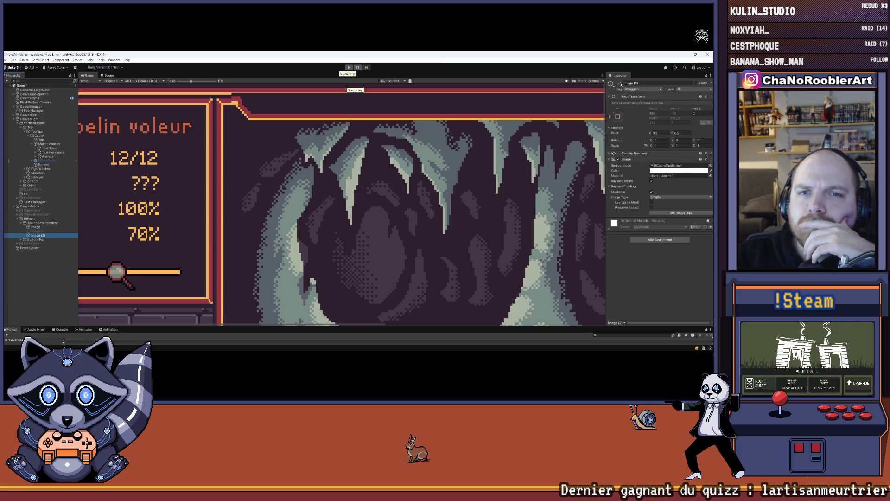
pyautogui.click(39, 227)
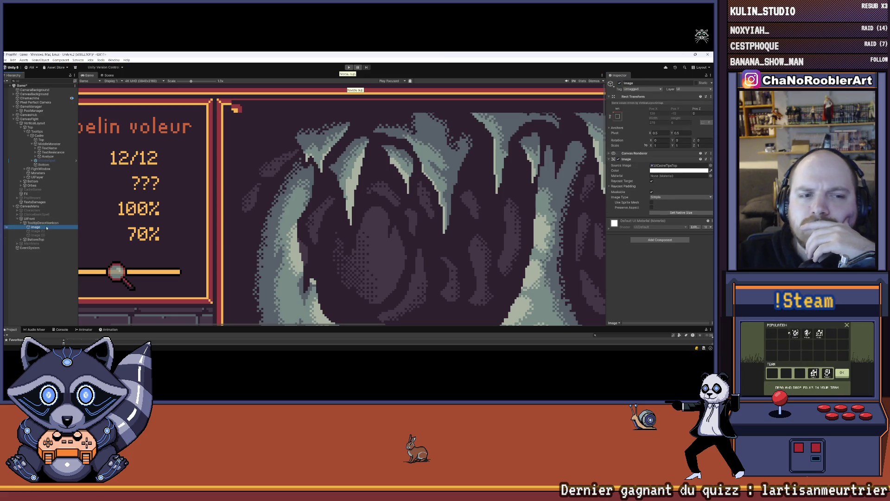
pyautogui.click(46, 223)
pyautogui.scroll(-5, 581, 124)
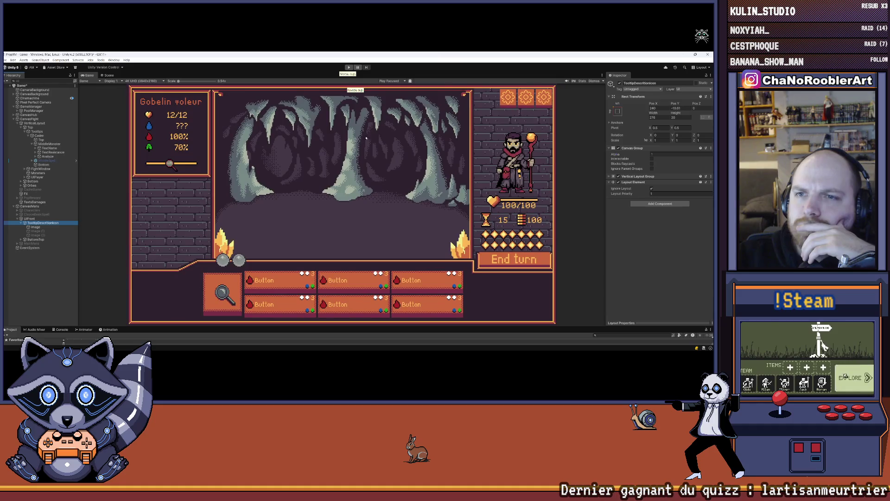
pyautogui.click(109, 75)
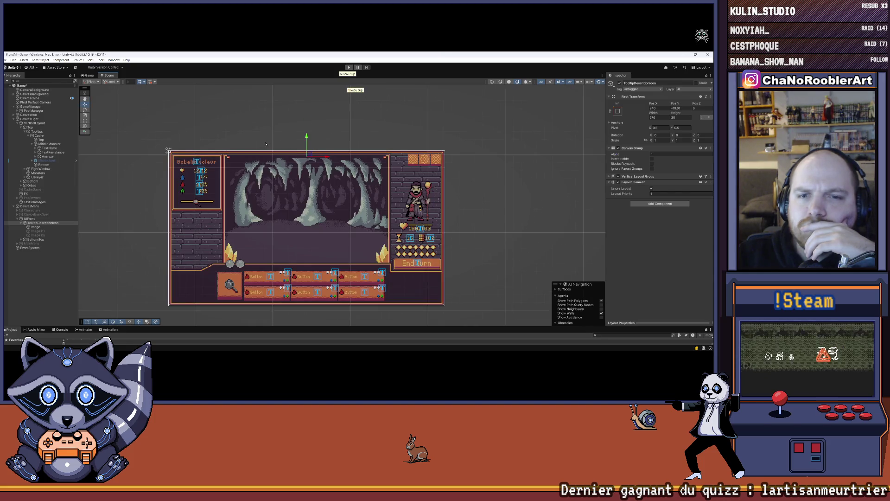
# - Pan the Scene view, select TooltipDescriptionIcon with the Rect tool, and set its Height to 0, then 20
pyautogui.moveTo(274, 131); pyautogui.dragTo(281, 114)
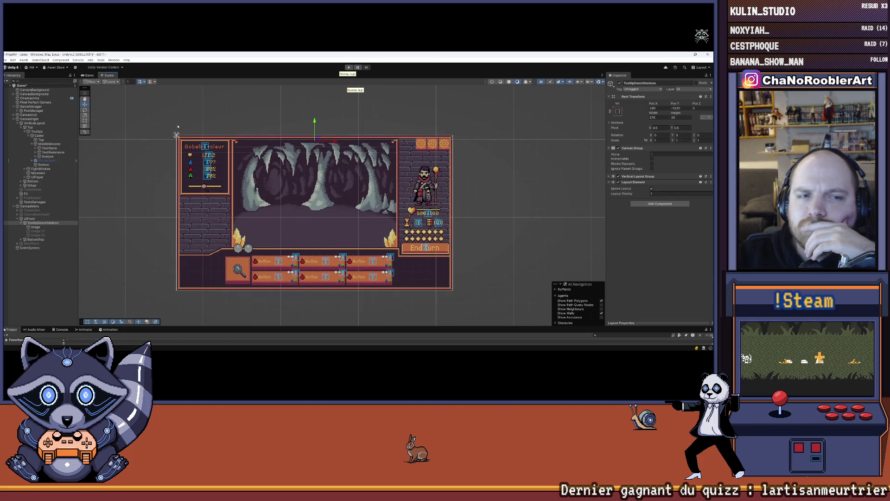
pyautogui.click(35, 227)
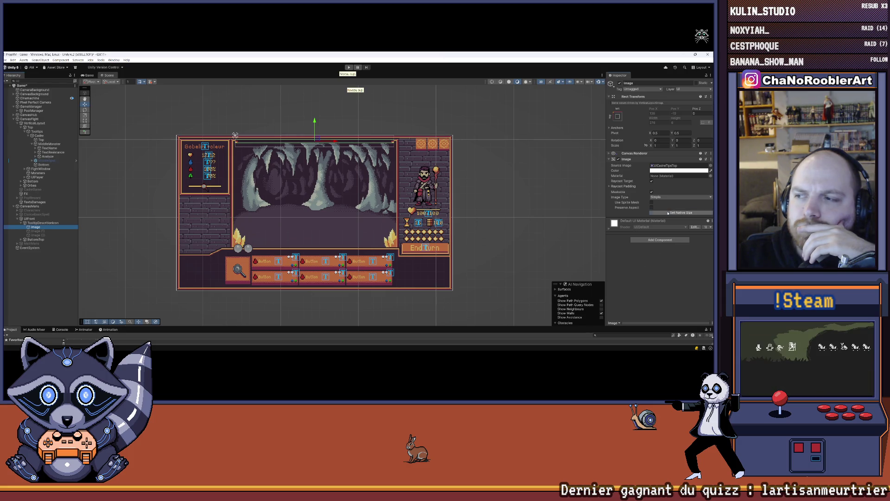
pyautogui.click(37, 223)
pyautogui.click(85, 120)
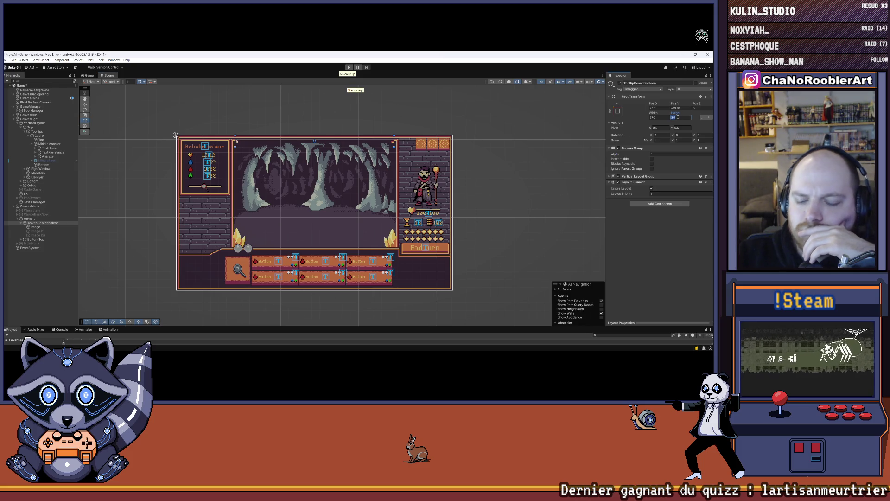
pyautogui.write('0')
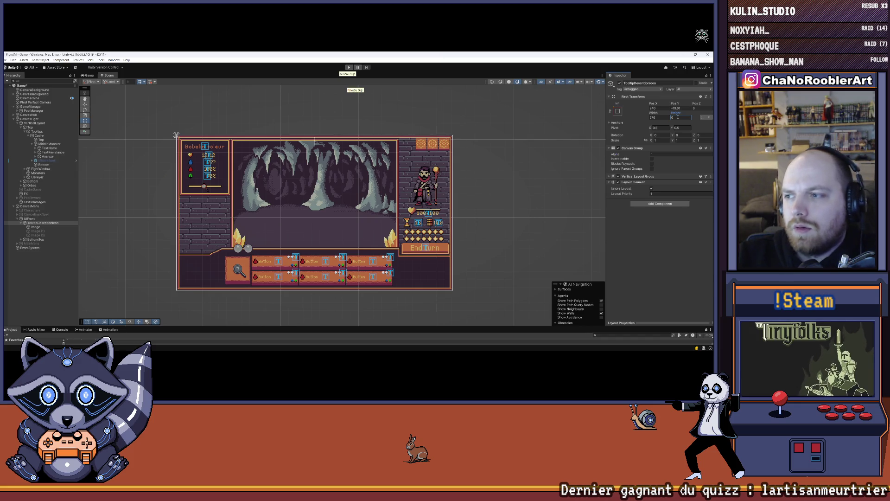
pyautogui.write('20')
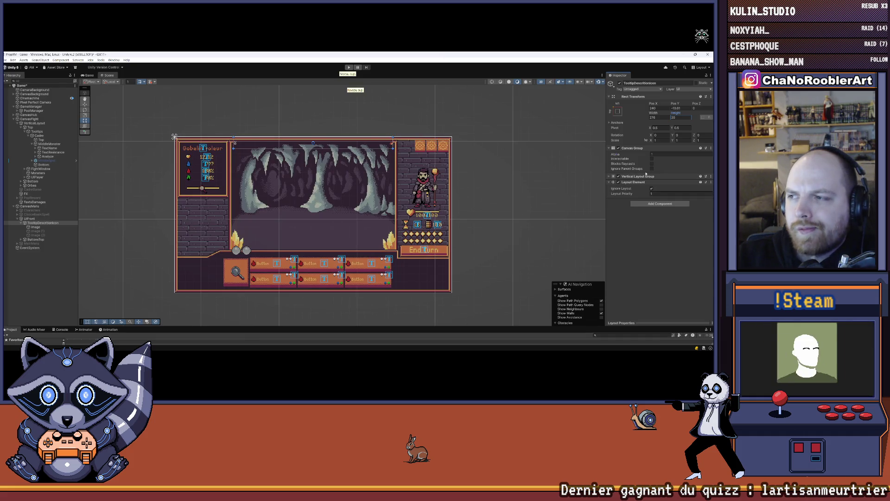
# - Expand the Vertical Layout Group and untick Ignore Layout in the Layout Element
pyautogui.click(609, 177)
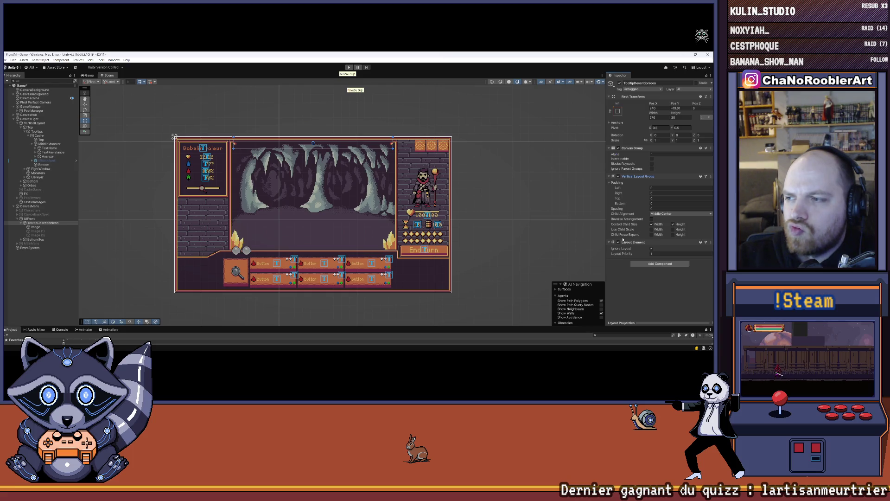
pyautogui.click(651, 248)
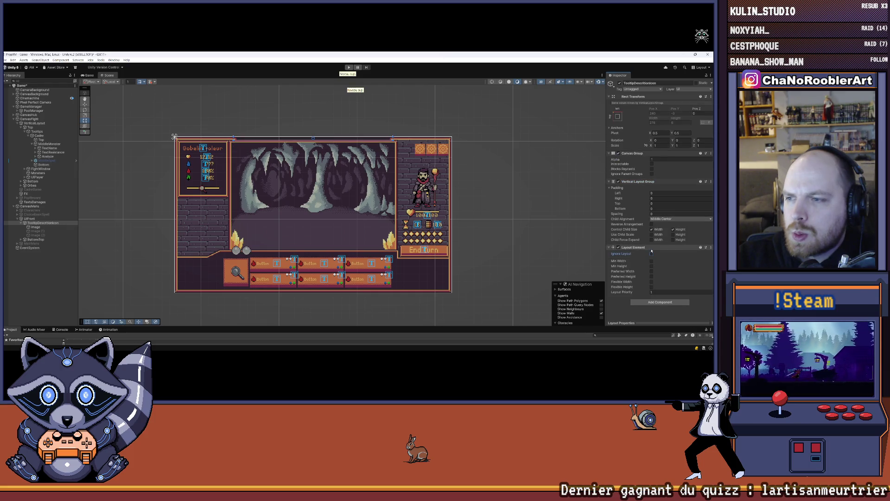